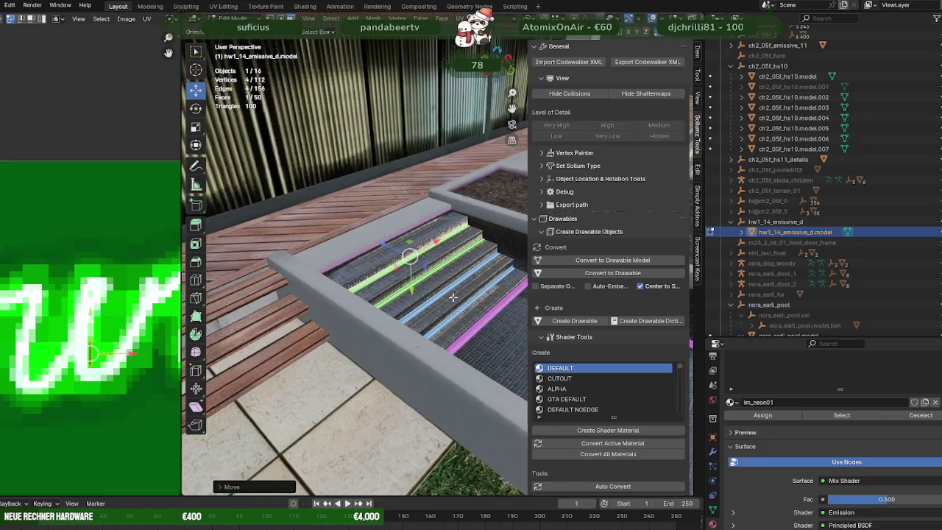
- Select hw1_14_emissive_d.model and pick its neon strip faces in Edit Mode
key(Tab)
click(315, 354)
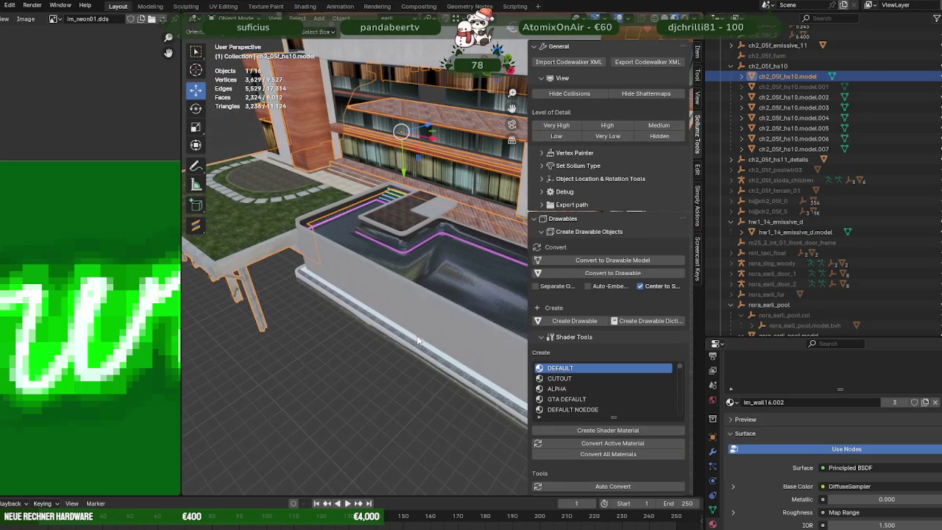
click(411, 341)
key(Tab)
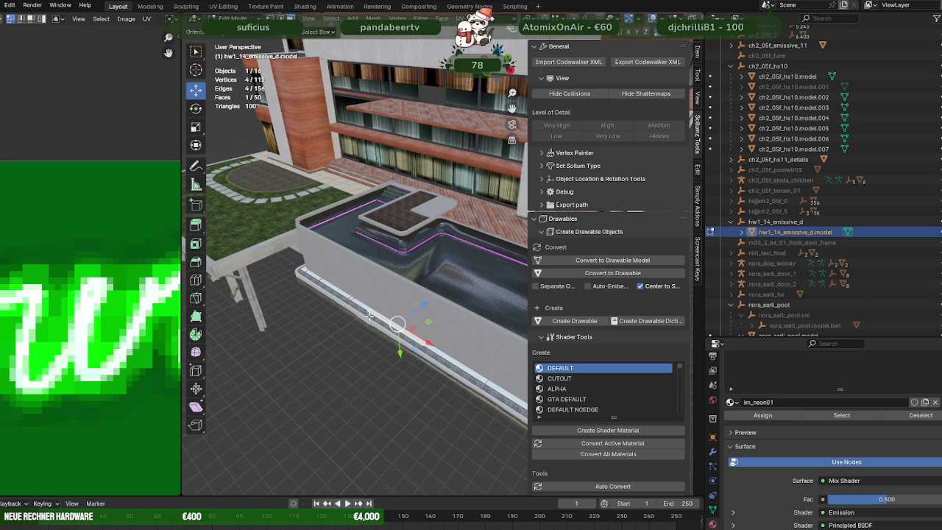
middle_drag(425, 346, 356, 315)
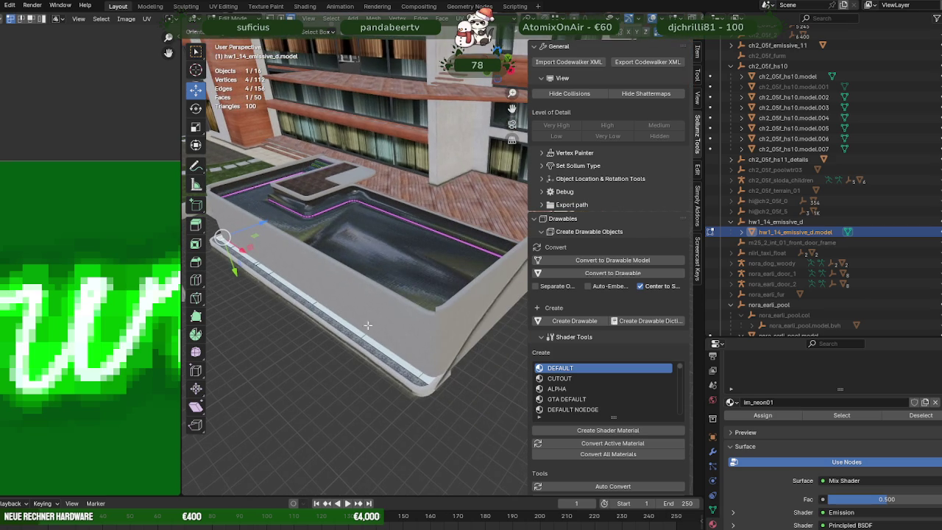
ctrl+click(423, 379)
middle_drag(396, 367, 293, 323)
scroll(152, 323, down, 3)
scroll(138, 325, down, 3)
scroll(132, 321, up, 2)
scroll(118, 315, up, 3)
scroll(110, 313, up, 2)
scroll(103, 309, up, 2)
scroll(102, 312, up, 1)
scroll(97, 319, up, 1)
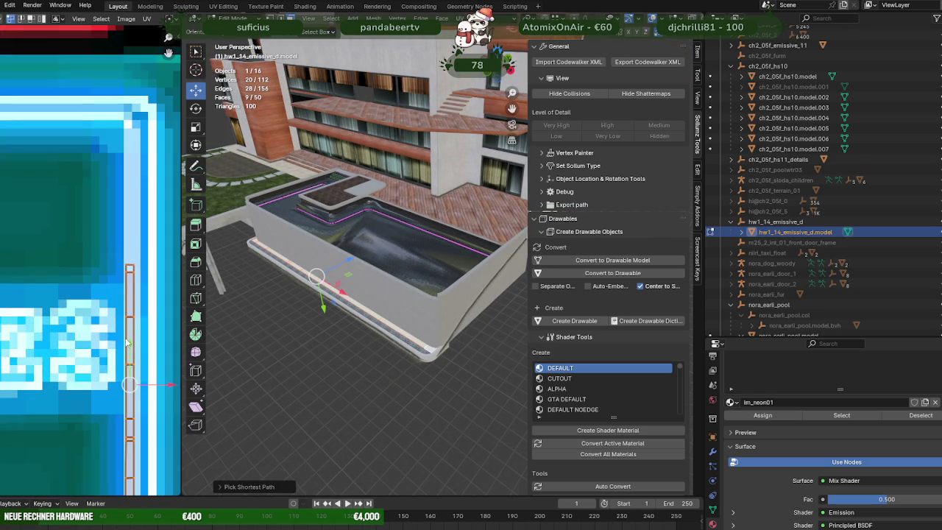
- Shrink the neon strip's UVs vertically and horizontally in the UV Editor
middle_drag(127, 344, 110, 306)
key(shift+space)
click(140, 397)
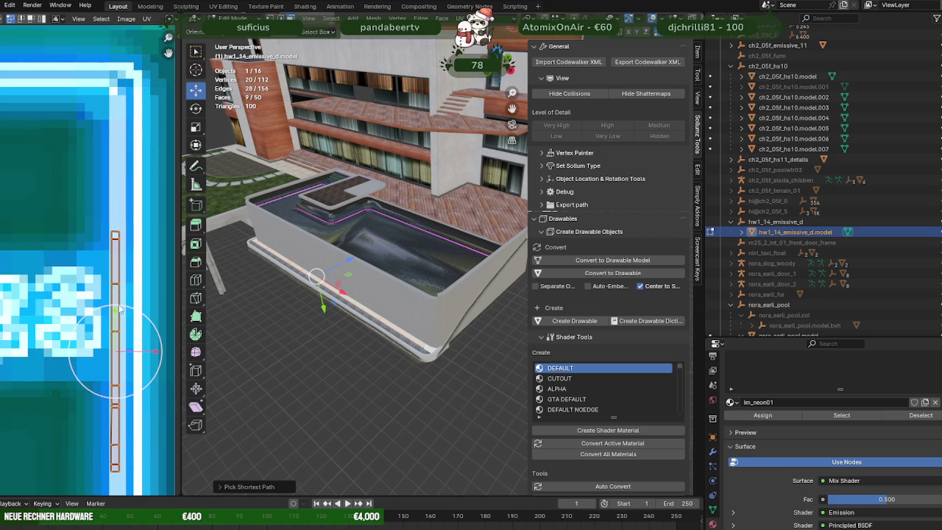
key(s)
key(y)
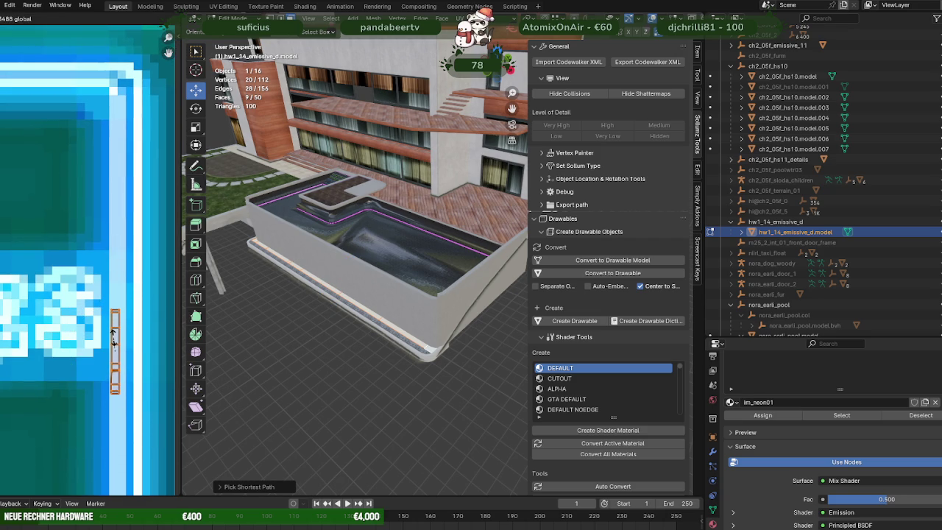
click(114, 335)
key(s)
key(x)
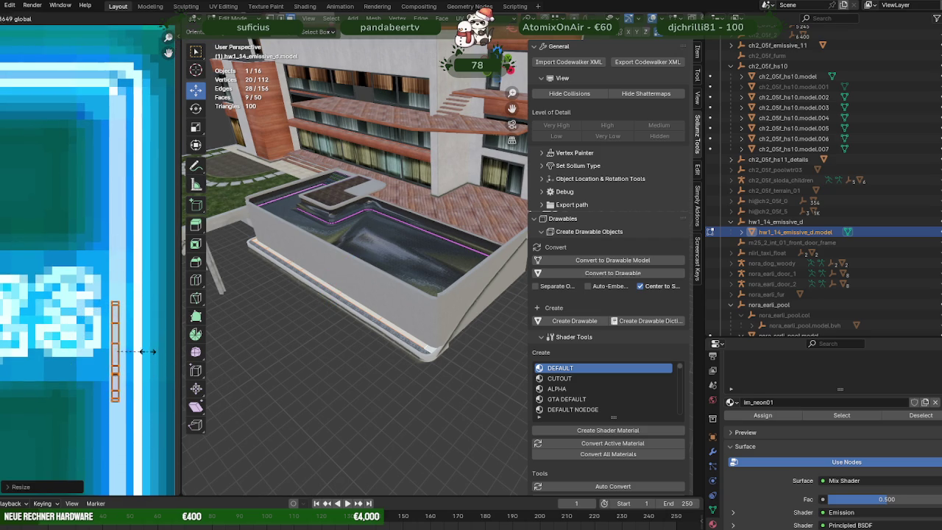
click(133, 351)
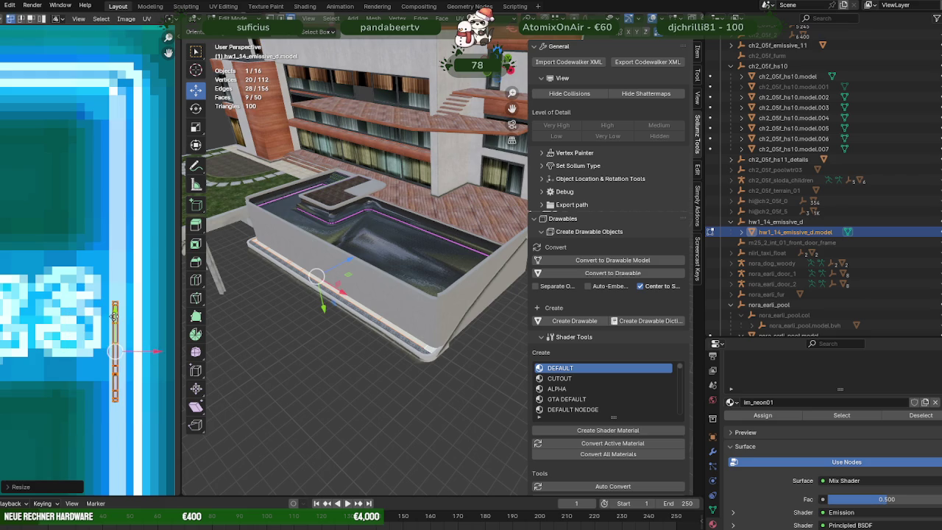
- Move the UV strip along Y, then nudge it slightly right onto the neon texture
key(g)
key(y)
click(116, 397)
middle_drag(115, 397, 115, 343)
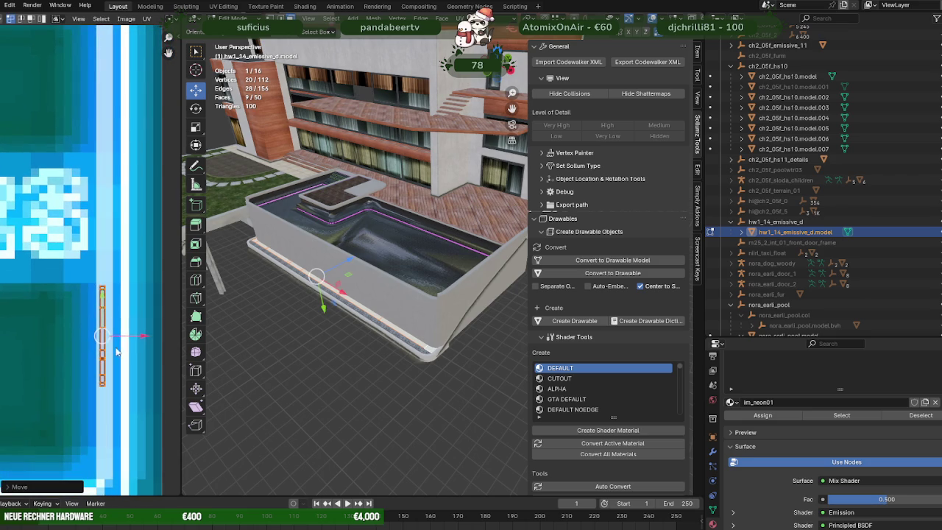
drag(133, 340, 149, 336)
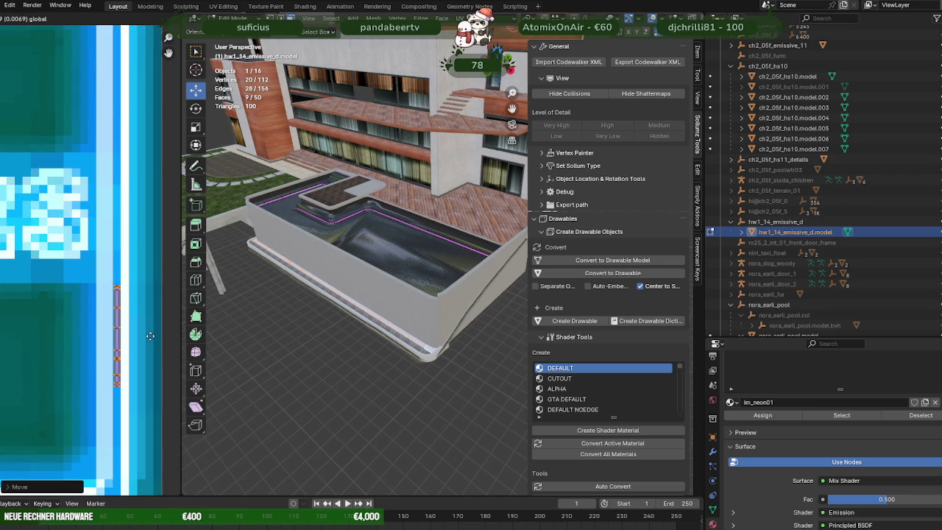
click(150, 336)
scroll(416, 295, up, 3)
scroll(422, 299, up, 2)
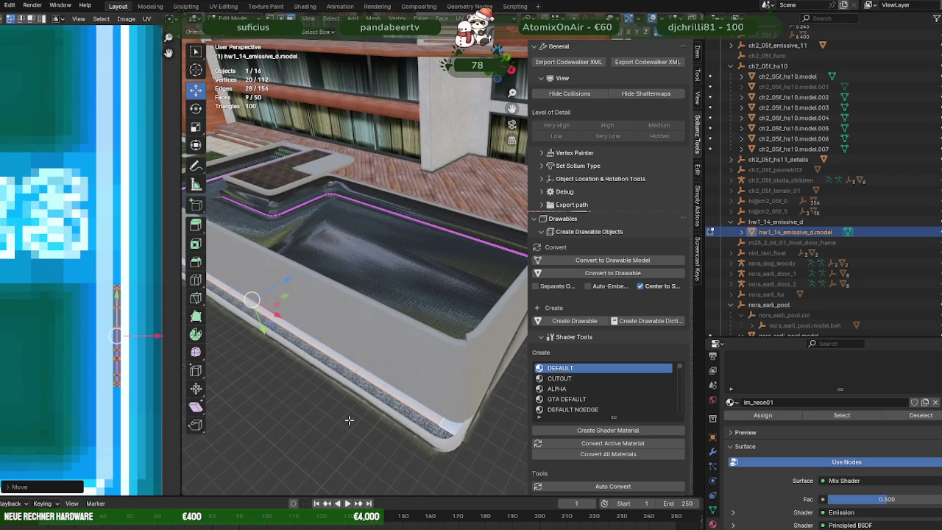
- Check a single neon strip face on the pool steps from a top-down view
key(Tab)
mouse_move(350, 419)
middle_down()
mouse_move(364, 419)
mouse_move(377, 400)
middle_up()
key(Tab)
scroll(372, 390, up, 2)
click(367, 382)
key(KP_Decimal)
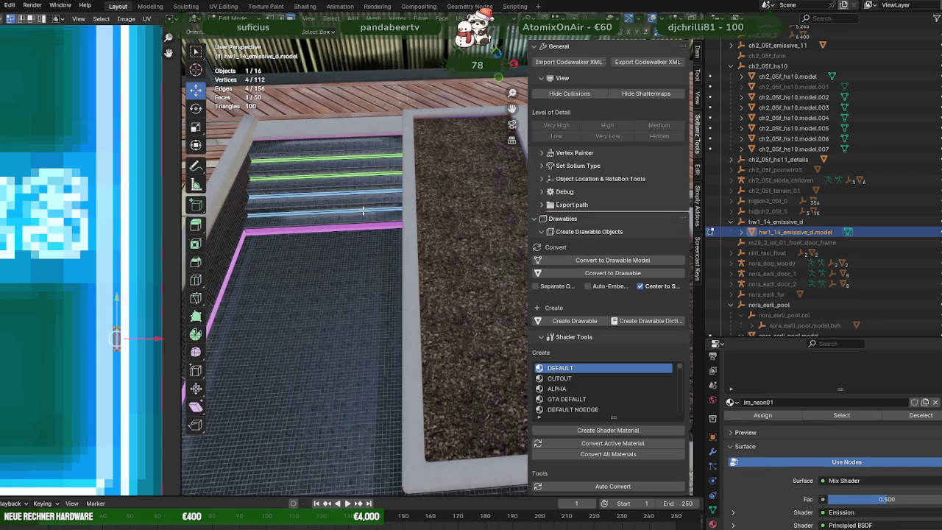
scroll(67, 251, down, 4)
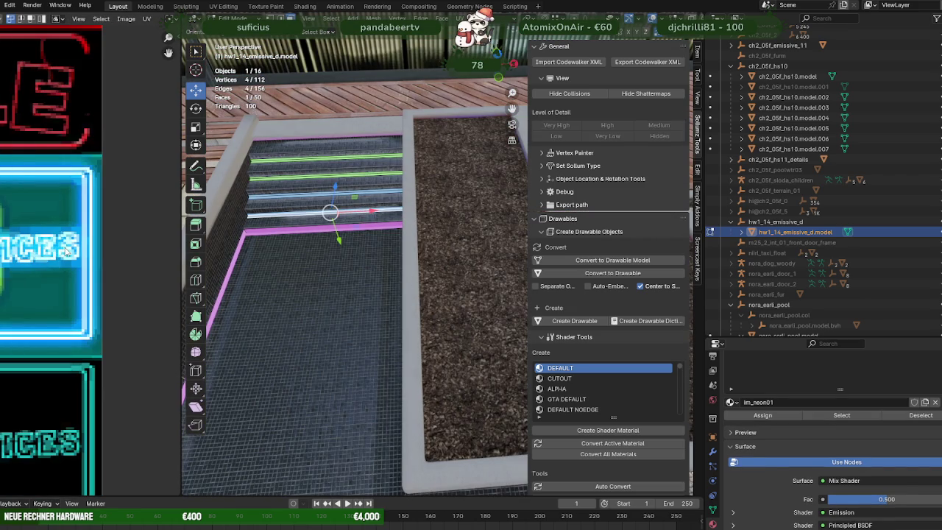
scroll(65, 248, up, 5)
scroll(73, 247, down, 3)
scroll(85, 246, down, 2)
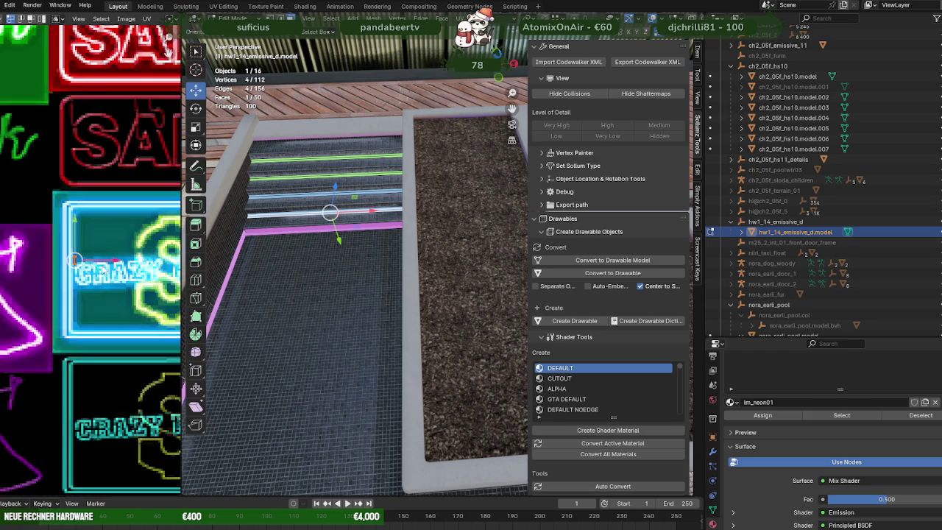
- Return to Object Mode and deselect the neon model
key(Tab)
scroll(415, 397, down, 3)
scroll(415, 397, down, 3)
scroll(415, 398, down, 2)
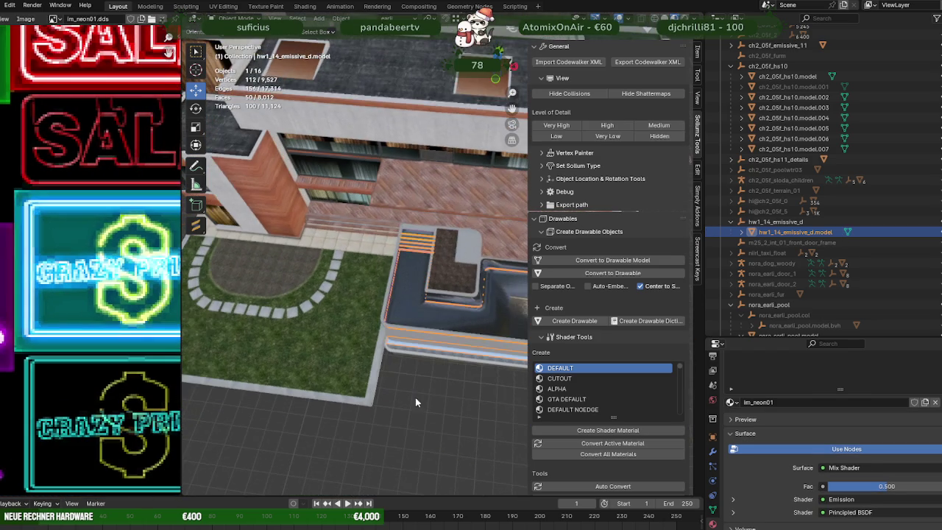
click(415, 397)
shift+middle_drag(437, 393, 384, 372)
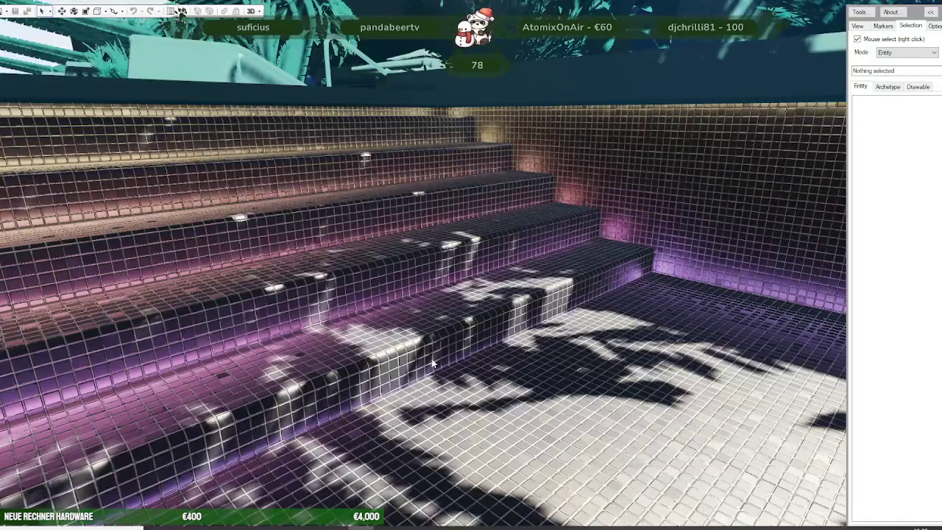
drag(669, 89, 173, 249)
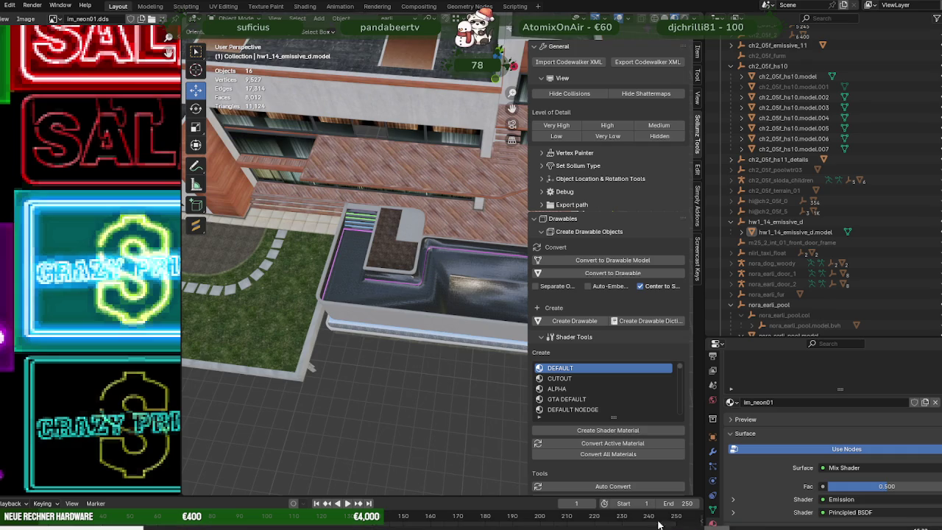
scroll(348, 313, up, 2)
- Select the pool model and briefly inspect it in Edit Mode
scroll(349, 313, up, 2)
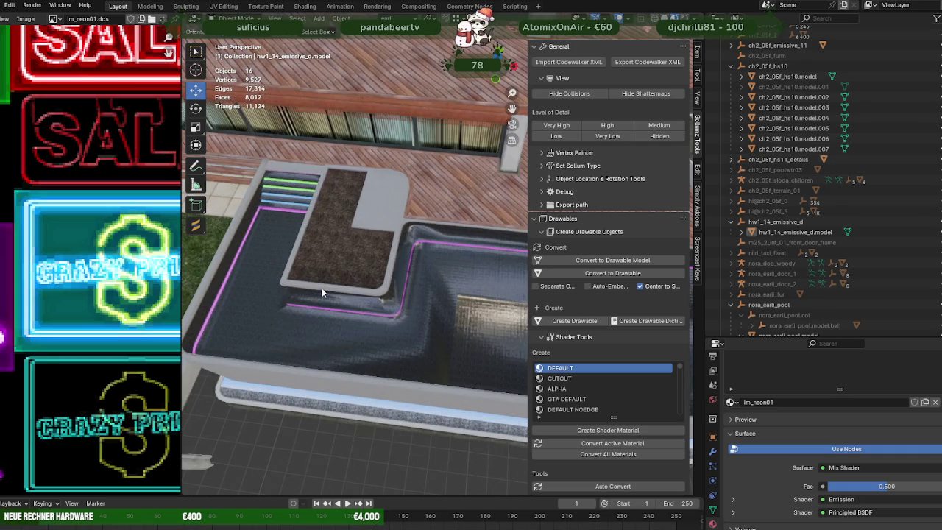
click(371, 313)
scroll(372, 315, up, 3)
scroll(360, 295, up, 3)
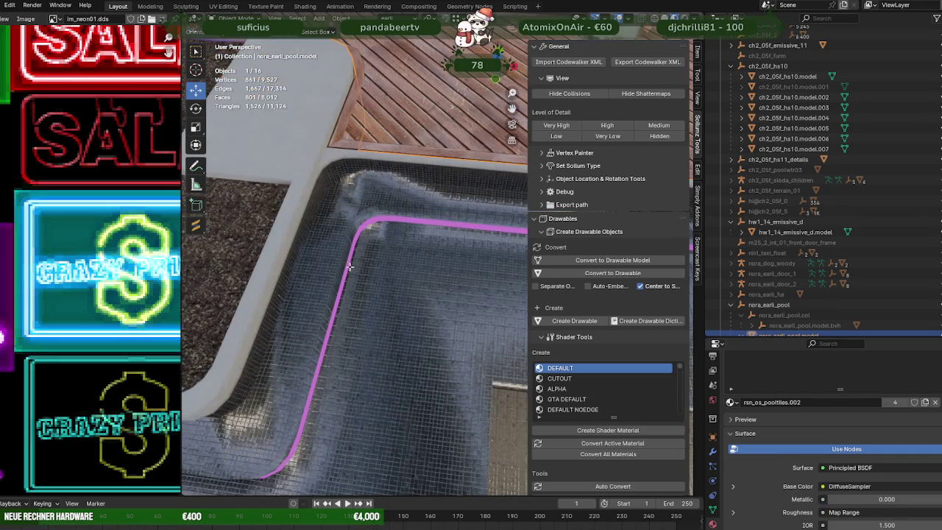
key(Tab)
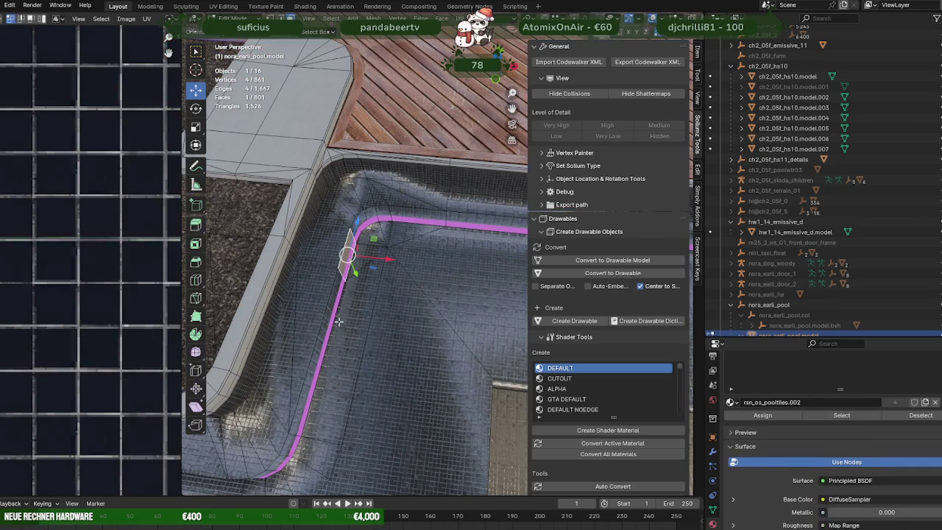
key(Tab)
scroll(327, 335, down, 2)
scroll(338, 346, down, 3)
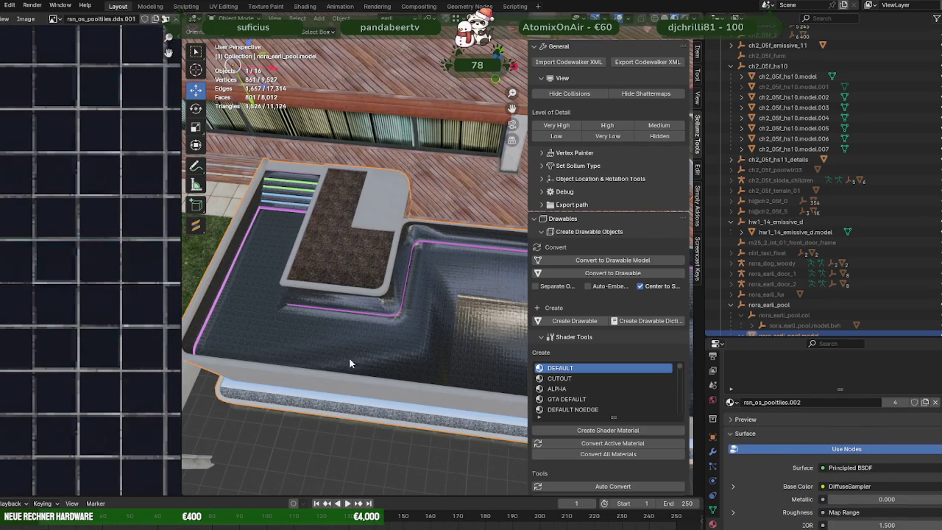
- Select all of hw1_14_emissive_d.model in Edit Mode and pick the pool-rim UV island
click(354, 399)
key(Tab)
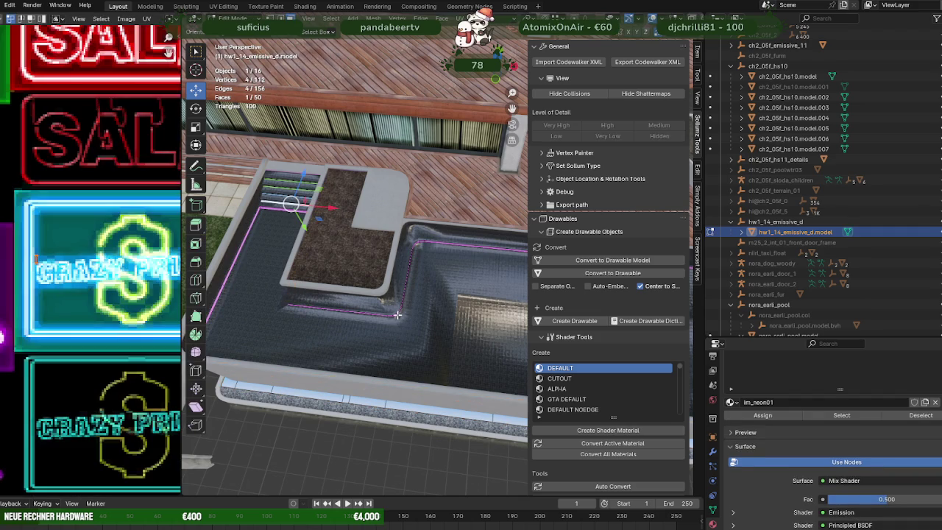
scroll(138, 294, down, 5)
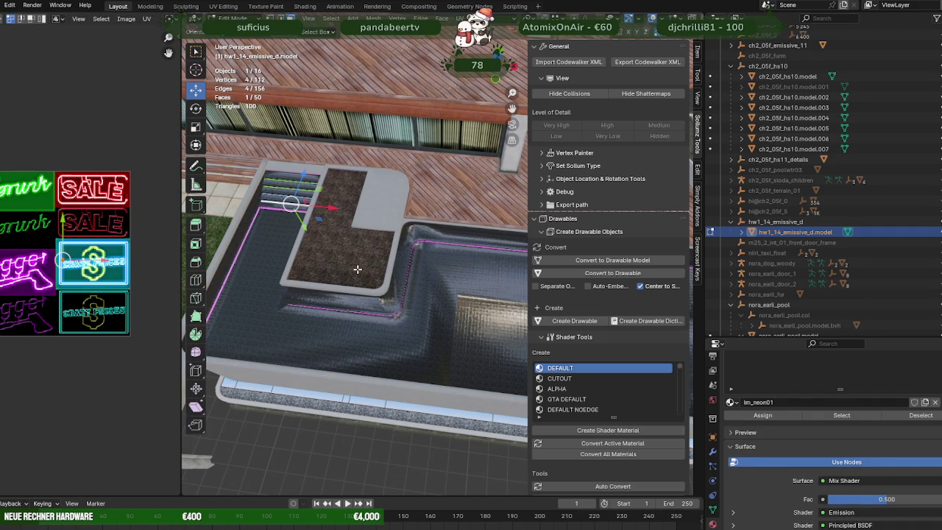
key(a)
scroll(126, 250, down, 1)
scroll(74, 265, up, 1)
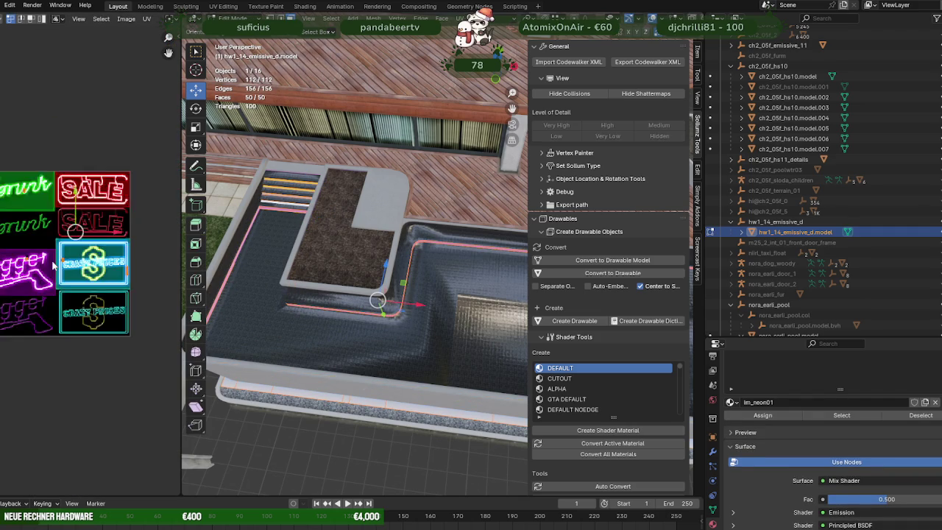
scroll(24, 274, up, 1)
scroll(9, 276, up, 1)
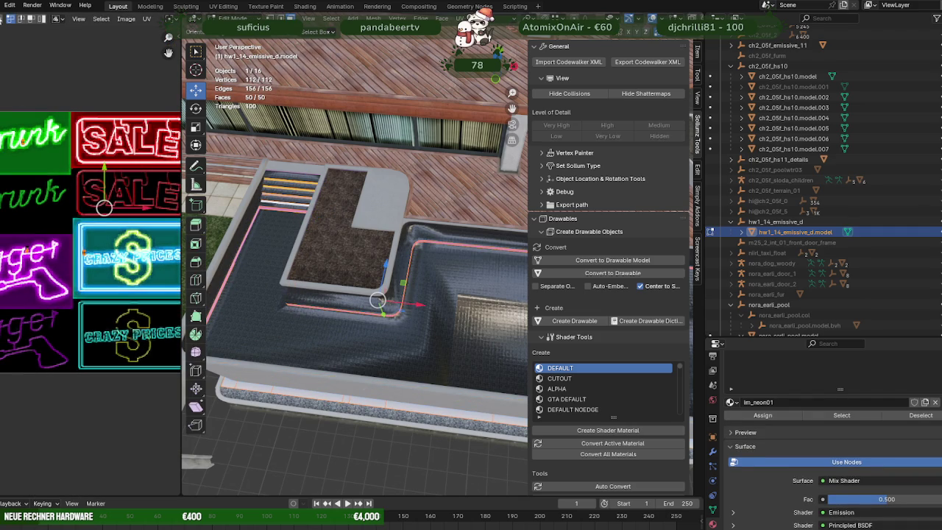
click(22, 243)
- Duplicate the selected rim strip, keeping the copy in its original position
mouse_move(353, 294)
middle_down()
mouse_move(326, 273)
mouse_move(254, 254)
mouse_move(261, 244)
mouse_move(266, 251)
middle_up()
scroll(265, 251, up, 2)
scroll(304, 238, up, 2)
scroll(302, 243, up, 2)
key(shift+d)
right_click(295, 249)
- Slide the duplicated pink rim strip along the pool's Y axis
drag(288, 240, 283, 208)
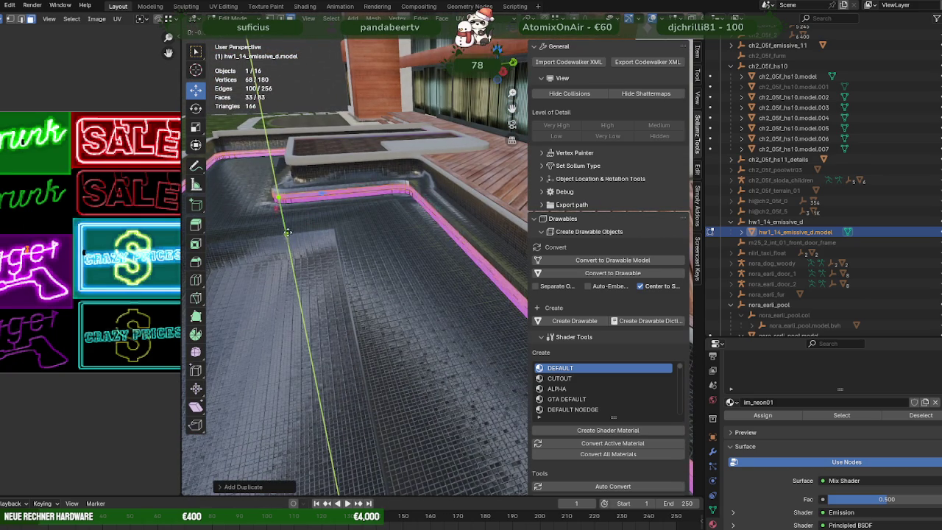
click(284, 209)
middle_drag(283, 209, 363, 205)
drag(421, 188, 419, 192)
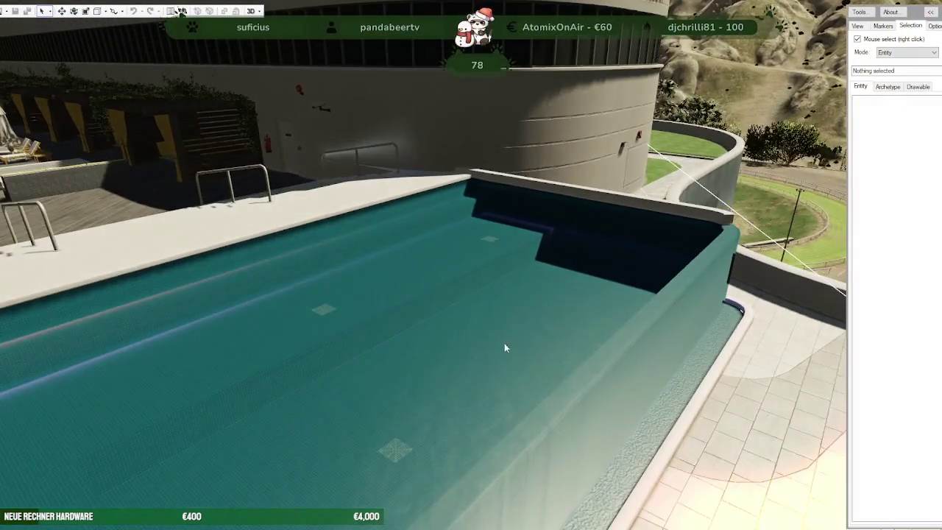
- Select the casino water jacuzzi in night-lit CodeWalker, then switch back to Blender
right_click(380, 351)
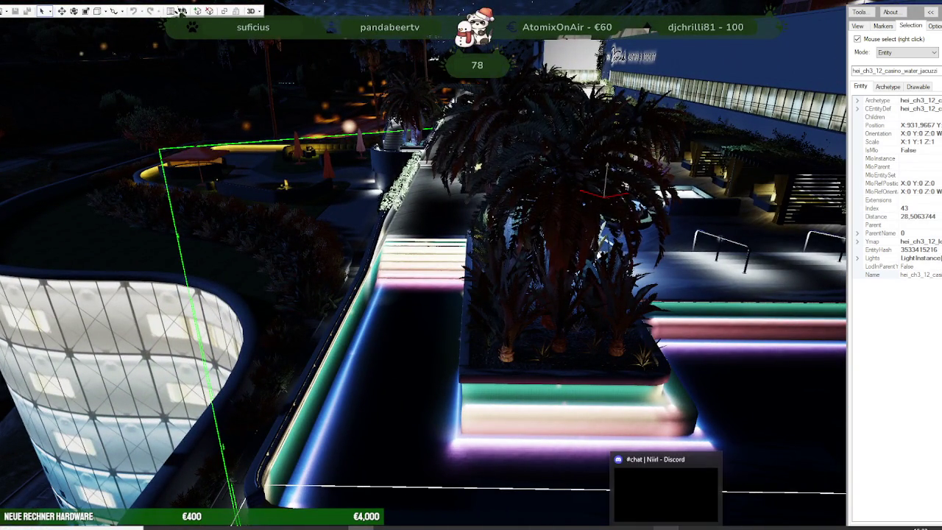
key(alt+Tab)
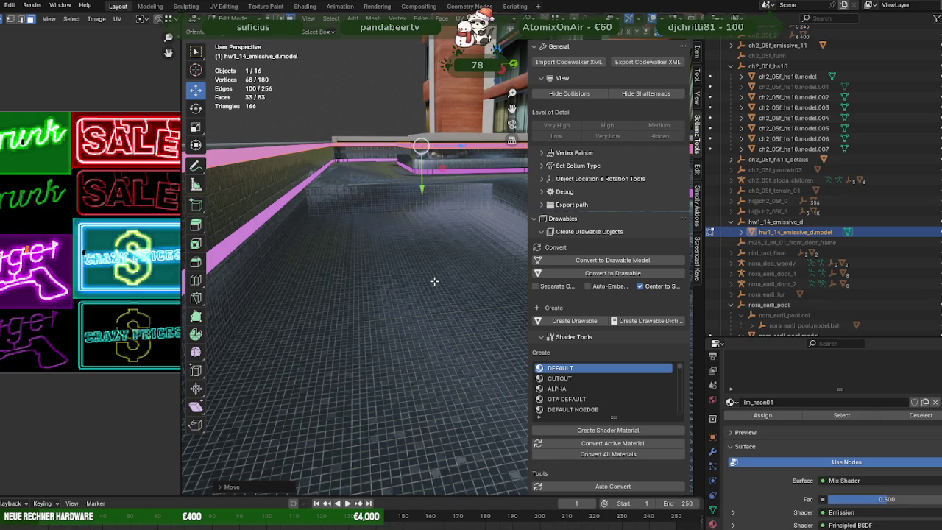
- Slide the pink neon strip sideways with the move tool
mouse_move(439, 291)
middle_down()
mouse_move(460, 303)
mouse_move(433, 267)
mouse_move(490, 278)
mouse_move(413, 290)
mouse_move(426, 319)
mouse_move(368, 361)
mouse_move(393, 283)
middle_up()
key(w)
key(shift+space)
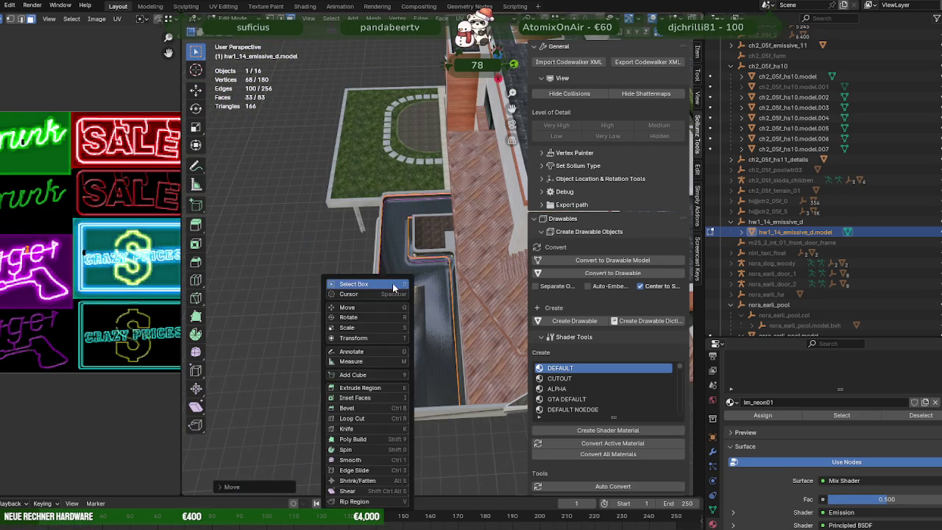
key(g)
scroll(392, 282, up, 5)
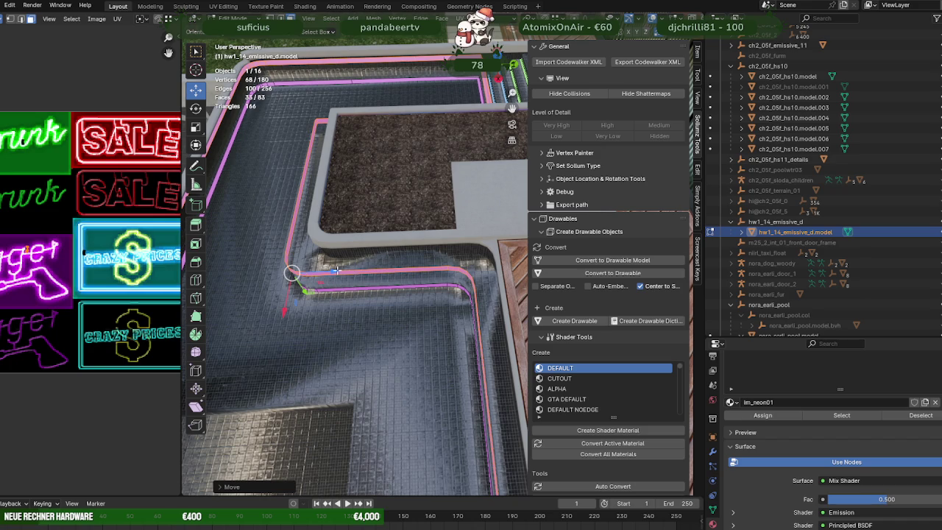
drag(336, 270, 361, 270)
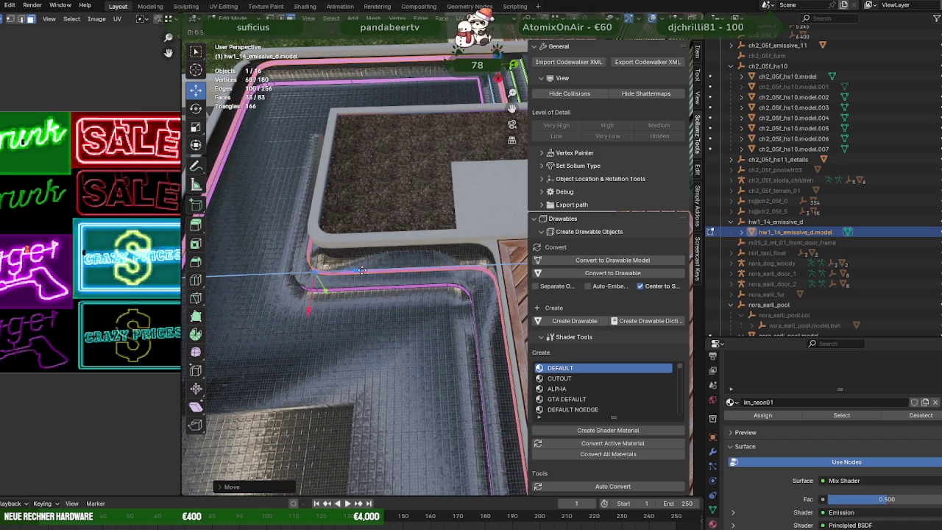
scroll(378, 294, down, 3)
- Separate the selected strip into its own object and return to Object Mode
mouse_move(378, 294)
middle_down()
mouse_move(400, 263)
mouse_move(387, 291)
middle_up()
key(ctrl+f)
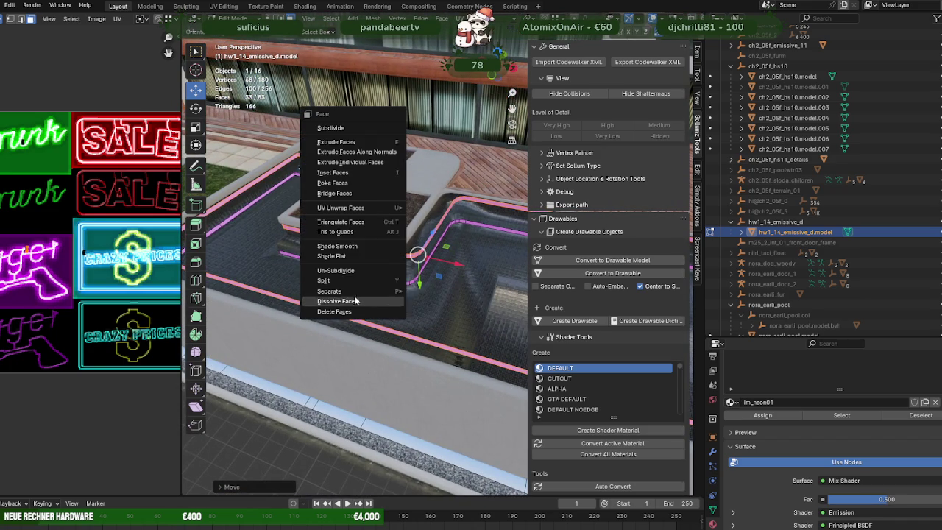
click(429, 293)
key(Tab)
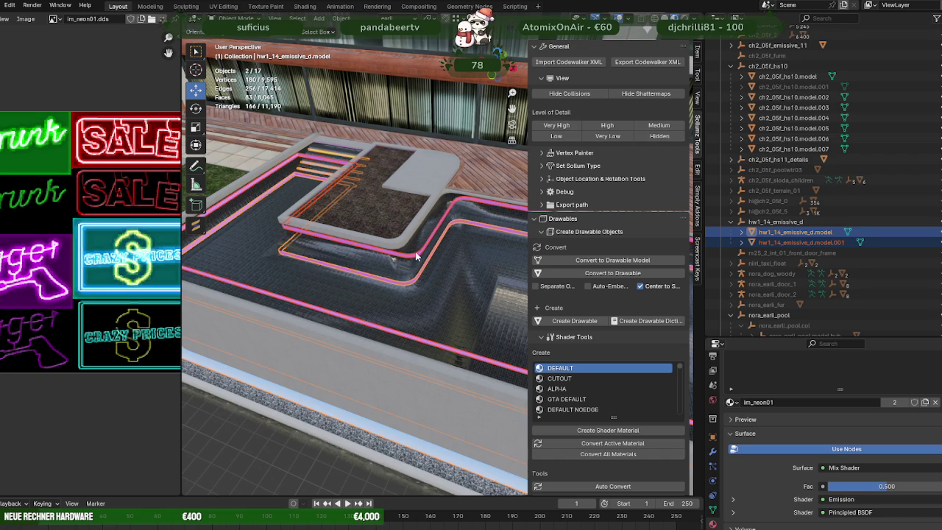
- Select the separated strip object in Edit Mode and make a first move of its UVs
click(415, 258)
key(Tab)
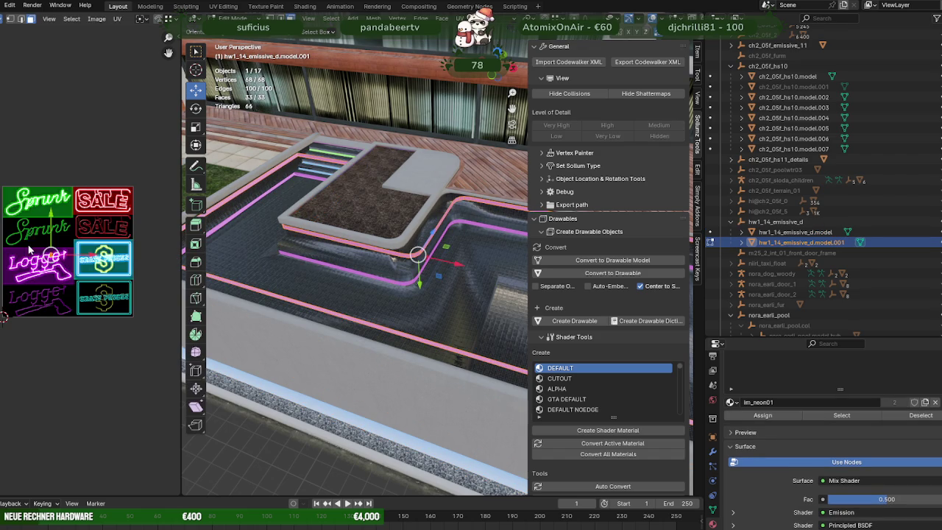
scroll(71, 282, up, 2)
scroll(46, 251, up, 3)
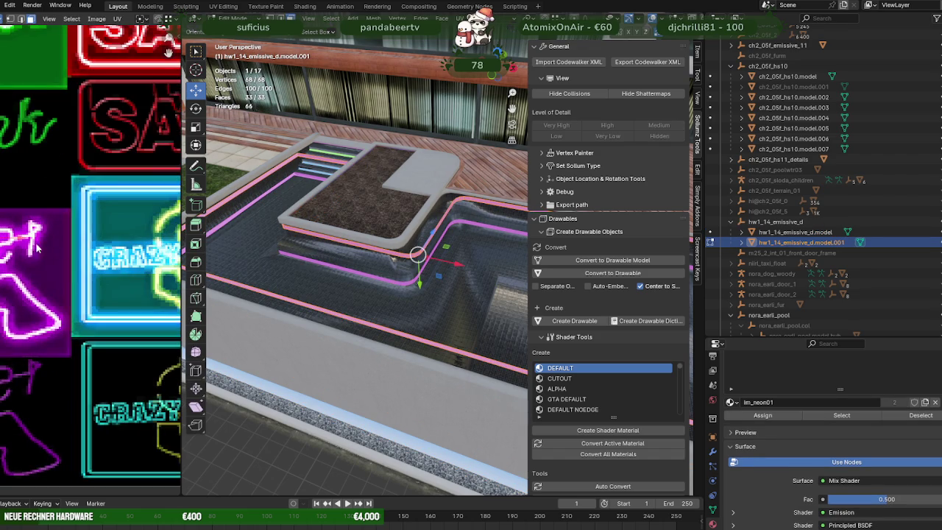
key(g)
click(30, 243)
scroll(52, 280, right, 3)
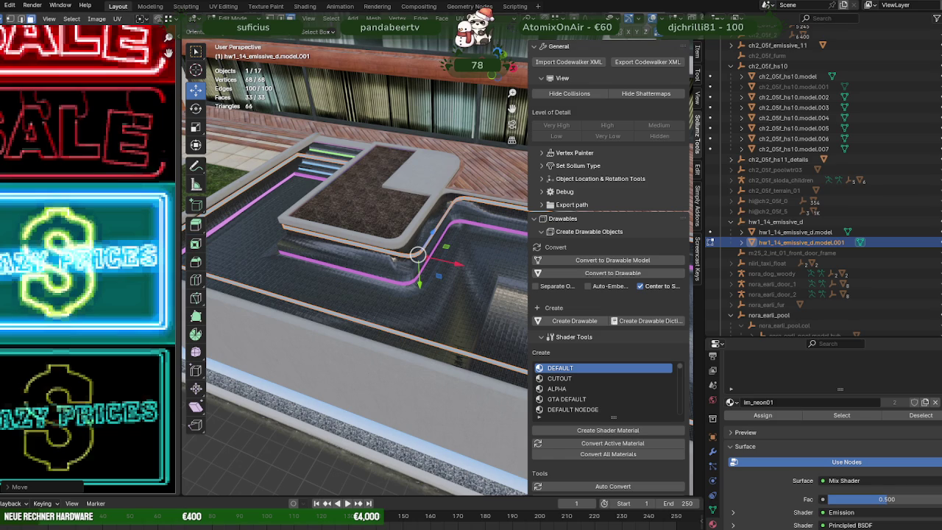
scroll(67, 248, down, 3)
- Box-select the strip's UVs and reposition them on the neon texture
drag(39, 270, 9, 251)
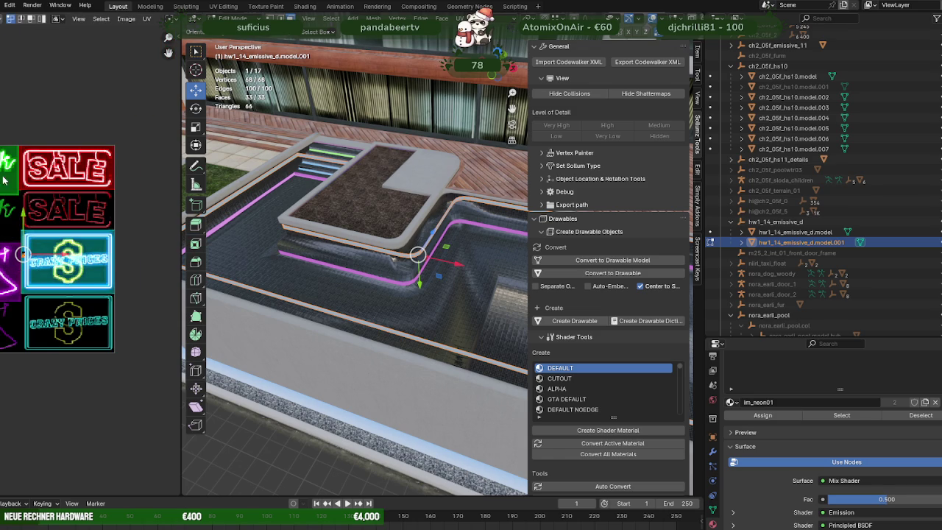
scroll(120, 252, up, 1)
scroll(120, 252, up, 1)
key(g)
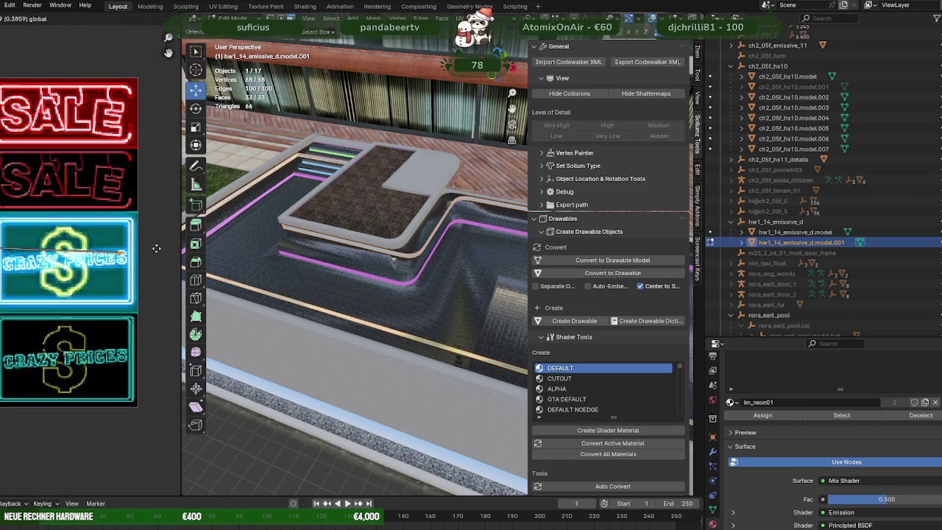
click(121, 252)
key(g)
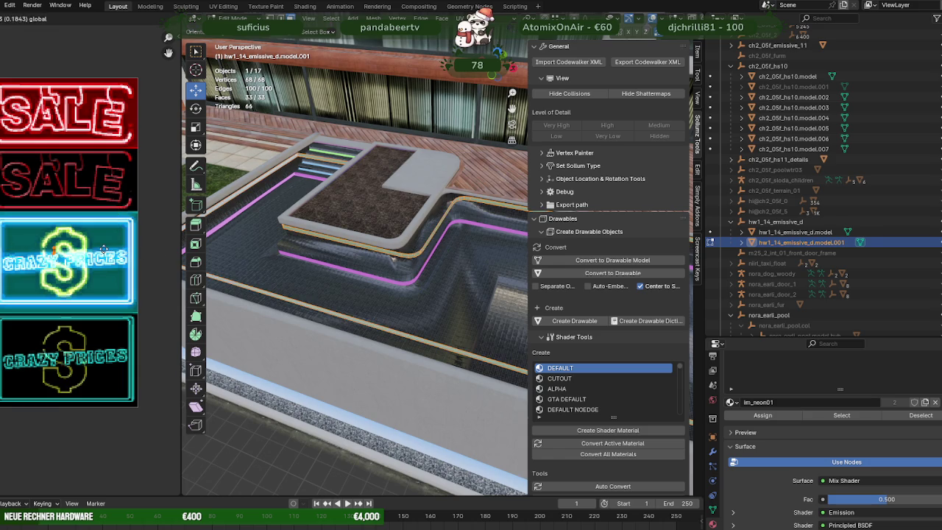
click(29, 252)
- Slide the UV island right along X so the strip glows orange
scroll(106, 247, up, 2)
scroll(106, 247, up, 3)
scroll(81, 233, up, 2)
scroll(81, 231, up, 3)
drag(87, 205, 135, 201)
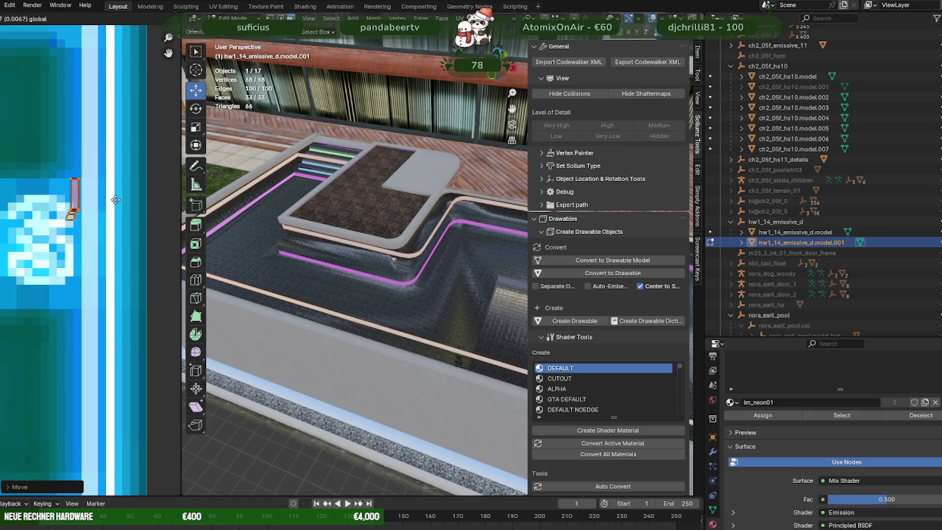
click(138, 200)
- Re-unwrap the separated strip's UVs with Unwrap
key(u)
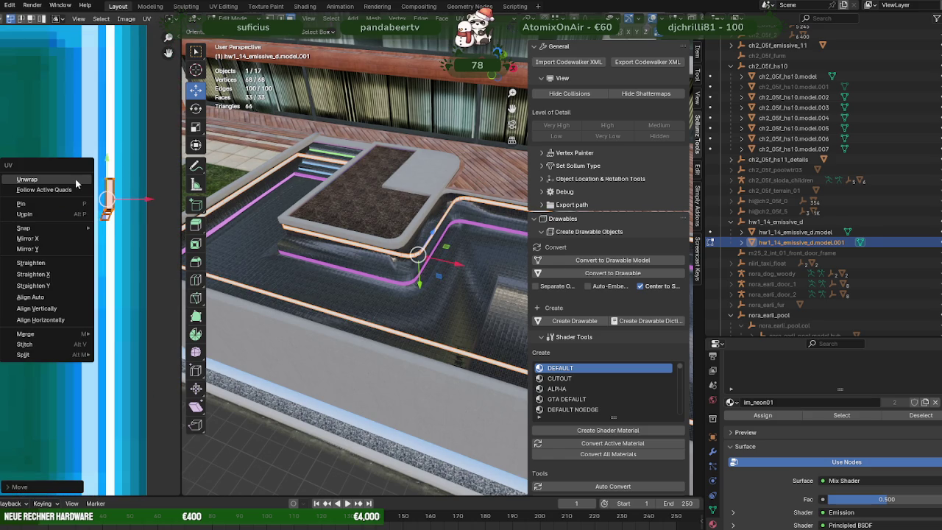
click(75, 179)
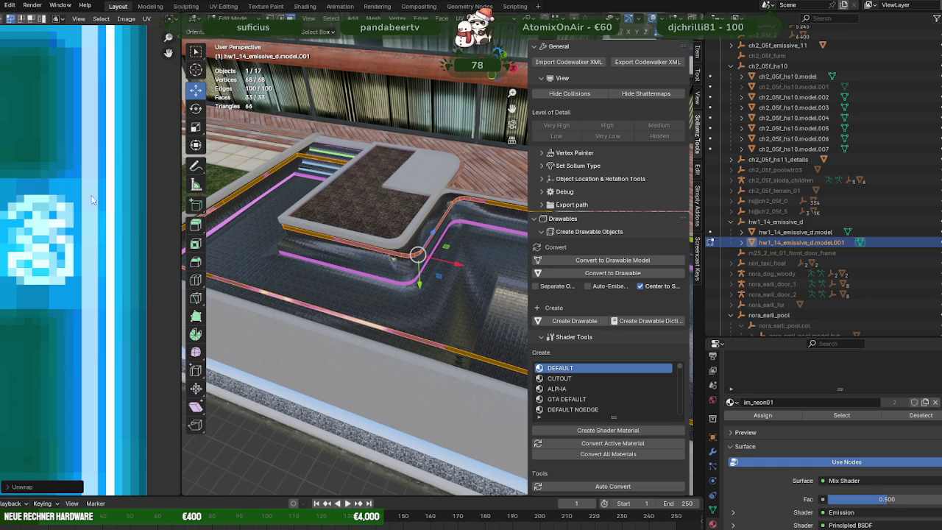
scroll(96, 195, down, 3)
scroll(100, 197, down, 2)
scroll(94, 201, down, 2)
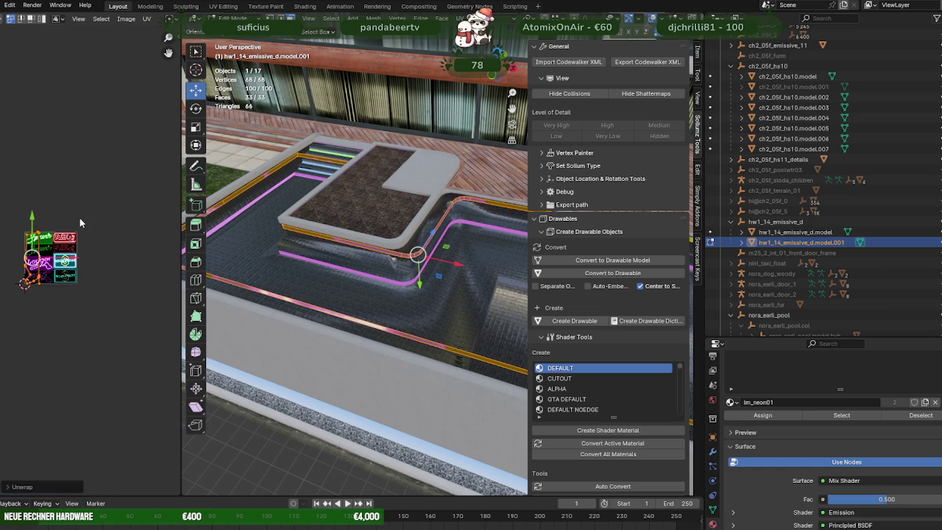
scroll(80, 229, up, 1)
scroll(81, 235, up, 3)
scroll(87, 239, up, 3)
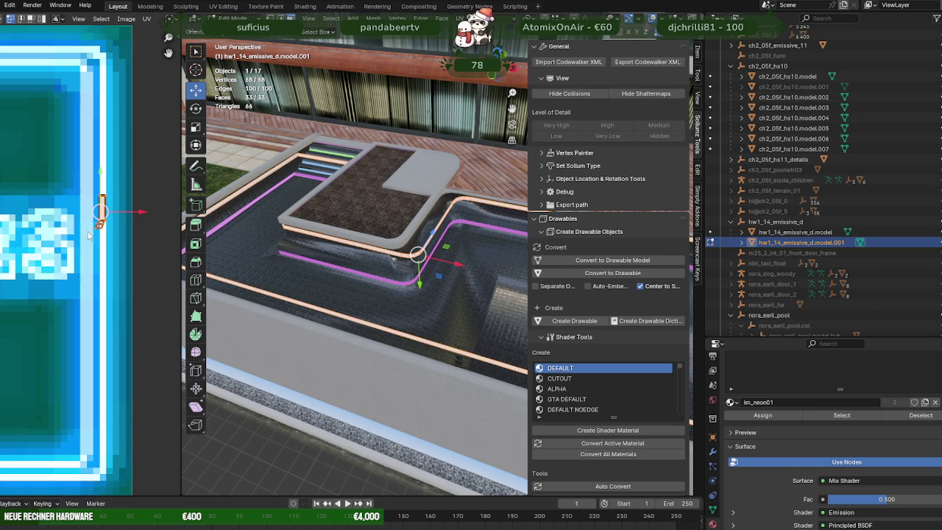
right_click(86, 199)
- Scale the strip's UVs down to a narrow size
key(s)
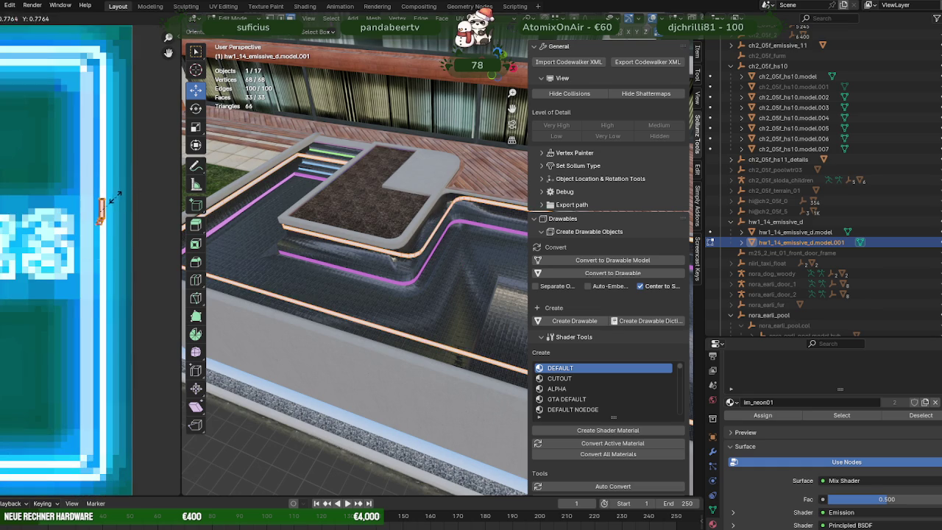
click(107, 205)
right_click(108, 205)
key(Escape)
scroll(108, 205, up, 2)
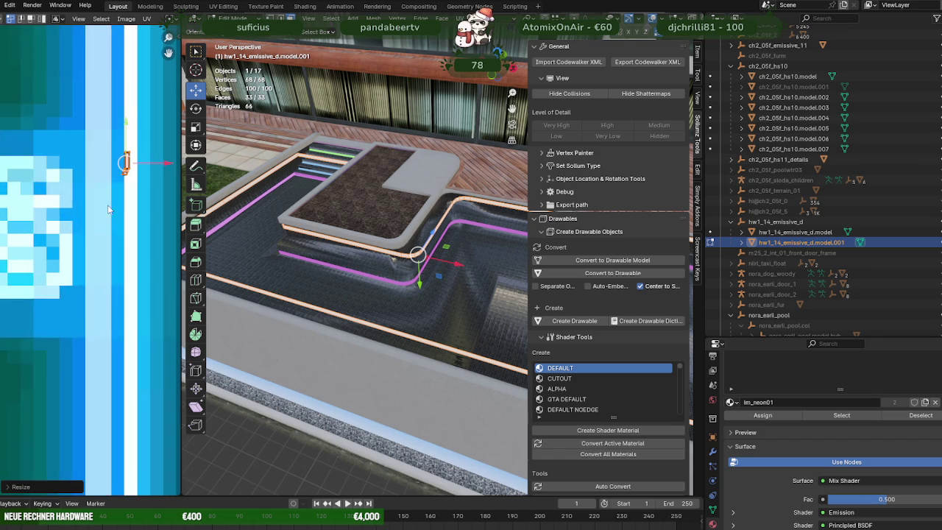
scroll(110, 210, up, 2)
- Nudge the UVs right along X onto the pale texture band for a near-white glow
drag(116, 213, 125, 212)
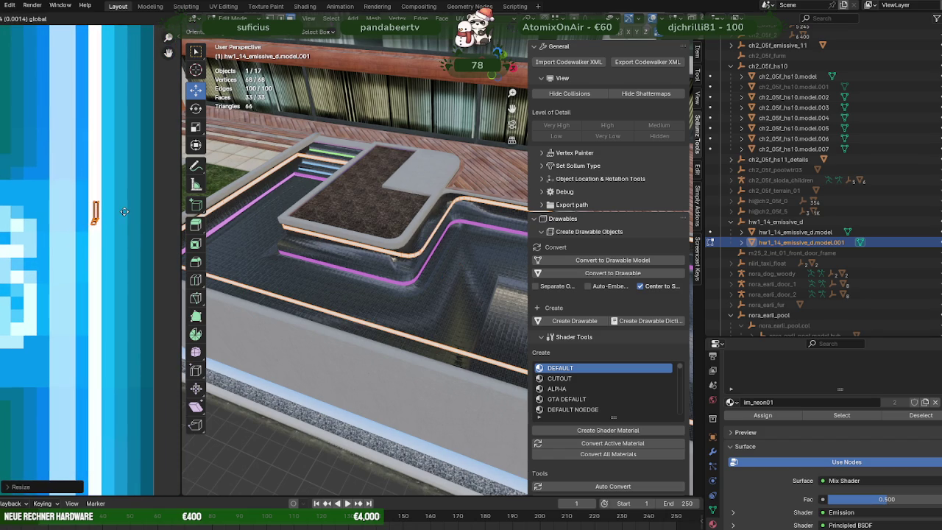
click(125, 212)
key(KP_Decimal)
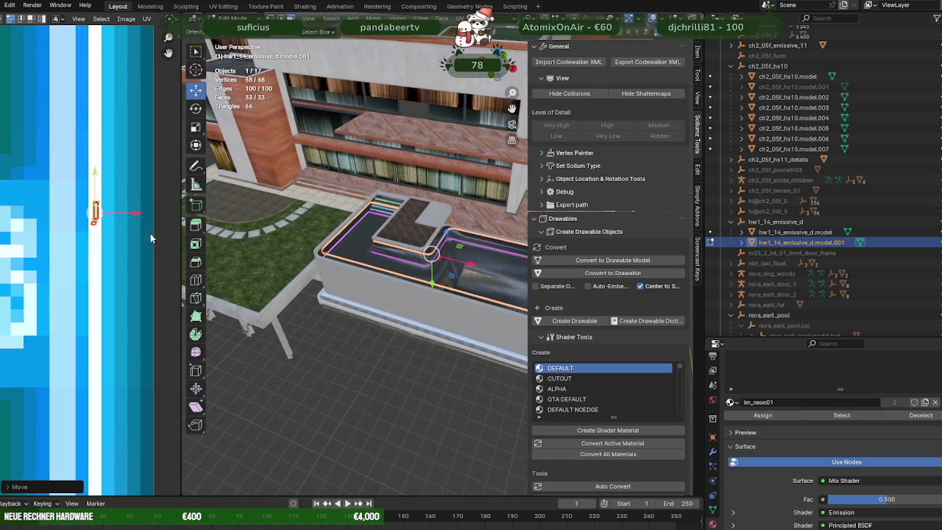
drag(136, 215, 142, 211)
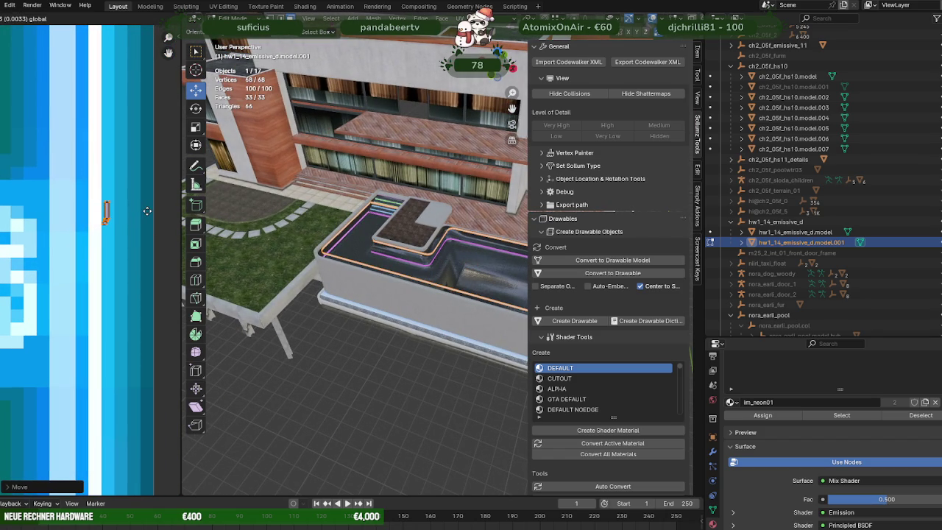
click(147, 212)
key(KP_Decimal)
scroll(361, 257, up, 1)
scroll(361, 257, up, 2)
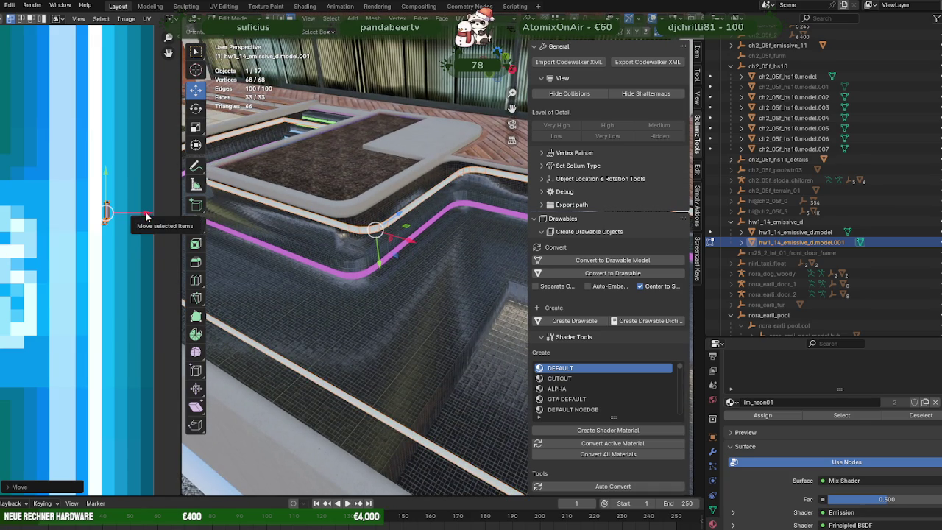
- Nudge the strip's UVs slightly left, then view the pool top-down in wireframe
drag(147, 215, 134, 215)
click(98, 222)
mouse_move(331, 280)
middle_down()
mouse_move(389, 289)
mouse_move(346, 265)
middle_up()
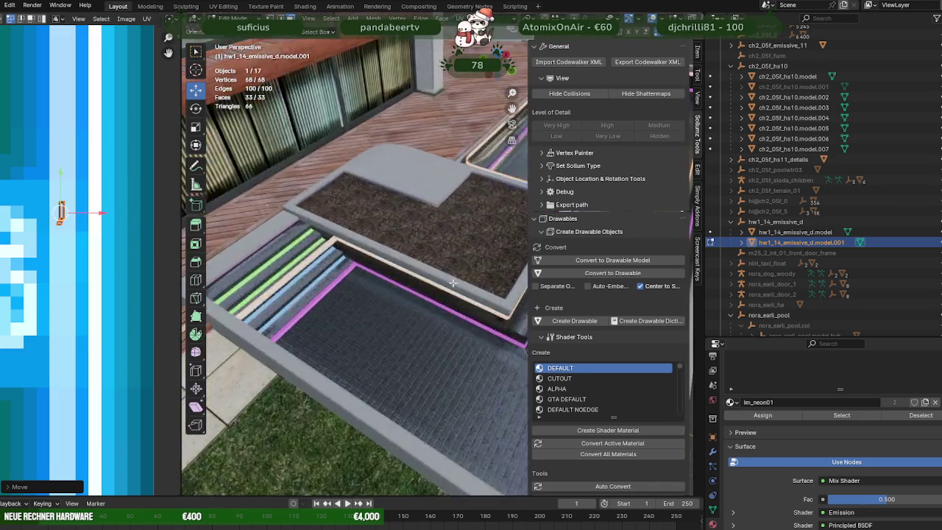
scroll(339, 259, up, 2)
scroll(330, 255, up, 2)
key(shift+z)
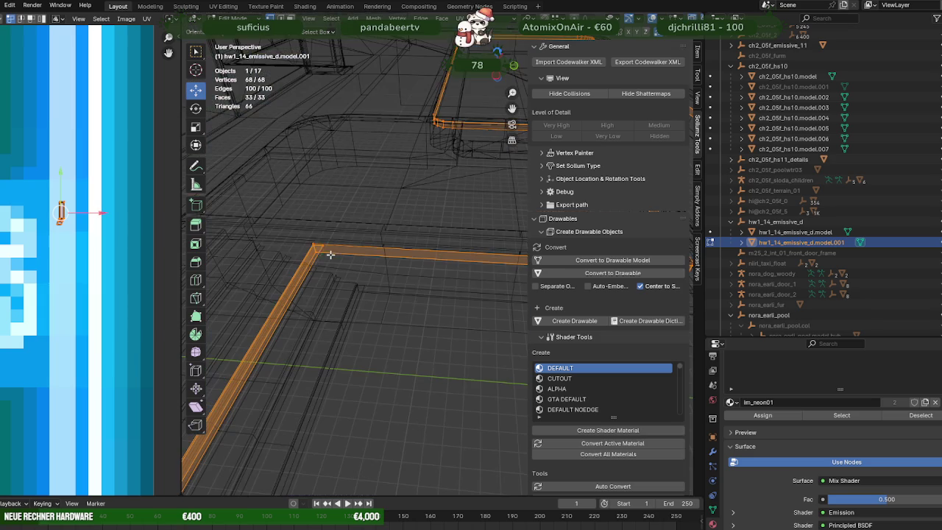
- Select the strip's corner vertices and slide those edges along the Z axis
drag(332, 257, 332, 257)
middle_drag(332, 258, 320, 293)
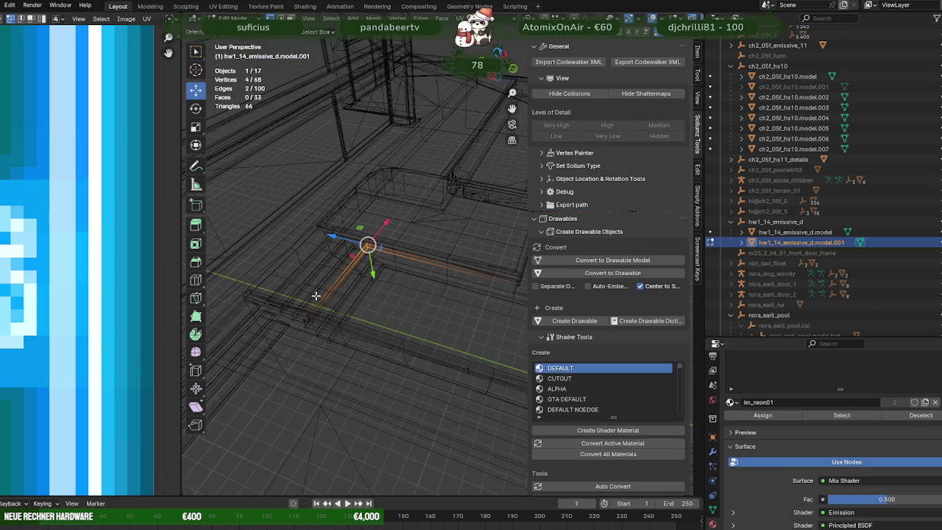
key(shift+z)
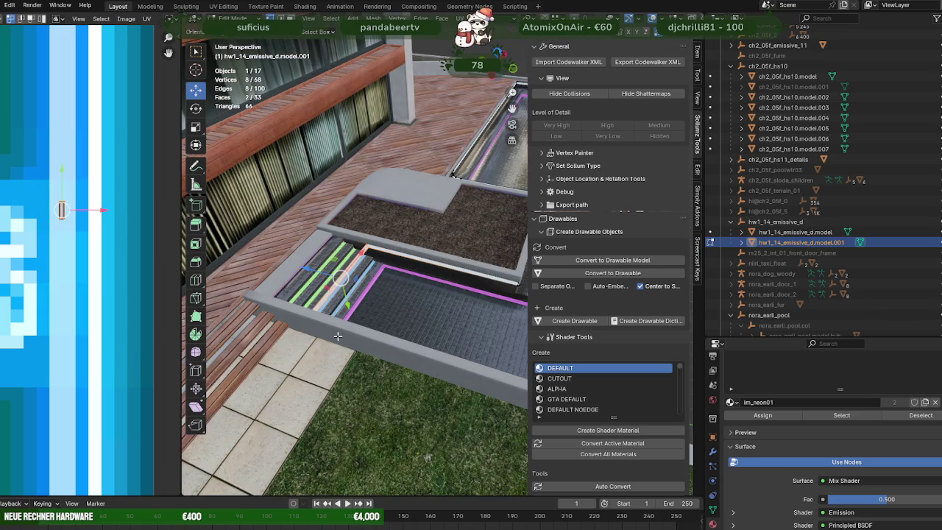
scroll(337, 336, up, 3)
middle_drag(337, 335, 345, 294)
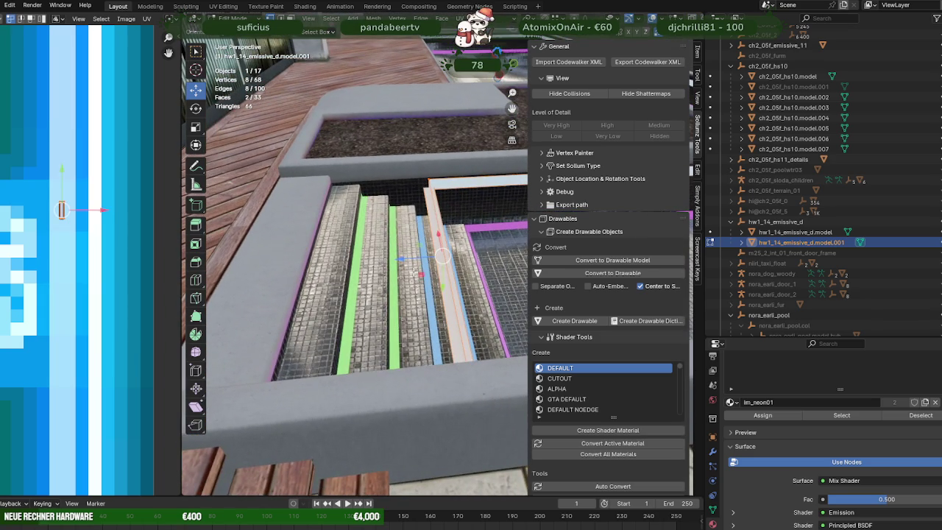
drag(409, 261, 353, 262)
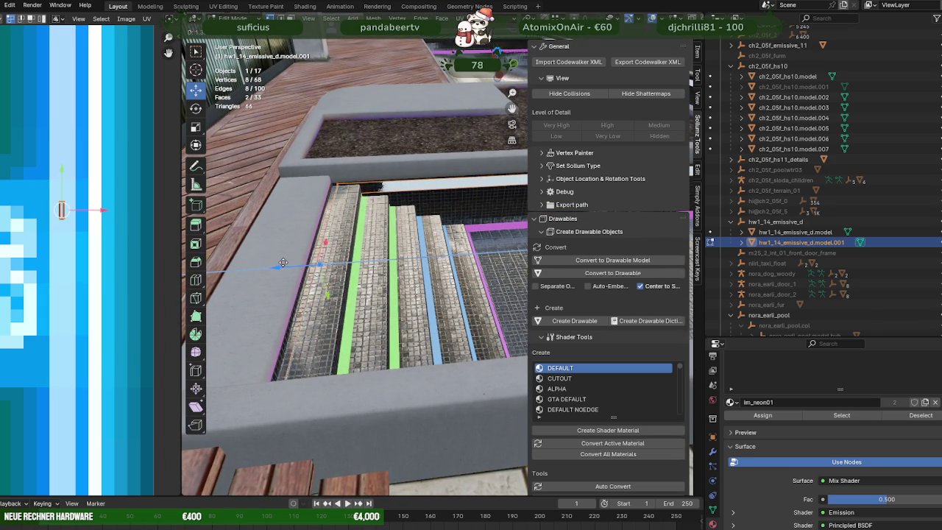
drag(276, 262, 277, 262)
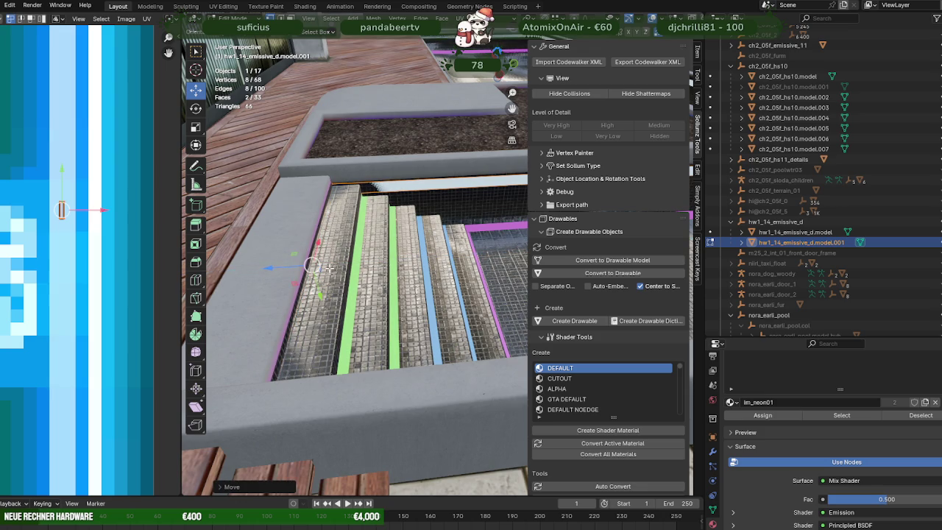
- Select all of the strip's geometry and inspect the pool wall and stairs
middle_drag(329, 268, 403, 272)
scroll(403, 272, up, 3)
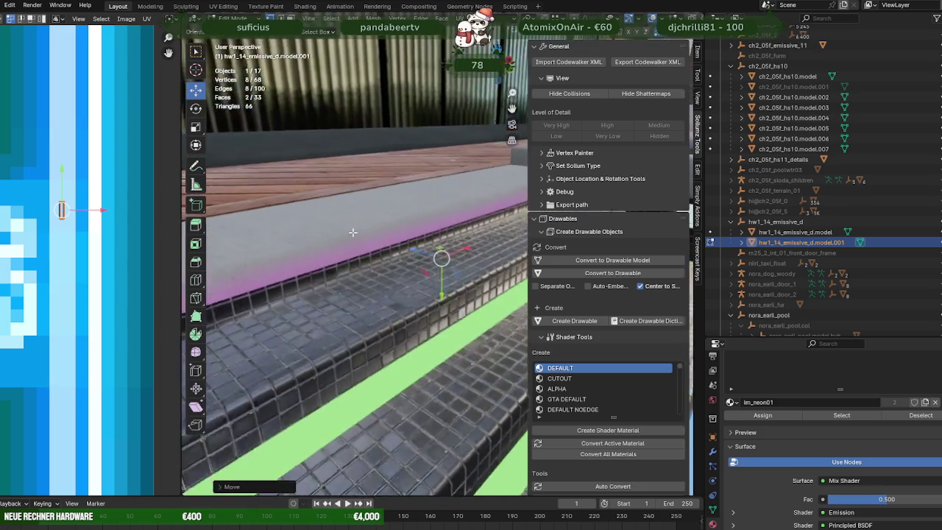
scroll(403, 272, down, 3)
mouse_move(403, 272)
middle_down()
mouse_move(499, 276)
mouse_move(377, 264)
middle_up()
key(a)
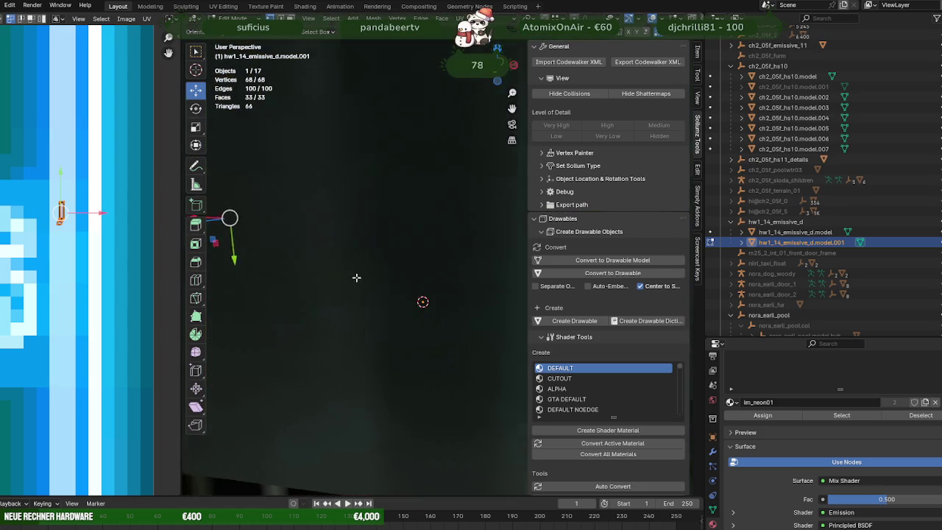
scroll(351, 267, down, 3)
middle_drag(351, 268, 321, 290)
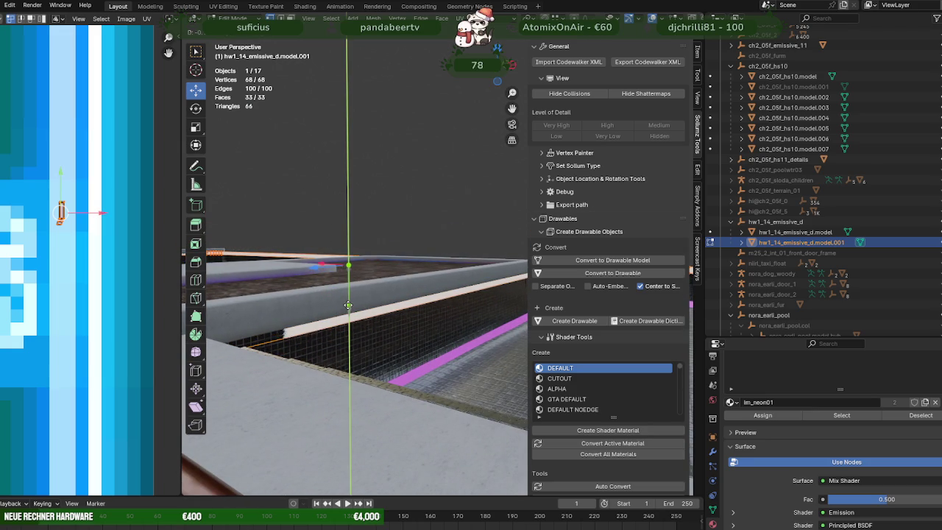
mouse_move(349, 325)
middle_down()
mouse_move(347, 281)
mouse_move(290, 329)
mouse_move(365, 349)
middle_up()
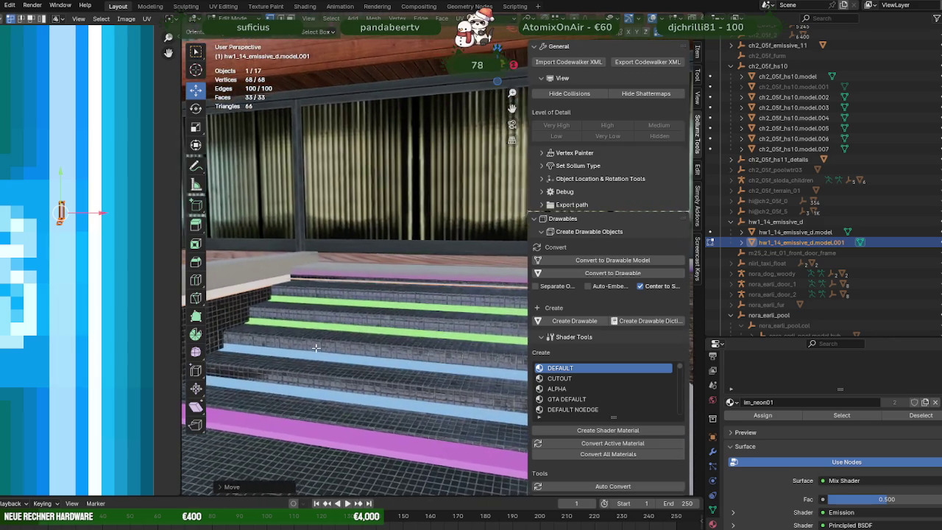
- Box-select the strip's vertices at the stair edge and frame them in view
key(shift+z)
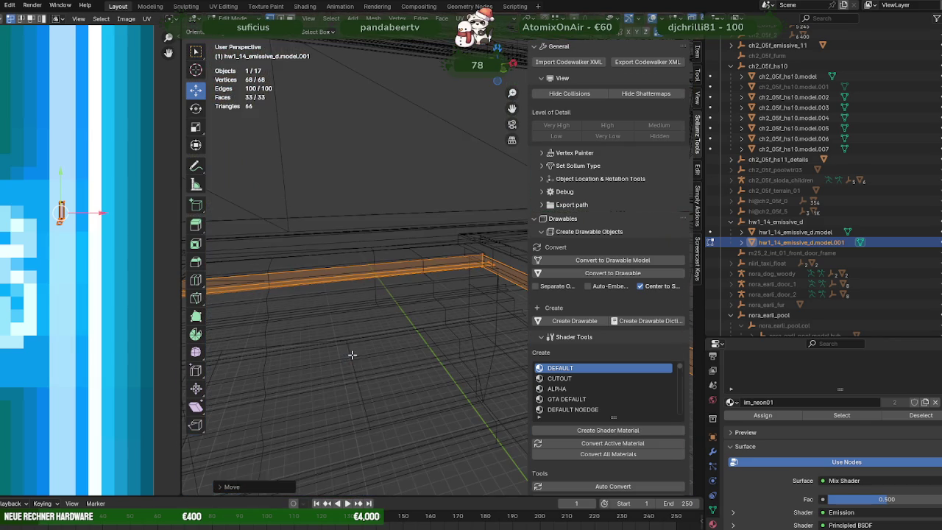
drag(320, 256, 356, 291)
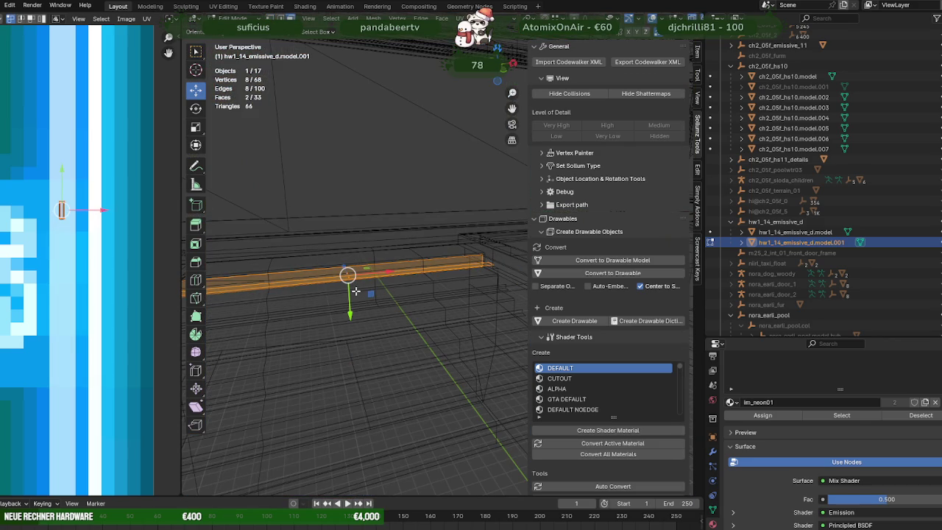
key(shift+z)
key(KP_Decimal)
middle_drag(355, 290, 439, 304)
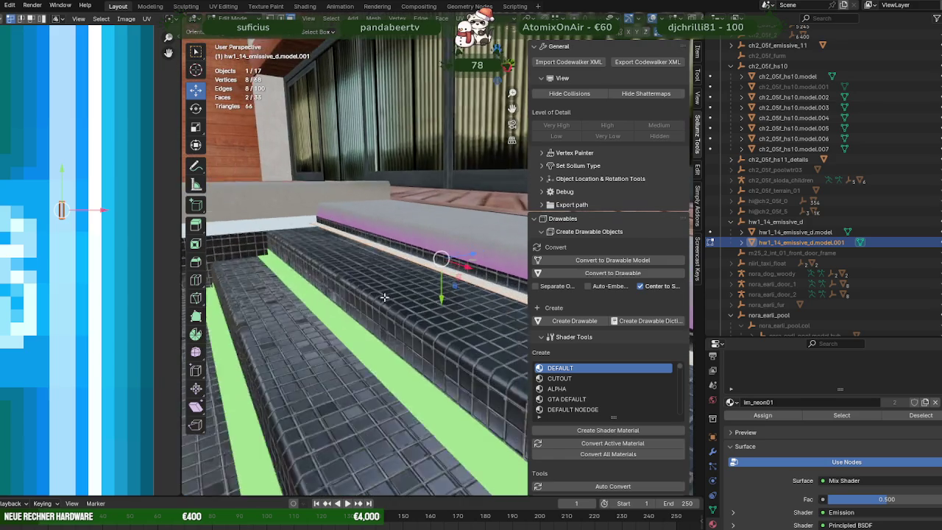
- Move the stair-edge vertices along Y, then along Z to meet the ledge
key(g)
key(y)
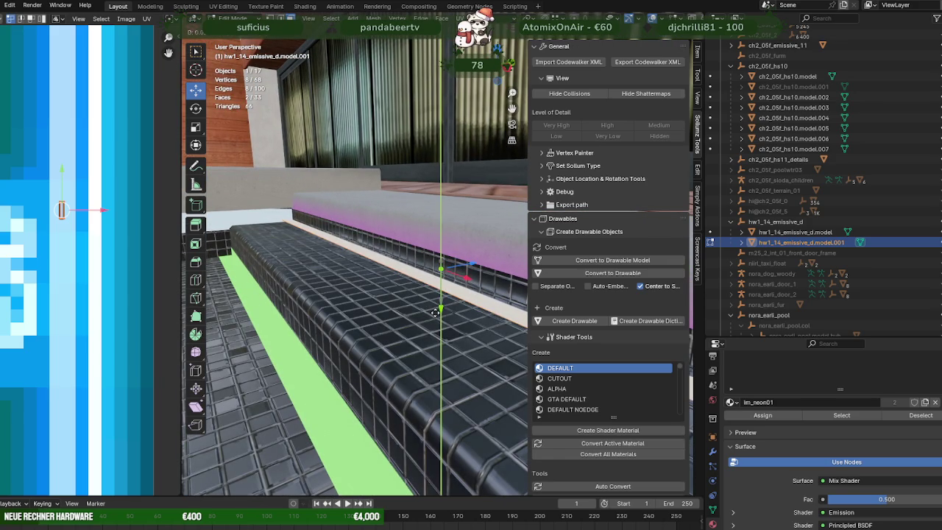
click(435, 313)
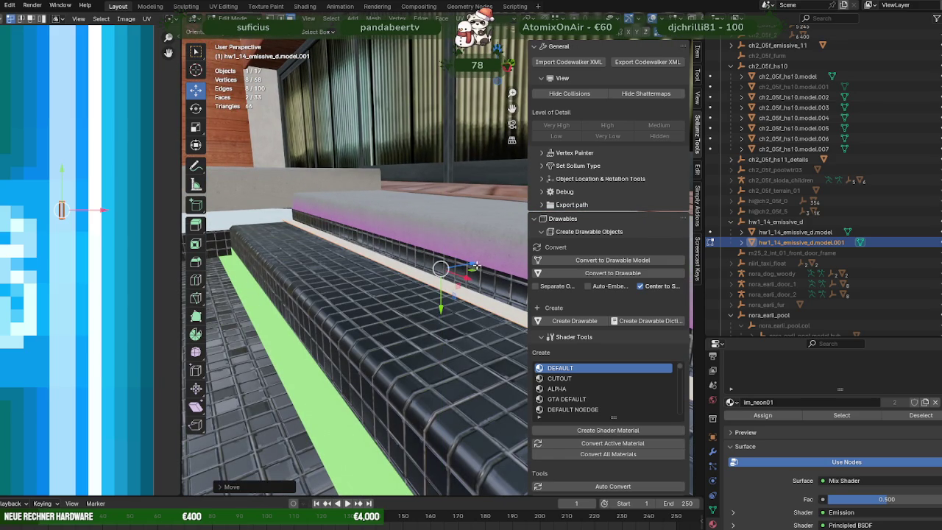
drag(477, 265, 469, 265)
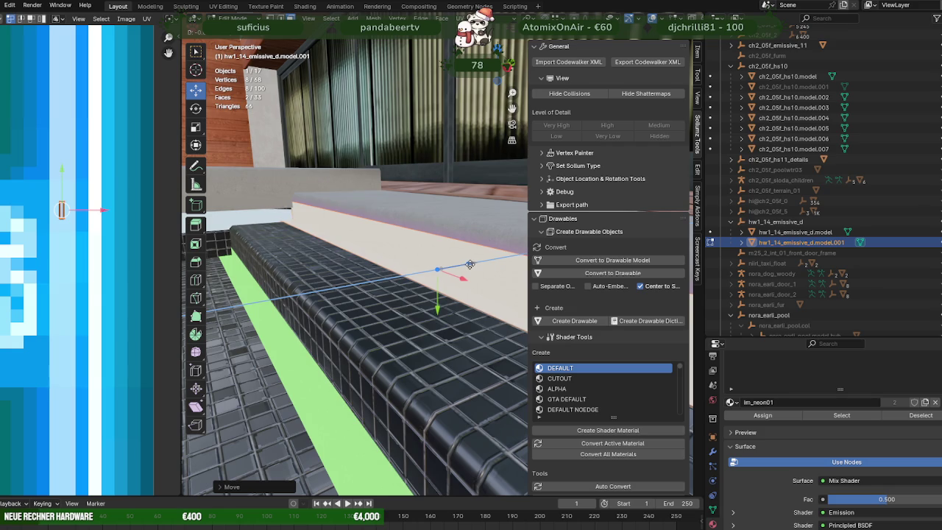
drag(471, 263, 426, 260)
key(shift+z)
- Select four vertices at the strip's other end and move those edges along Y
drag(272, 184, 327, 255)
scroll(328, 255, up, 3)
key(shift+z)
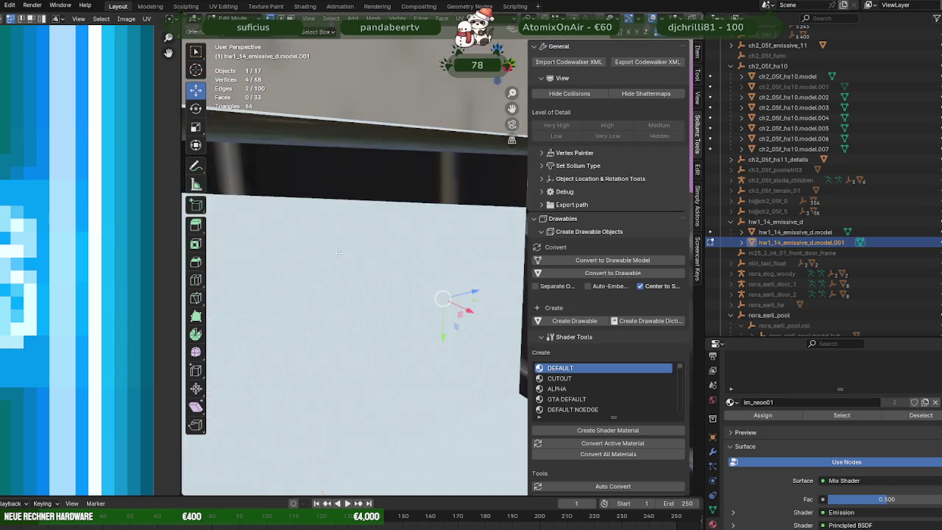
mouse_move(436, 307)
middle_down()
mouse_move(421, 297)
mouse_move(423, 327)
mouse_move(437, 340)
middle_up()
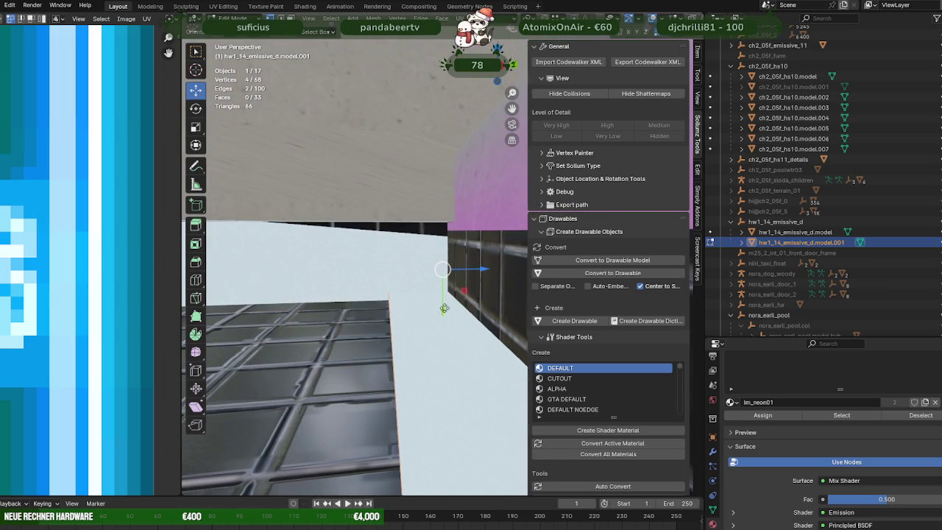
drag(443, 308, 444, 302)
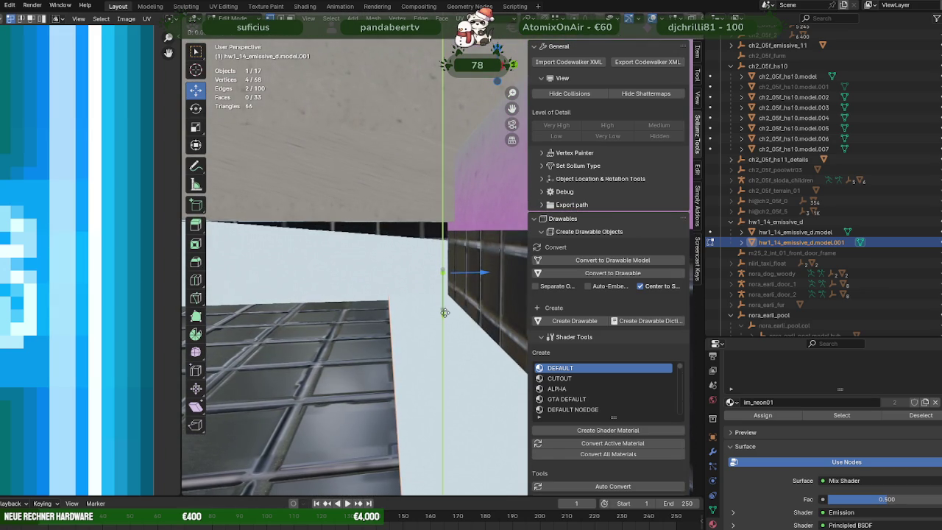
drag(444, 314, 442, 297)
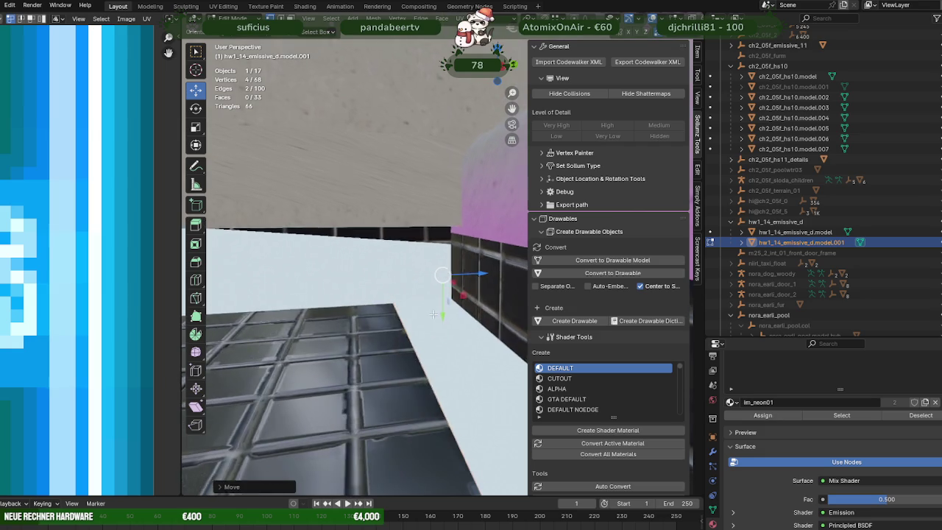
- Select a single corner vertex of the strip and move it along an axis
key(shift+z)
mouse_move(442, 296)
middle_down()
mouse_move(421, 307)
mouse_move(433, 297)
middle_up()
click(421, 308)
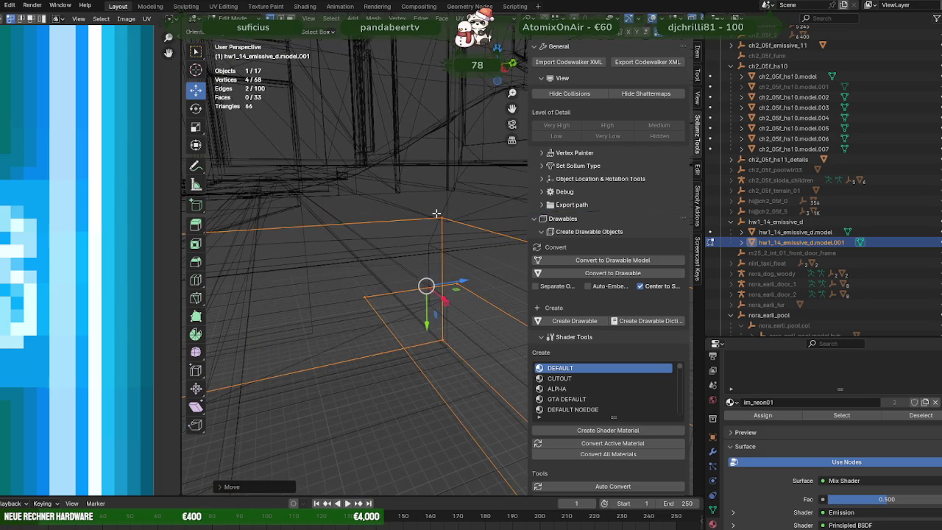
key(shift+z)
drag(441, 254, 437, 213)
mouse_move(437, 214)
middle_down()
mouse_move(470, 212)
mouse_move(425, 256)
middle_up()
scroll(424, 256, up, 3)
scroll(423, 250, down, 3)
- Clear the vertex selection and select one face of the strip
key(shift+z)
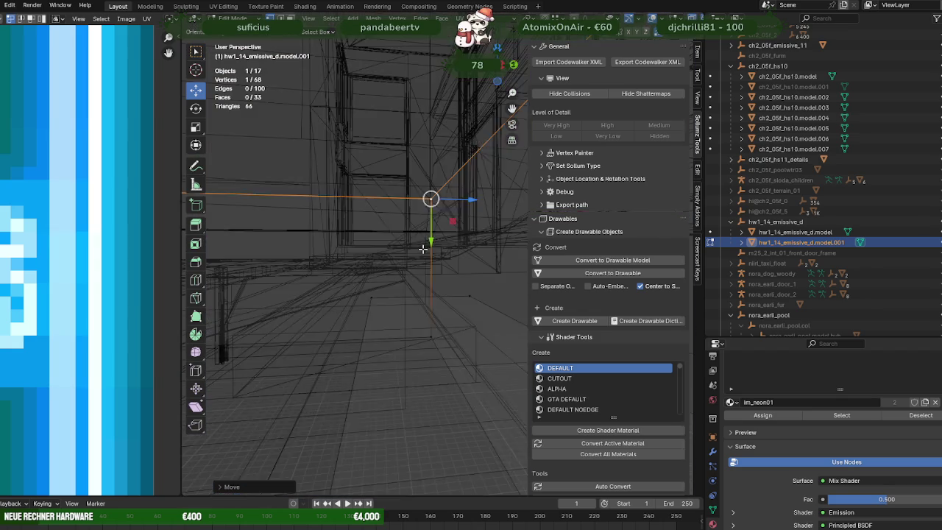
mouse_move(423, 250)
middle_down()
mouse_move(464, 289)
mouse_move(474, 277)
mouse_move(489, 281)
middle_up()
click(447, 281)
click(507, 283)
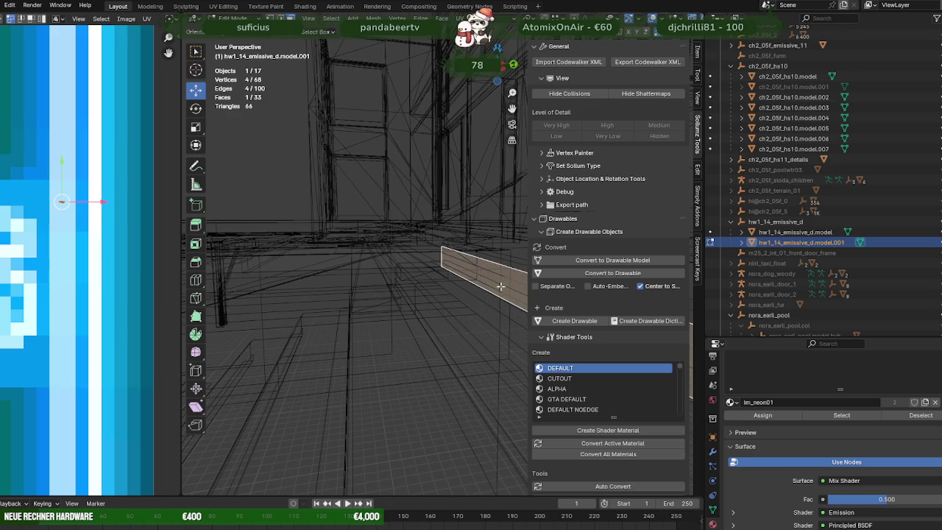
key(shift+z)
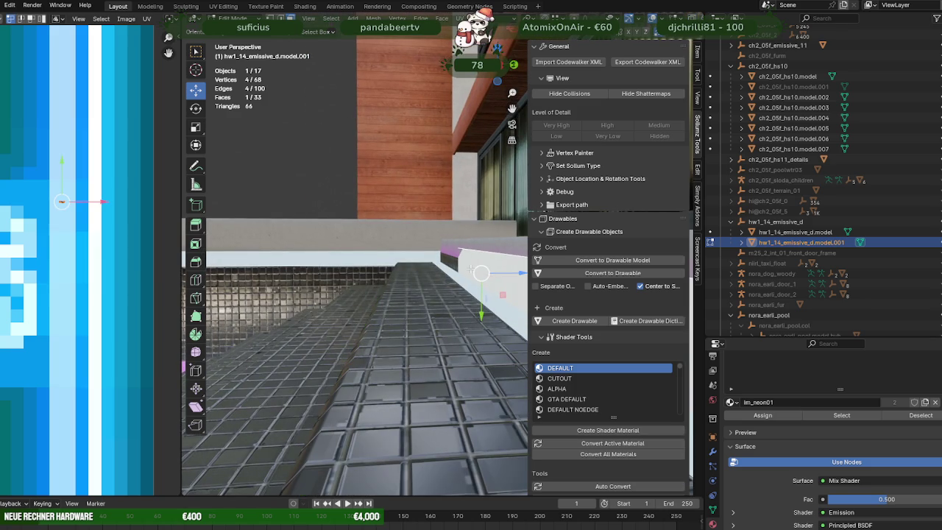
- Select a single edge of the strip, frame it, and move it into place
mouse_move(470, 269)
middle_down()
mouse_move(385, 296)
mouse_move(457, 328)
middle_up()
key(shift+z)
click(475, 287)
key(KP_Decimal)
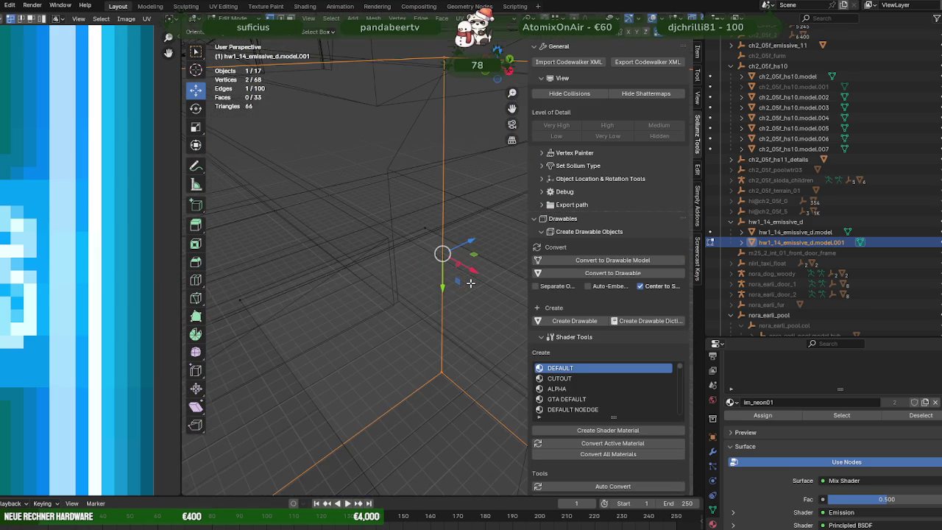
key(shift+z)
middle_drag(470, 283, 462, 254)
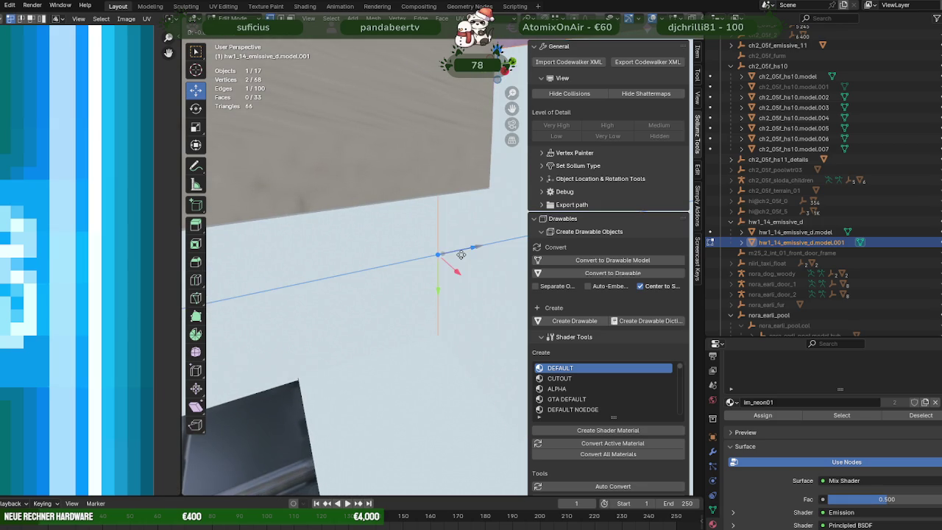
drag(461, 254, 449, 256)
- Select the strip's purple face and frame it against the white wall
mouse_move(449, 255)
middle_down()
mouse_move(437, 253)
mouse_move(445, 271)
mouse_move(449, 251)
middle_up()
key(shift+z)
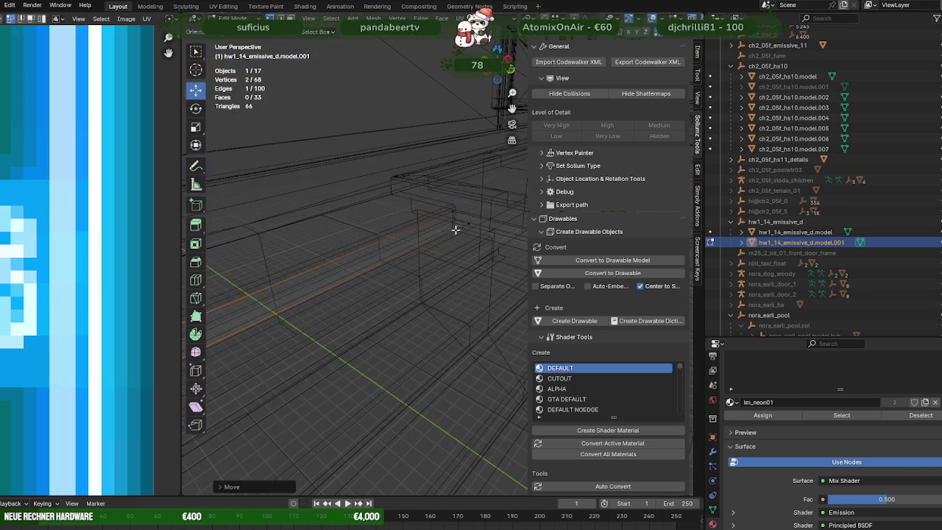
click(457, 216)
key(shift+z)
key(KP_Decimal)
middle_drag(484, 252, 447, 319)
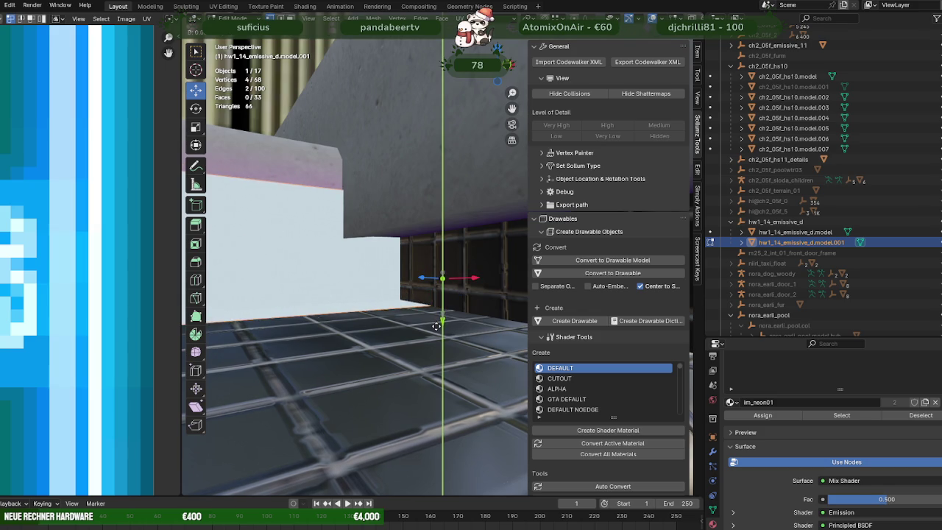
middle_drag(434, 301, 468, 283)
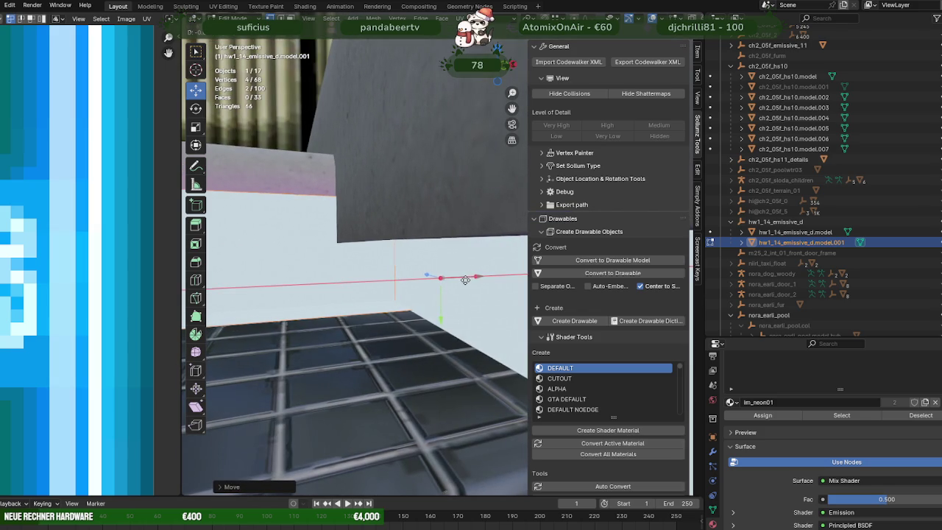
- Select the strip vertices along the planter edge and slide the top band along X
mouse_move(466, 280)
middle_down()
mouse_move(380, 285)
mouse_move(311, 263)
mouse_move(419, 302)
mouse_move(364, 291)
mouse_move(424, 347)
mouse_move(421, 273)
mouse_move(426, 291)
middle_up()
key(shift+z)
drag(505, 376, 505, 376)
key(shift+z)
middle_drag(505, 376, 456, 303)
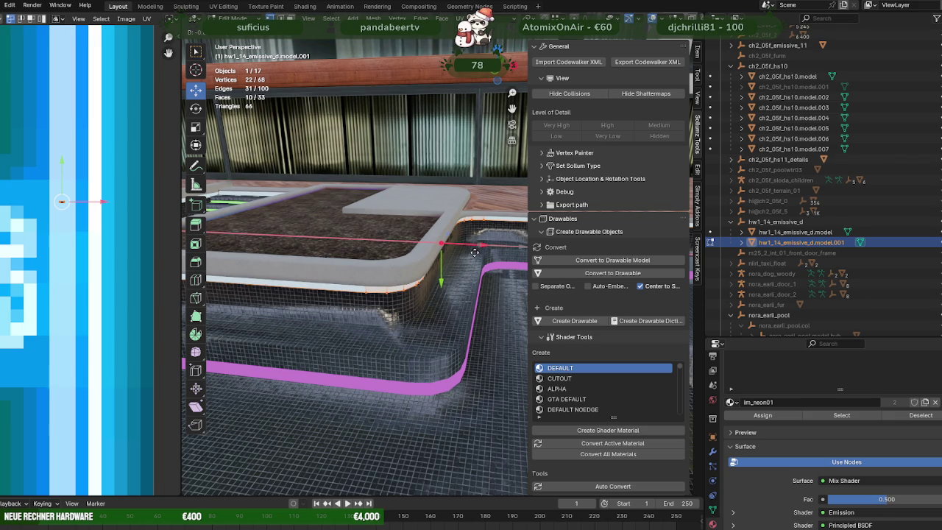
mouse_move(476, 252)
middle_down()
mouse_move(442, 231)
mouse_move(442, 199)
mouse_move(430, 315)
mouse_move(433, 295)
mouse_move(428, 305)
middle_up()
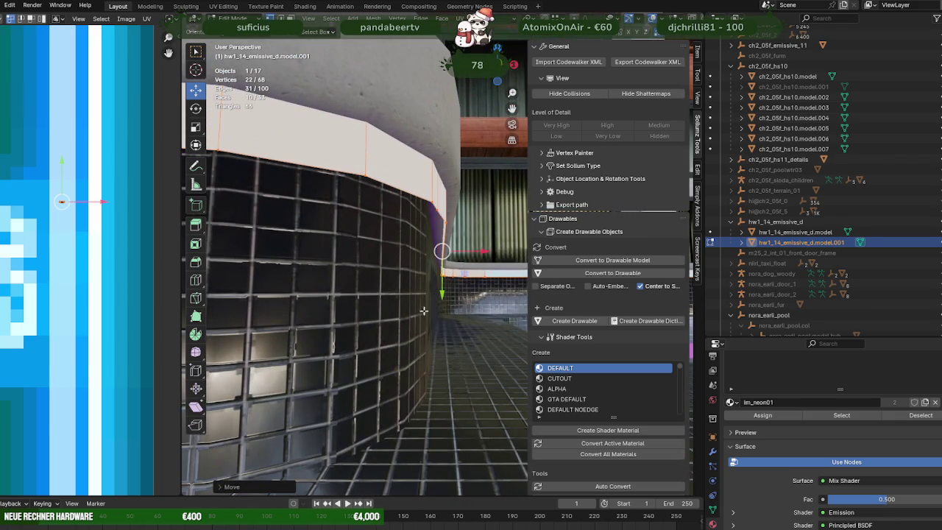
drag(460, 257, 474, 284)
mouse_move(474, 284)
middle_down()
mouse_move(478, 275)
mouse_move(377, 323)
middle_up()
- Select the edge at the band's end and slide it along X
click(476, 270)
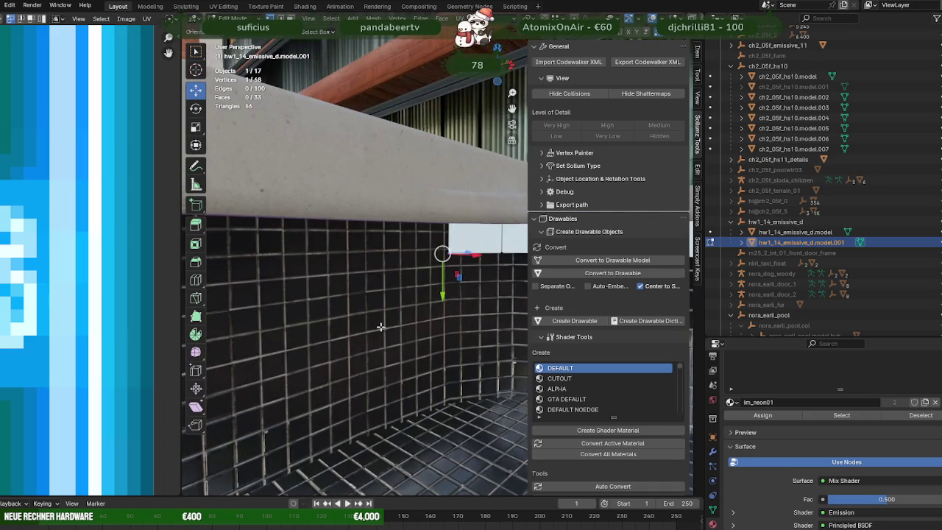
key(shift+z)
middle_drag(398, 310, 342, 189)
drag(342, 189, 378, 289)
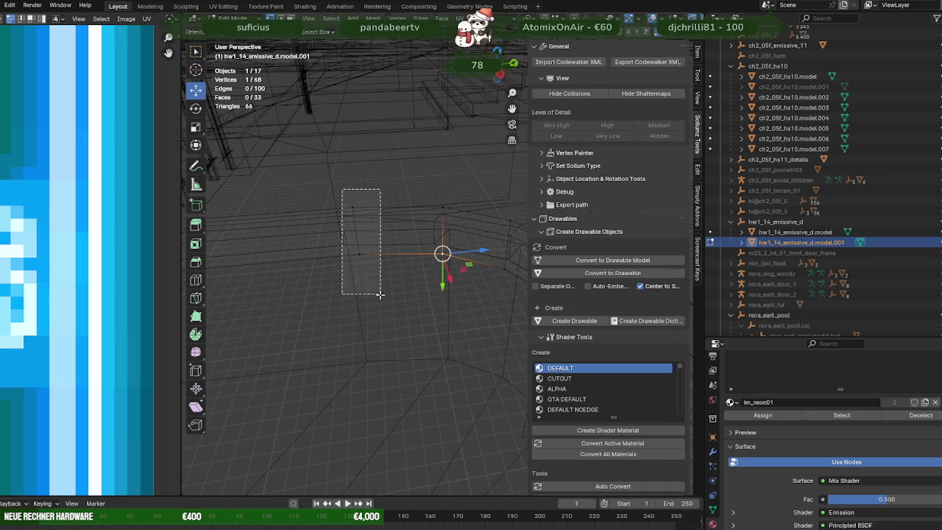
key(shift+z)
middle_drag(378, 288, 400, 254)
drag(390, 257, 396, 257)
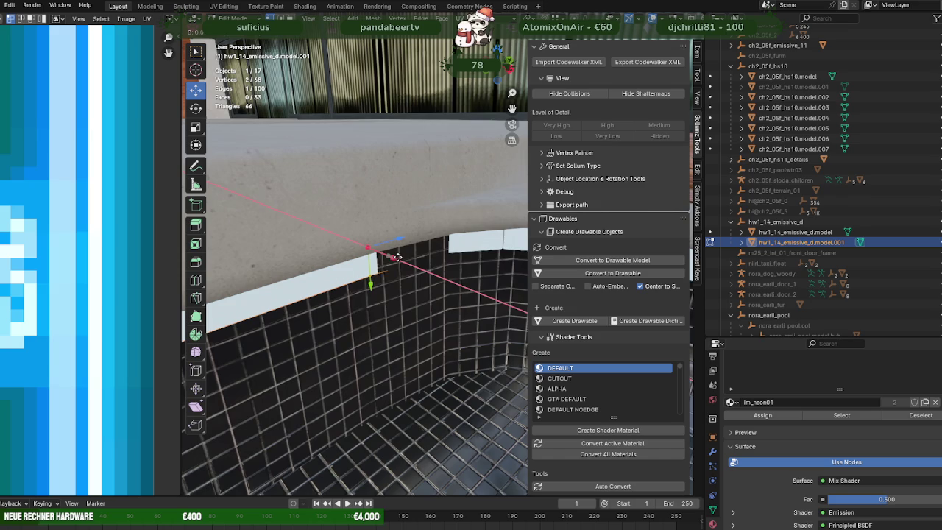
middle_drag(397, 257, 442, 279)
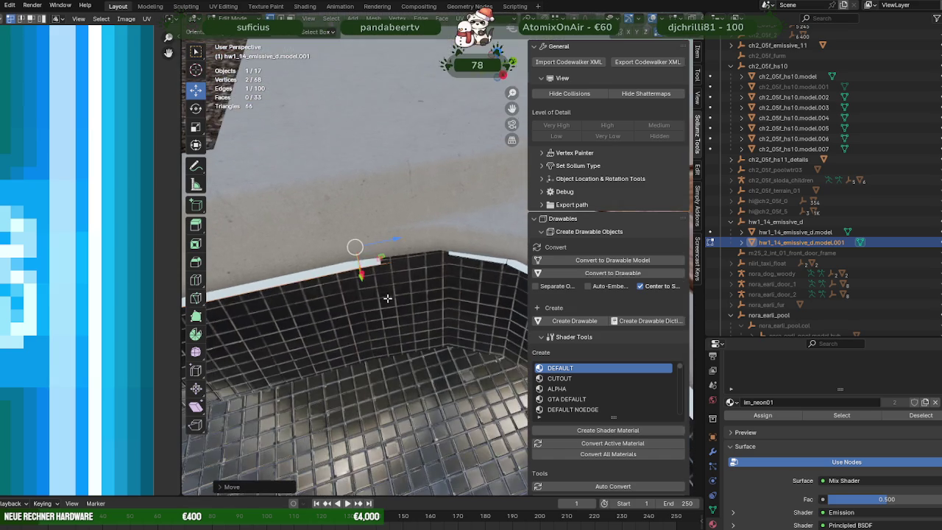
- Move the band-end edge along the Y axis
key(shift+z)
middle_drag(418, 184, 462, 243)
key(shift+z)
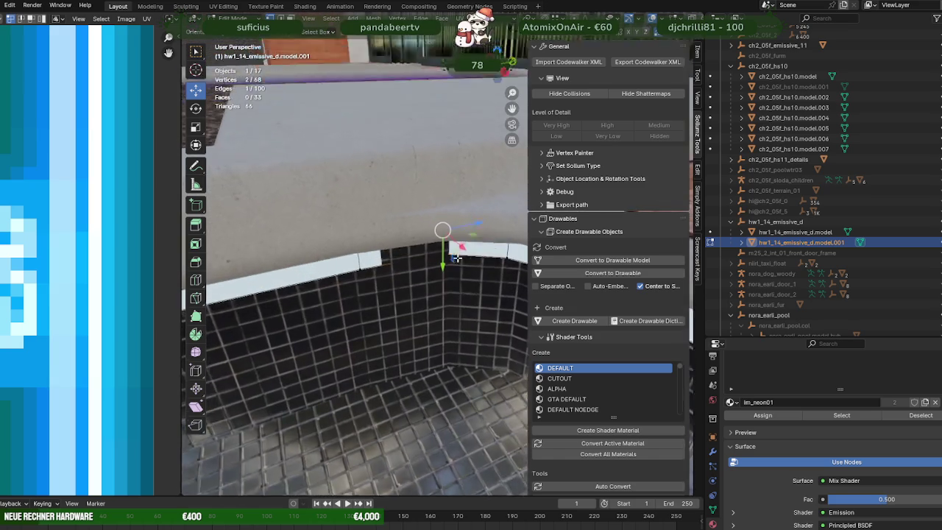
key(g)
key(y)
click(464, 243)
- Move the edge along X so the strip reaches the pool's inner corner
middle_drag(414, 251, 468, 250)
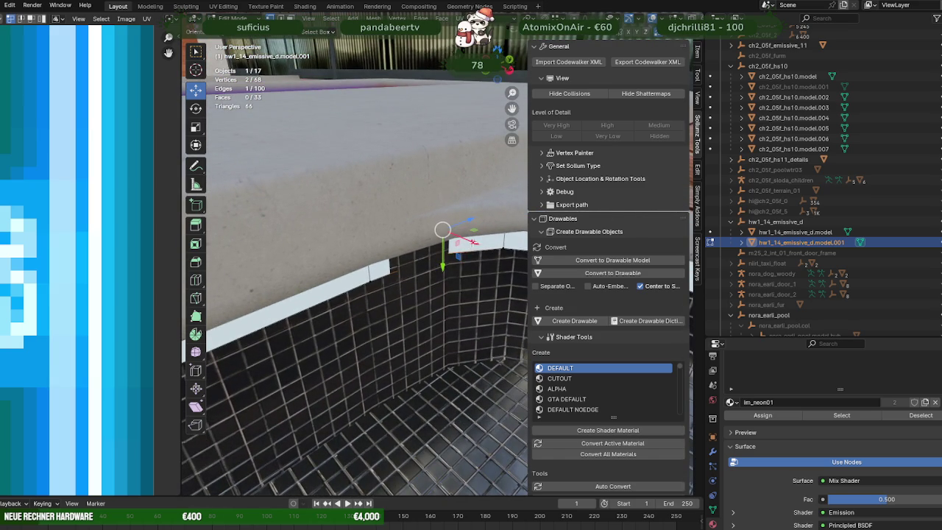
key(g)
key(x)
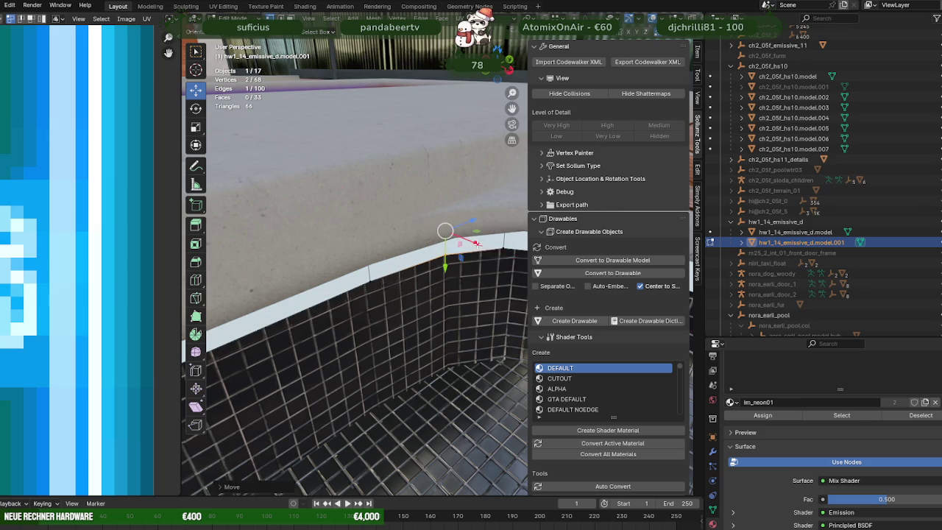
click(475, 243)
scroll(475, 243, down, 3)
mouse_move(475, 242)
middle_down()
mouse_move(521, 258)
mouse_move(450, 317)
mouse_move(454, 270)
mouse_move(437, 368)
mouse_move(432, 303)
middle_up()
scroll(435, 318, down, 2)
key(shift+z)
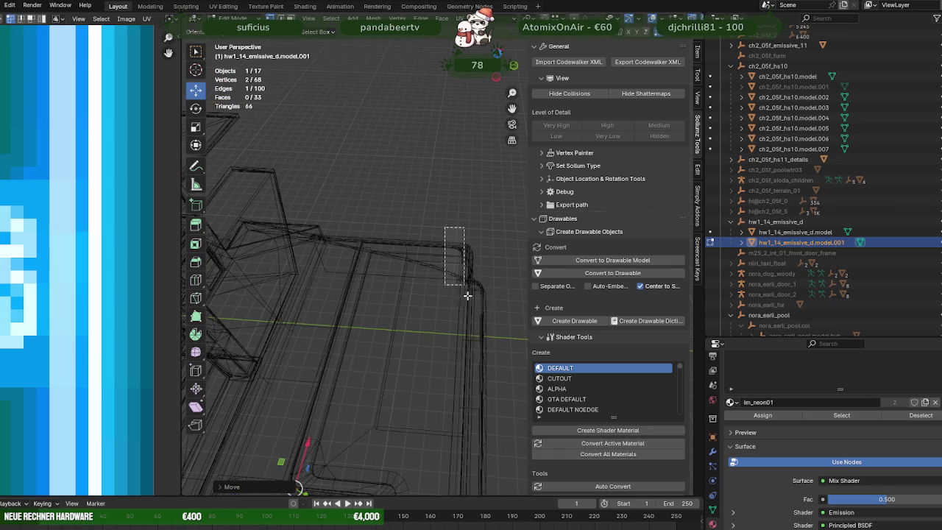
- In wireframe, select a face of the rim strip above the tiled wall
mouse_move(484, 372)
middle_down()
mouse_move(444, 316)
mouse_move(398, 383)
middle_up()
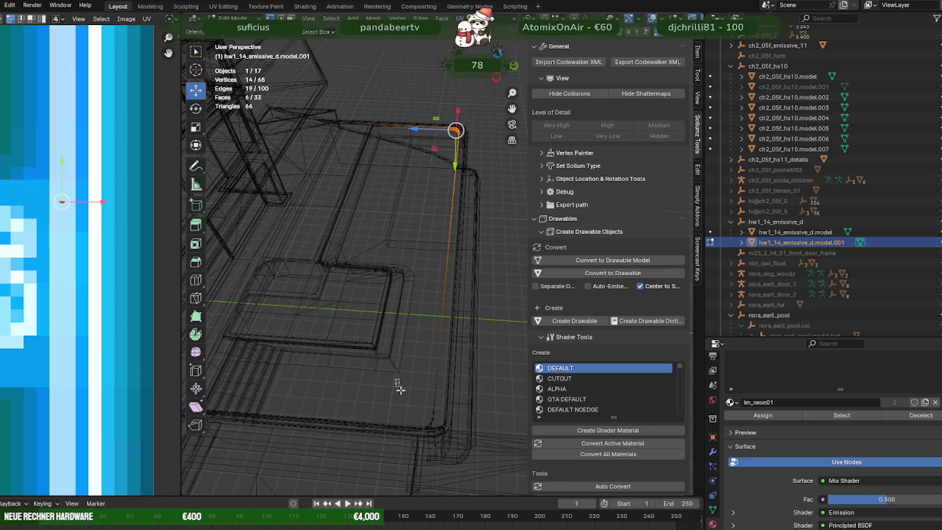
mouse_move(460, 447)
middle_down()
mouse_move(427, 393)
mouse_move(456, 335)
mouse_move(440, 287)
middle_up()
key(shift+z)
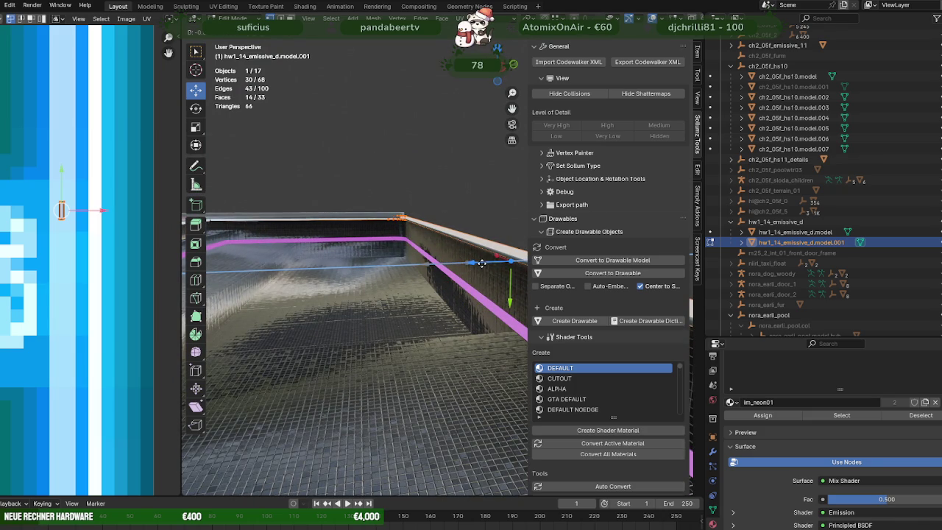
middle_drag(484, 262, 467, 310)
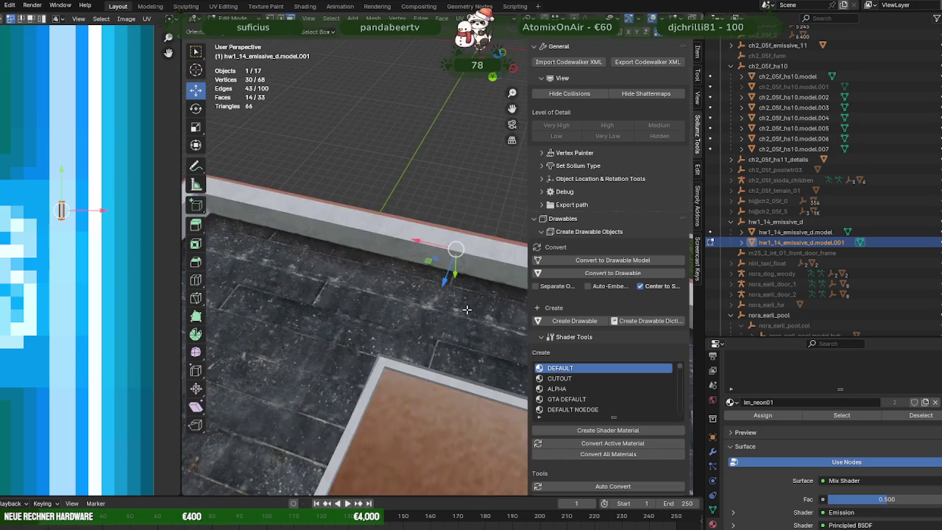
key(shift+z)
mouse_move(407, 219)
middle_down()
mouse_move(477, 280)
mouse_move(346, 211)
middle_up()
drag(346, 210, 423, 274)
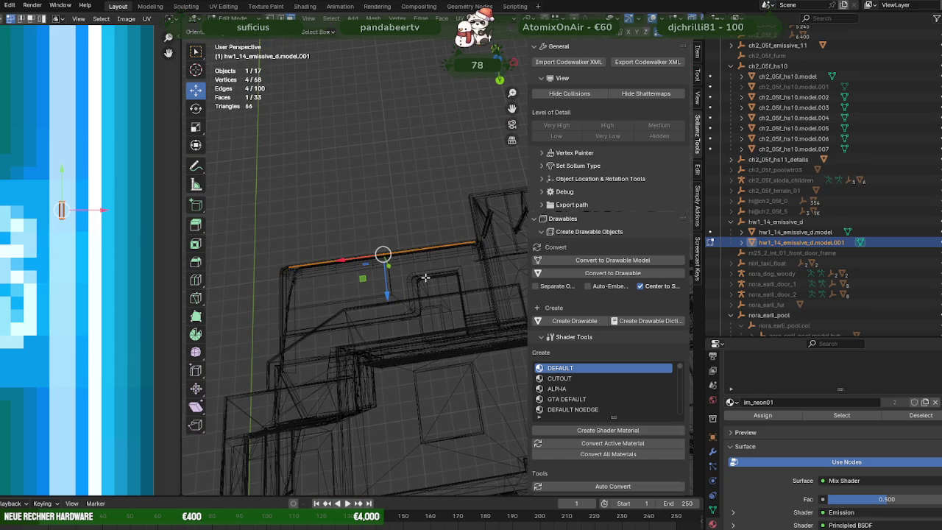
mouse_move(468, 285)
middle_down()
mouse_move(441, 273)
mouse_move(440, 259)
mouse_move(398, 244)
middle_up()
key(shift+z)
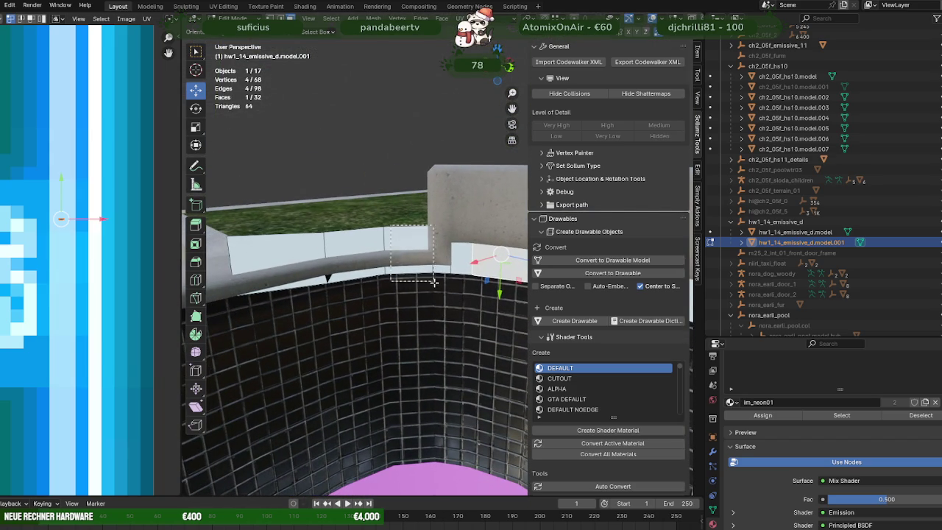
- Delete the rim strip faces left of the corner and leave mesh editing
shift+drag(346, 286, 367, 292)
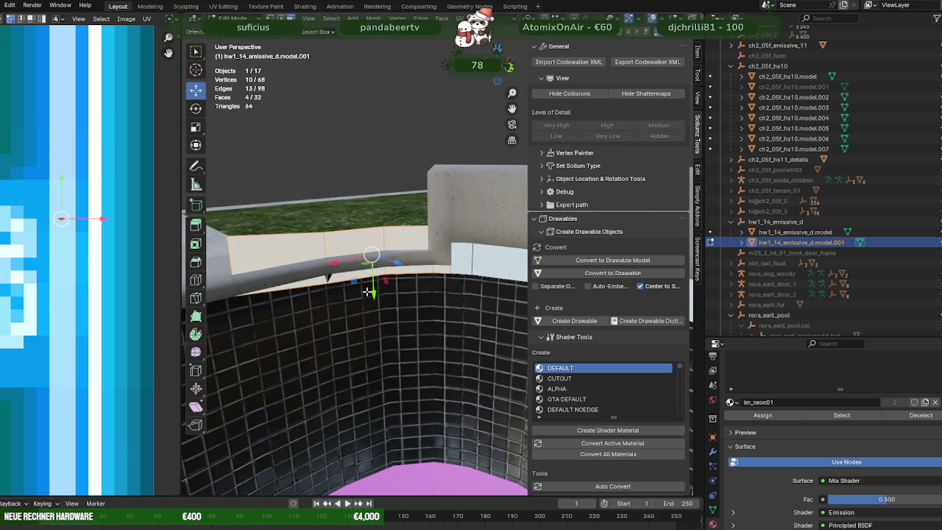
key(x)
click(366, 292)
mouse_move(368, 292)
middle_down()
mouse_move(461, 353)
mouse_move(326, 346)
mouse_move(370, 371)
middle_up()
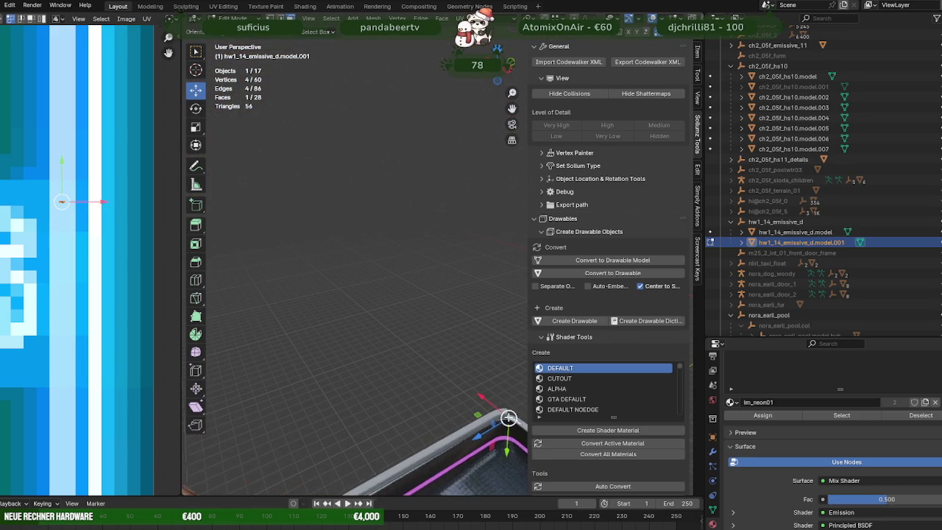
key(KP_Decimal)
mouse_move(508, 418)
middle_down()
mouse_move(448, 292)
mouse_move(434, 218)
middle_up()
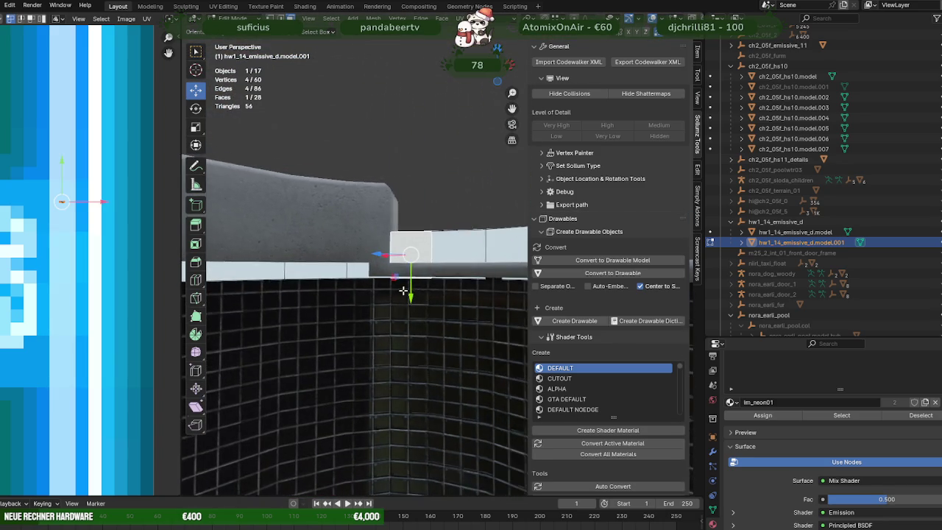
right_click(433, 221)
key(Escape)
- Return to Object Mode and frame the selected pool model in view
key(Tab)
key(KP_Divide)
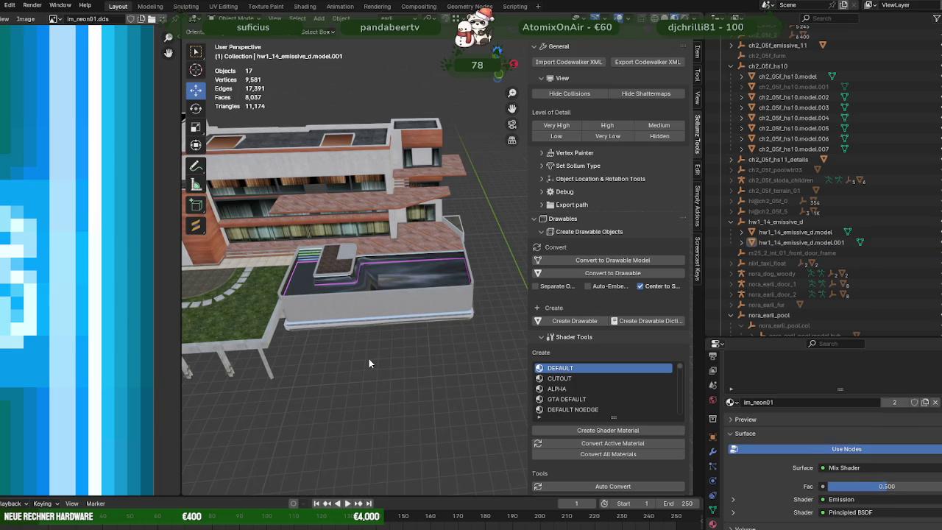
click(375, 295)
key(KP_Decimal)
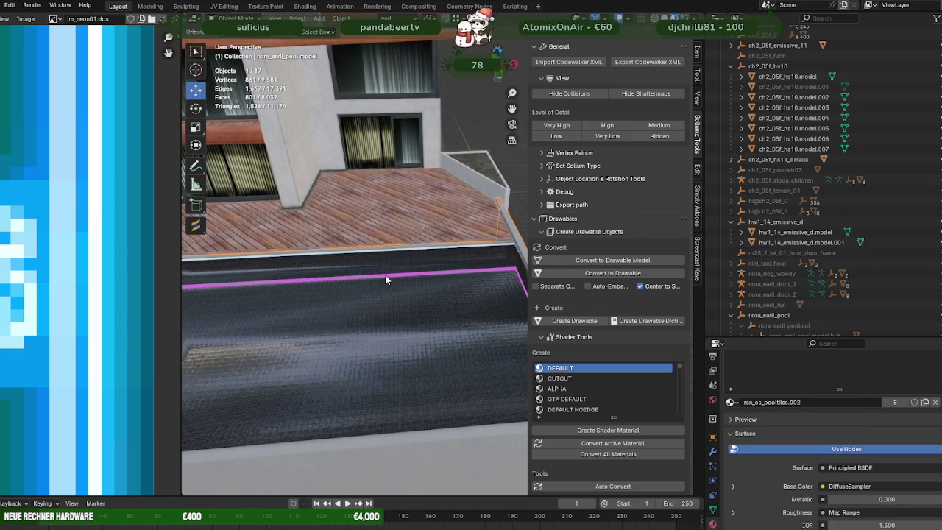
scroll(420, 316, down, 2)
scroll(415, 307, down, 2)
scroll(413, 383, down, 1)
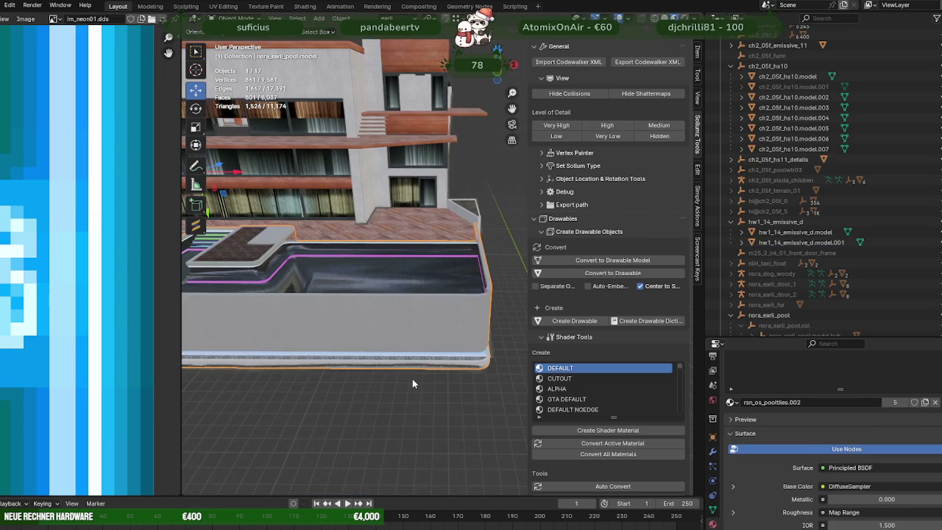
mouse_move(413, 362)
middle_down()
mouse_move(401, 377)
mouse_move(327, 375)
mouse_move(340, 241)
mouse_move(359, 213)
mouse_move(271, 236)
mouse_move(410, 234)
mouse_move(312, 304)
mouse_move(265, 229)
mouse_move(374, 268)
mouse_move(330, 275)
middle_up()
- Select only the pool model, deselecting the neon edge strip and window object
click(409, 372)
shift+click(345, 224)
scroll(271, 235, up, 3)
click(329, 274)
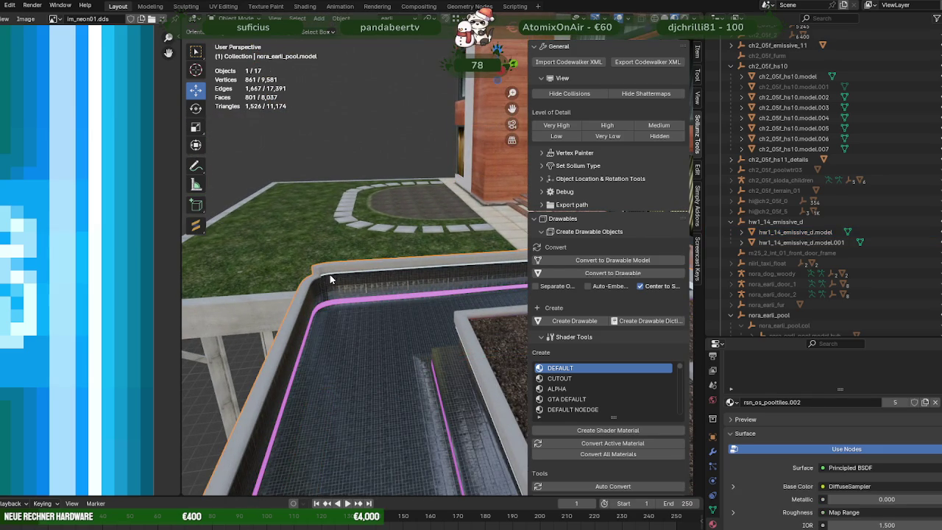
shift+click(329, 306)
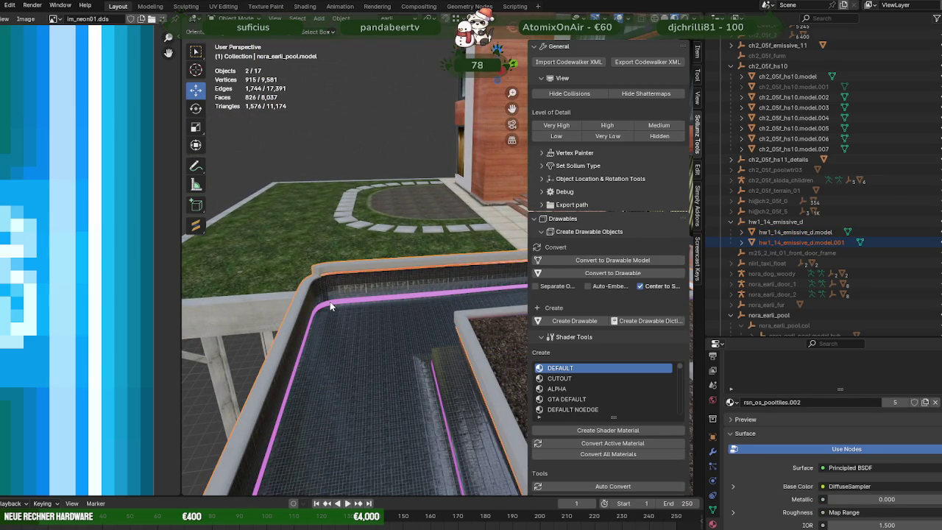
ctrl+click(335, 274)
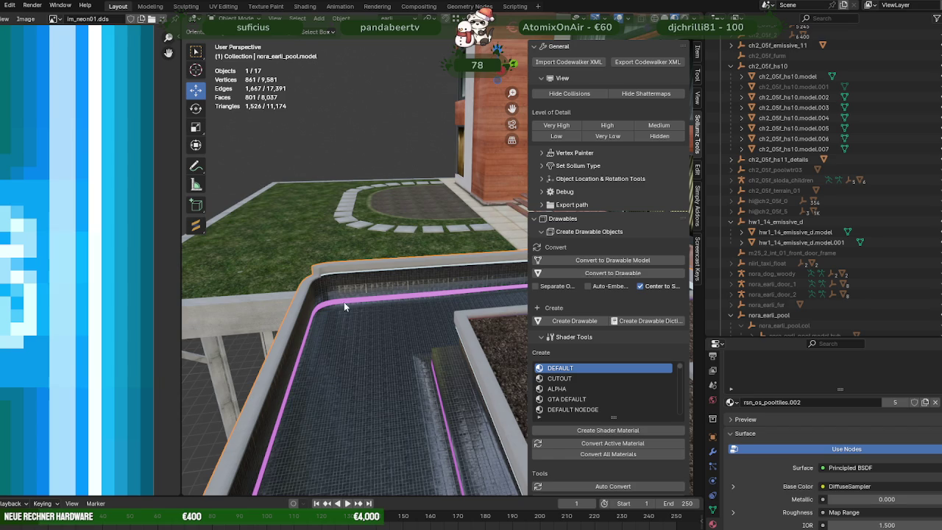
- Hide the pool mesh and join the white and pink pool-edge neon strips into one object
key(h)
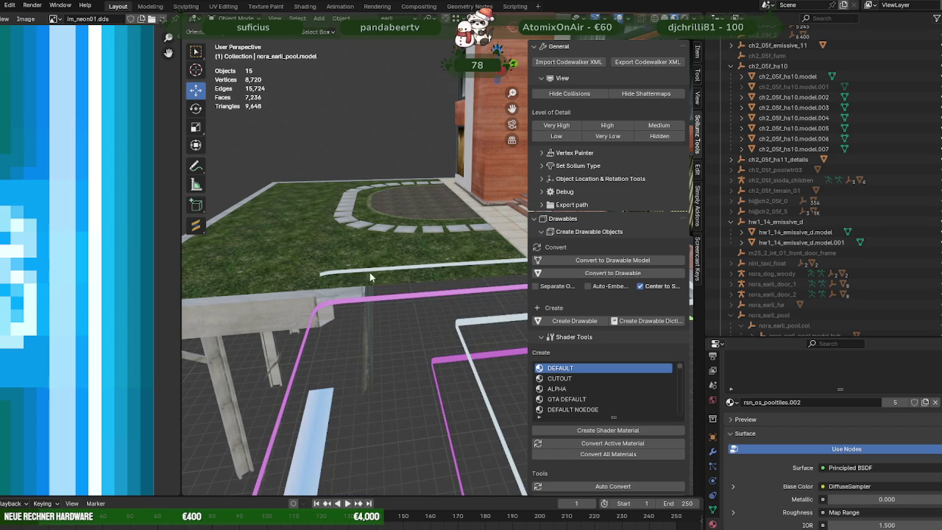
click(362, 274)
shift+click(383, 302)
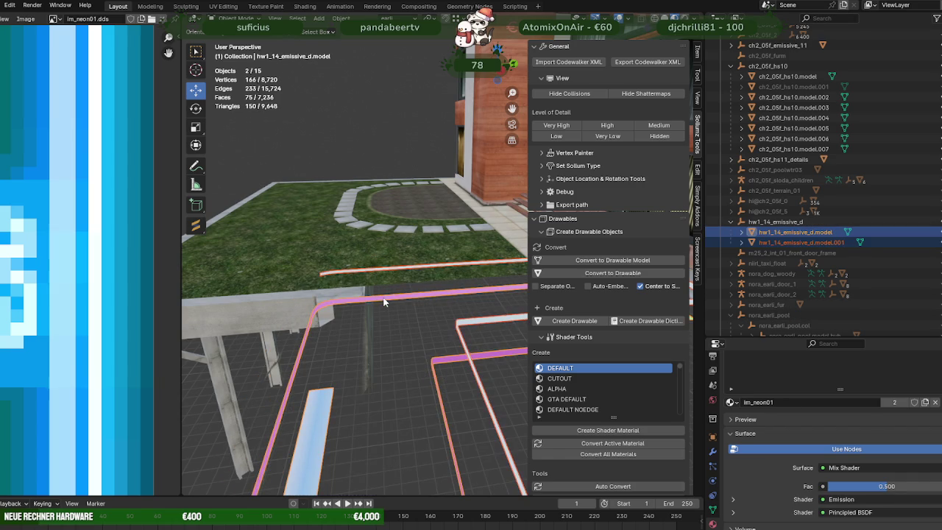
right_click(393, 317)
click(350, 316)
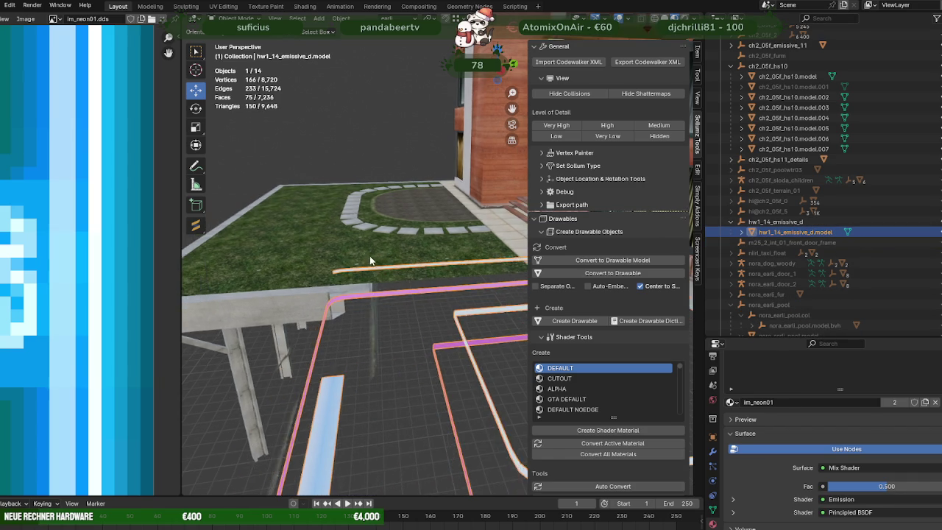
- Join the combined neon strips into the window object ch2_05f_emissive_11.model
middle_drag(349, 316, 415, 246)
shift+click(415, 245)
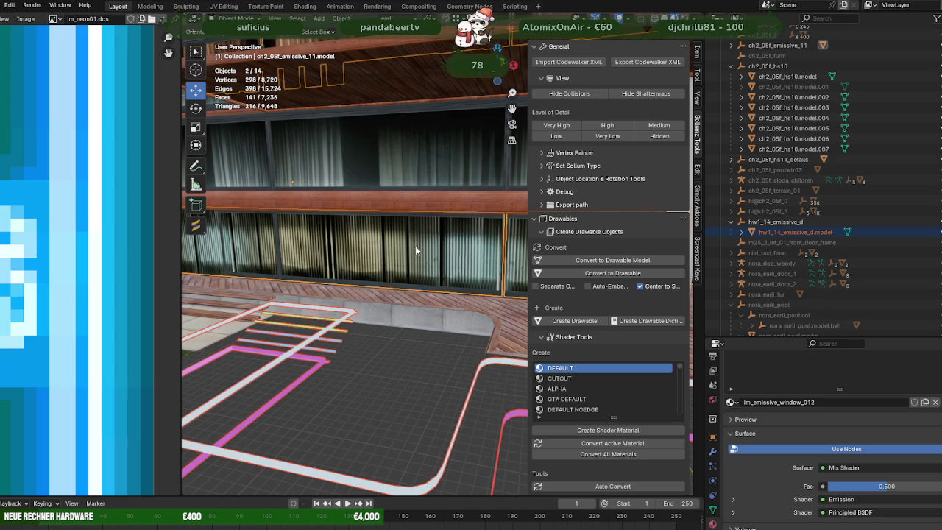
scroll(420, 247, down, 5)
middle_drag(424, 249, 450, 277)
scroll(450, 277, up, 3)
scroll(444, 322, up, 4)
mouse_move(383, 240)
middle_down()
mouse_move(403, 202)
mouse_move(418, 209)
middle_up()
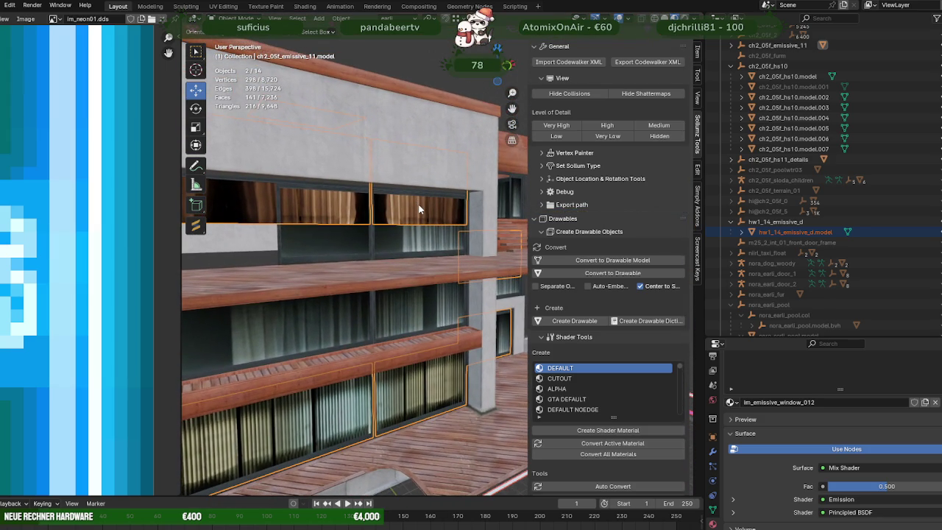
scroll(419, 210, down, 2)
scroll(420, 204, down, 3)
scroll(412, 235, down, 2)
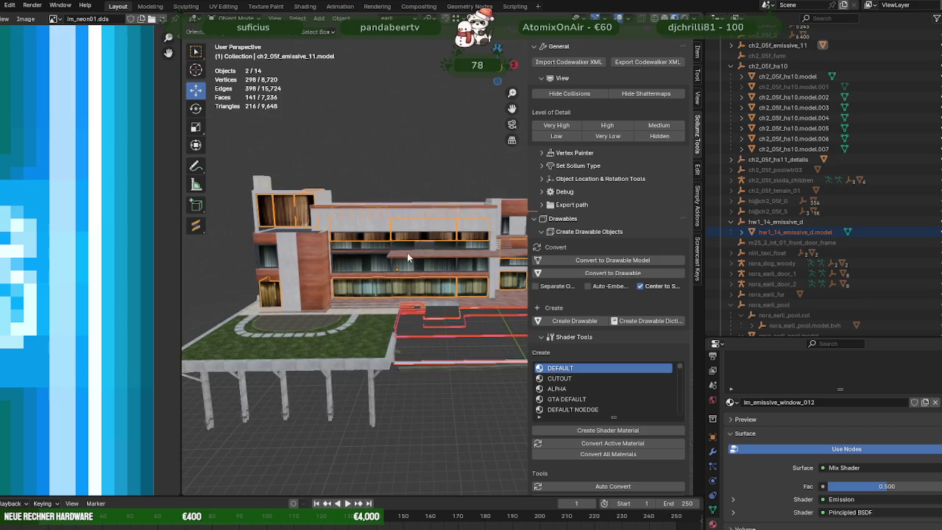
right_click(445, 350)
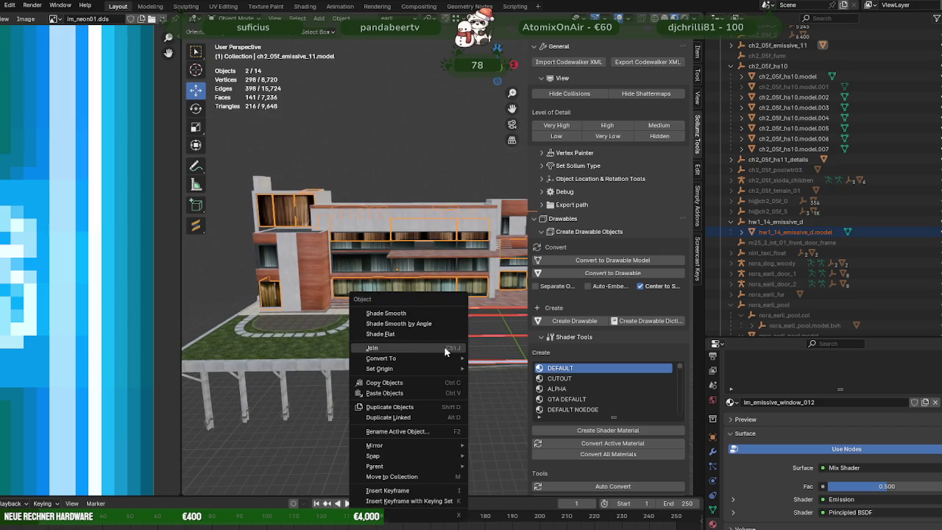
click(394, 349)
scroll(405, 332, up, 3)
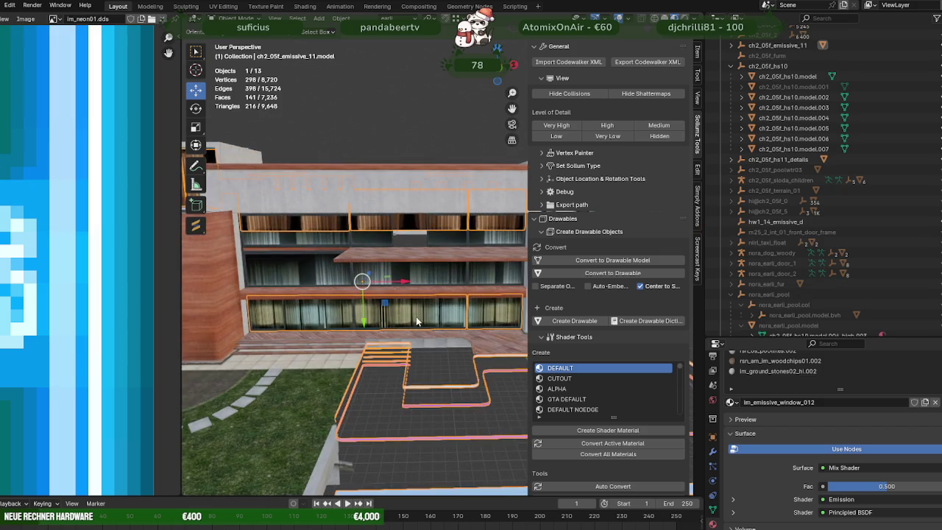
- In Edit Mode, select the right window panel's faces and move them along Y
key(Tab)
scroll(427, 287, up, 2)
mouse_move(438, 261)
middle_down()
mouse_move(467, 267)
mouse_move(470, 291)
mouse_move(413, 281)
mouse_move(416, 266)
middle_up()
key(shift+z)
drag(354, 222, 442, 275)
key(shift+z)
key(KP_Decimal)
scroll(456, 299, down, 3)
scroll(456, 298, up, 2)
scroll(456, 301, up, 3)
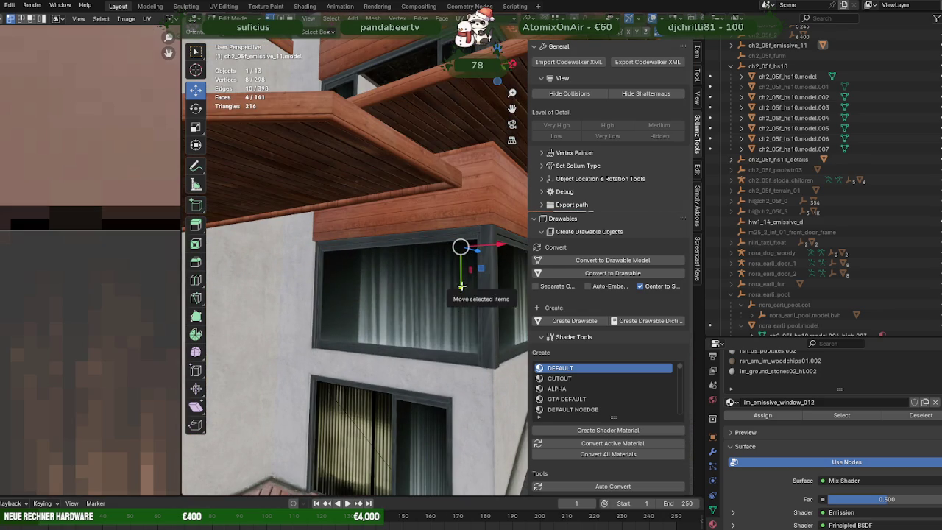
drag(461, 286, 455, 302)
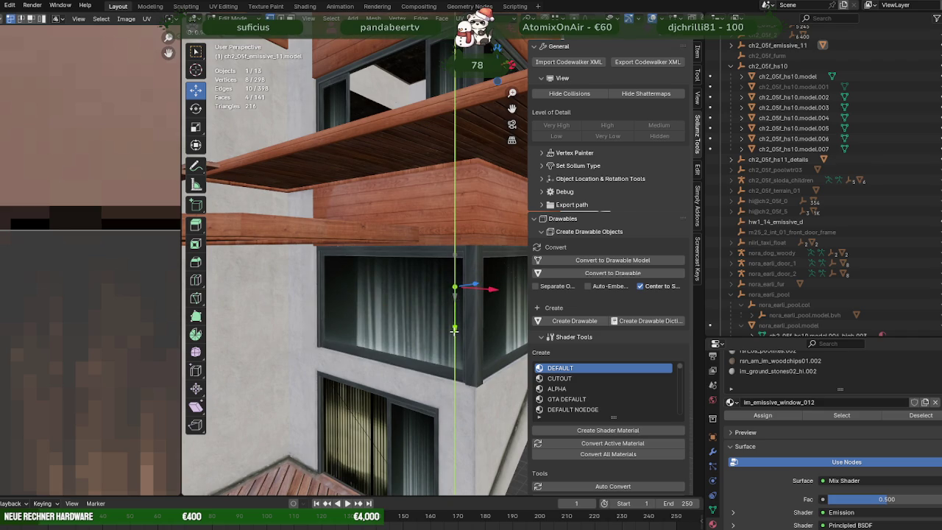
click(454, 330)
- Fine-tune the window faces' position along the Z, Y and X axes
key(shift+z)
middle_drag(452, 287, 448, 307)
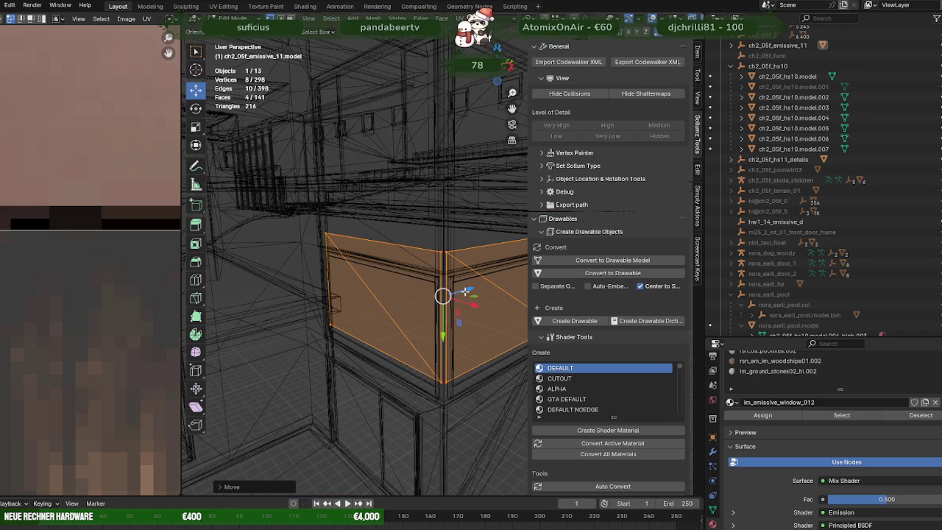
drag(465, 292, 459, 293)
key(shift+z)
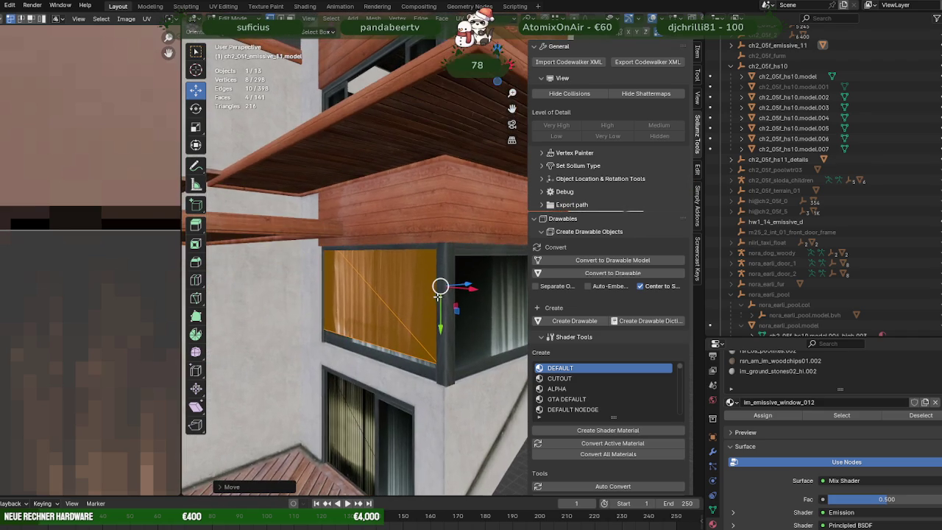
drag(440, 329, 442, 331)
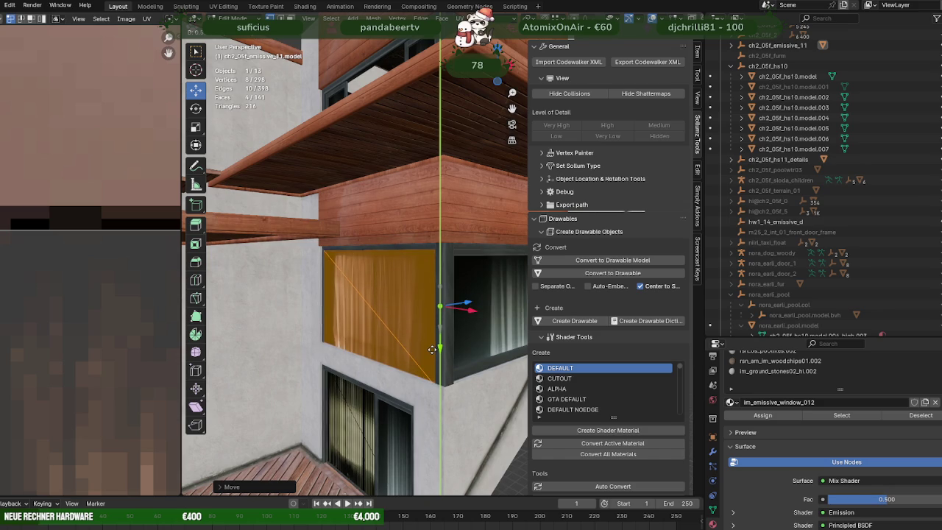
click(433, 346)
middle_drag(437, 317, 454, 281)
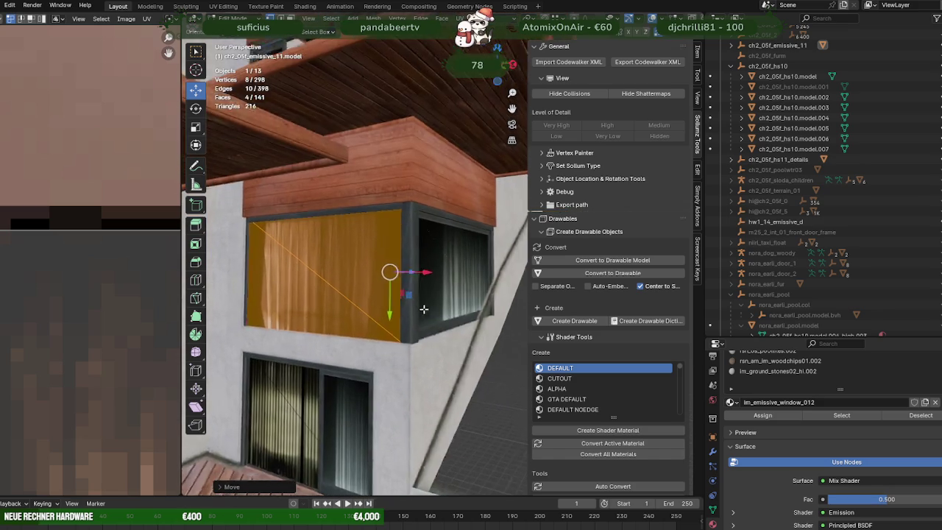
drag(452, 276, 455, 276)
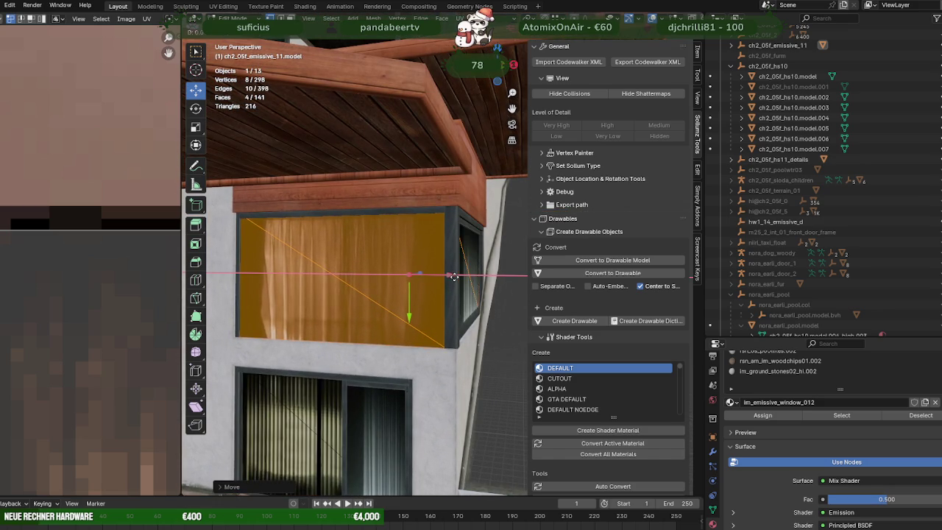
middle_drag(455, 276, 413, 271)
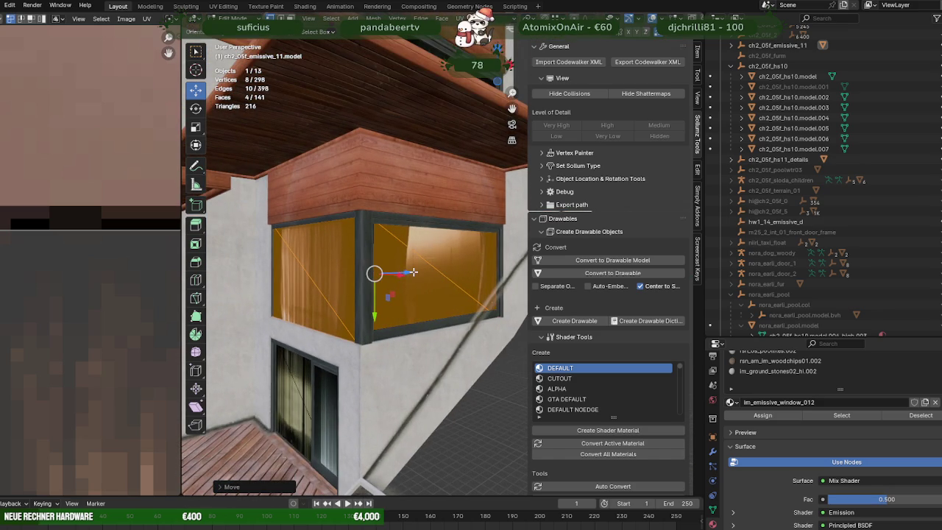
drag(413, 273, 417, 273)
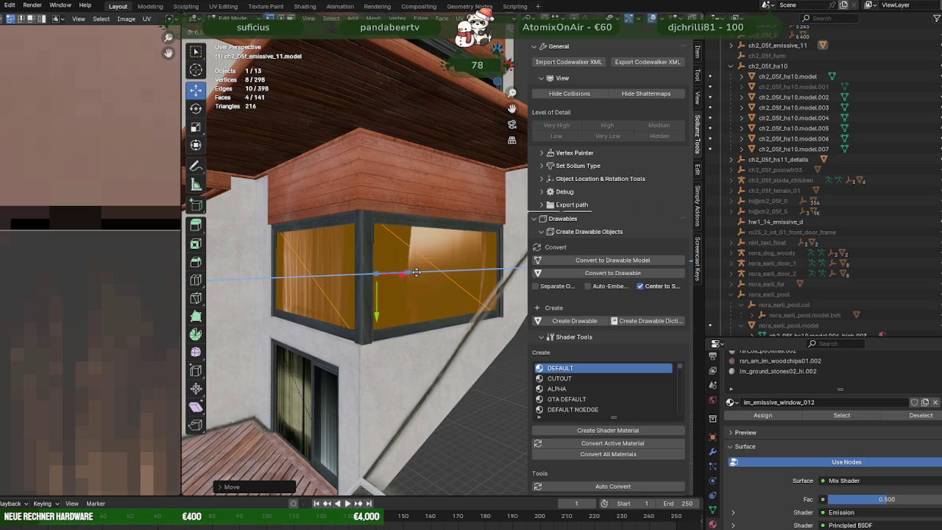
right_click(416, 272)
mouse_move(417, 272)
middle_down()
mouse_move(422, 291)
mouse_move(385, 258)
mouse_move(399, 270)
mouse_move(388, 270)
middle_up()
scroll(424, 275, down, 5)
- Clear the mesh selection and select the left curtained door pane
key(shift+z)
key(a)
scroll(425, 286, up, 3)
scroll(427, 284, up, 2)
scroll(388, 270, up, 2)
key(shift+z)
scroll(413, 274, up, 2)
scroll(429, 277, up, 2)
key(alt+a)
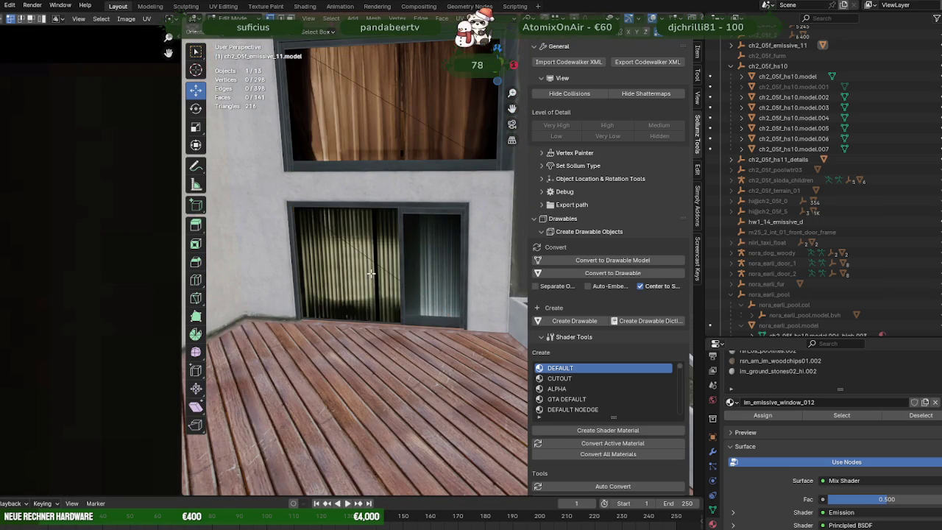
click(372, 273)
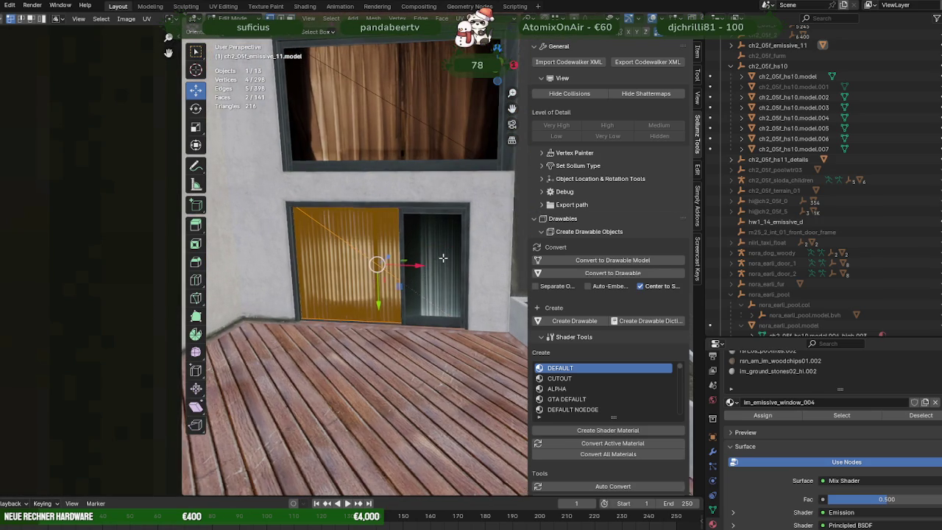
- Slide the lower door panel's right edge left to the door divider
key(shift+z)
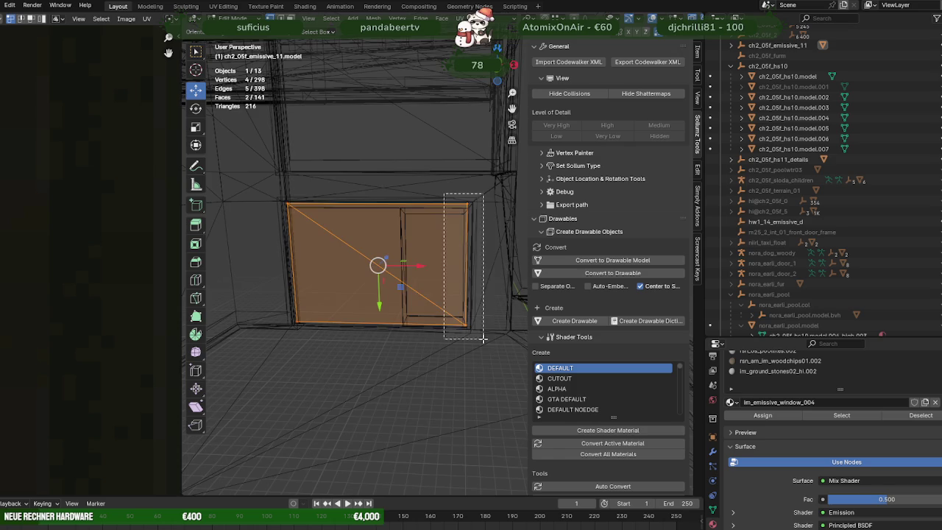
click(466, 272)
key(shift+z)
drag(491, 266, 425, 267)
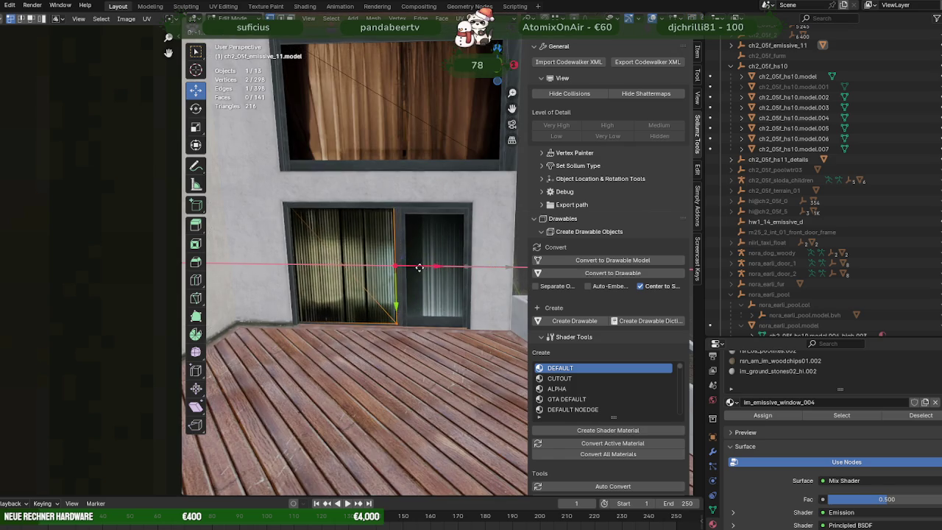
- Select the linked door panel and move its UV island's right edge left along X
key(ctrl+l)
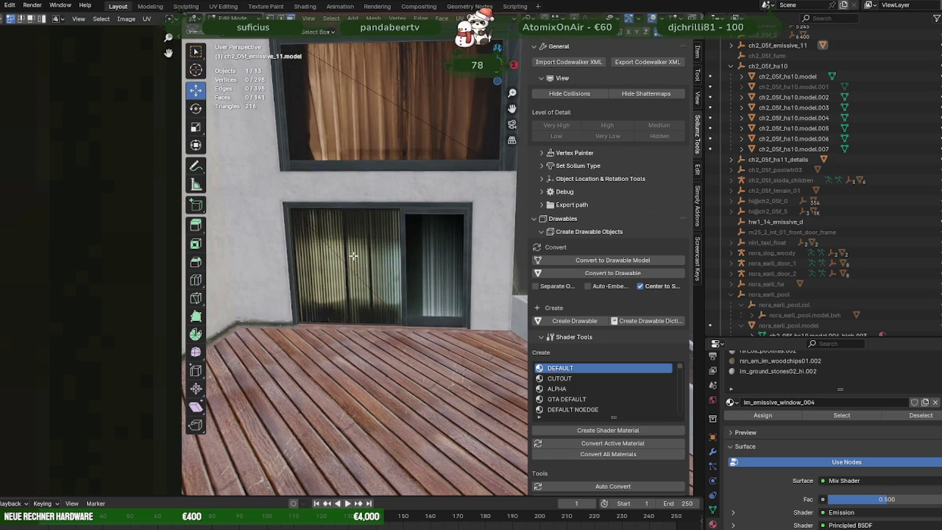
middle_drag(97, 238, 26, 118)
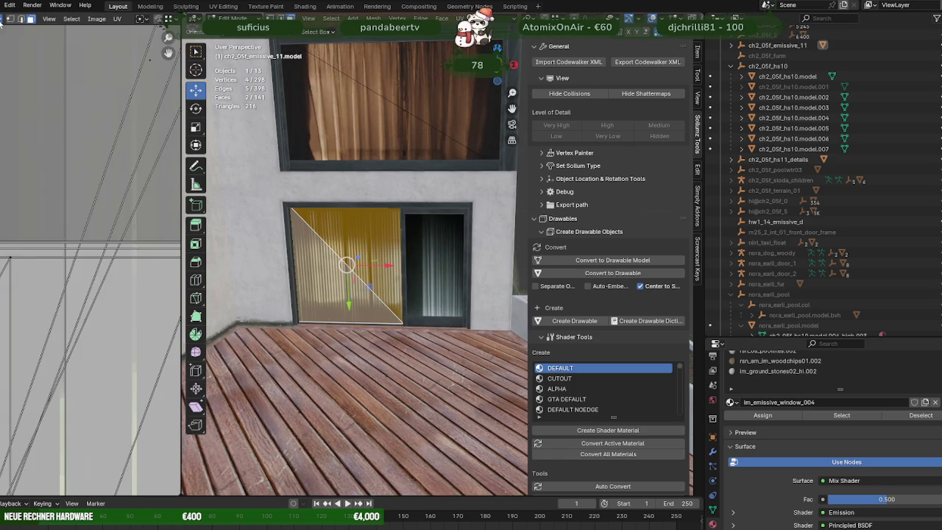
scroll(47, 151, down, 3)
scroll(47, 151, down, 2)
scroll(47, 151, down, 2)
scroll(92, 208, down, 1)
scroll(93, 209, up, 1)
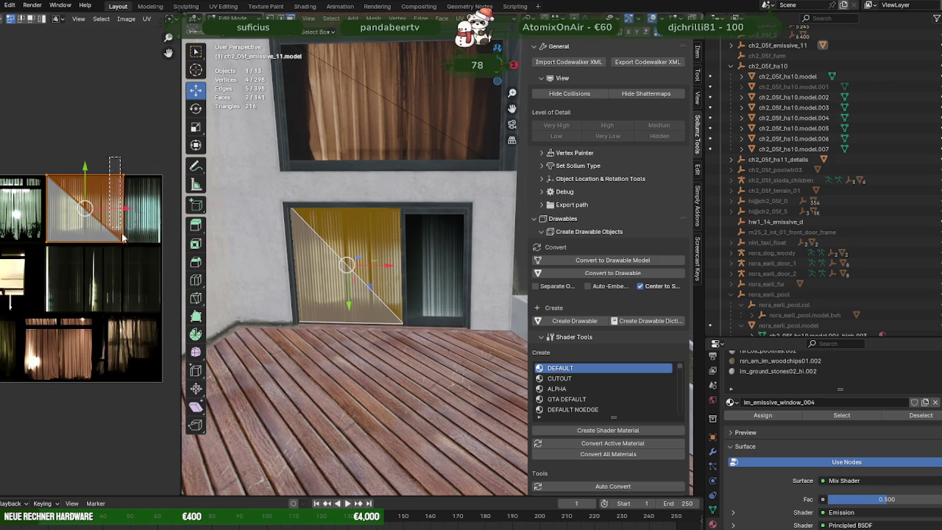
drag(132, 251, 134, 250)
key(g)
key(x)
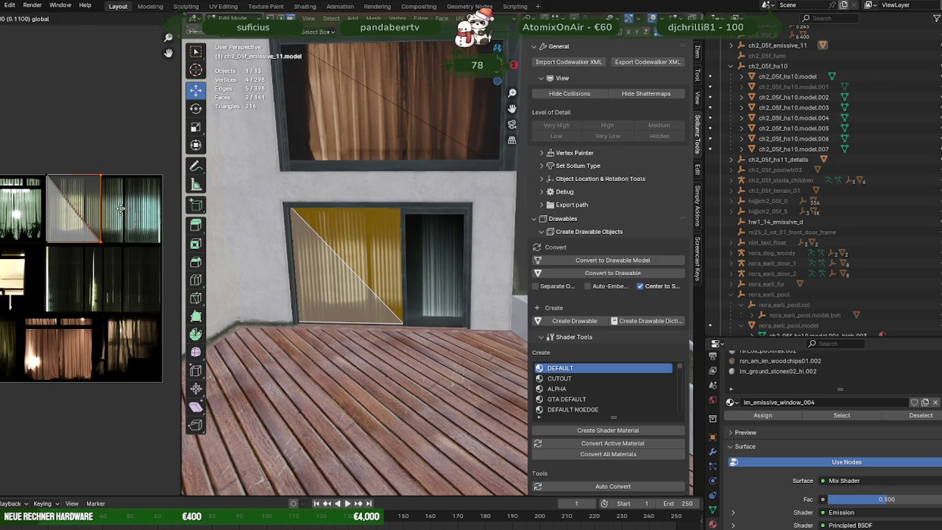
click(109, 212)
- Select the UV island's left edge, then select a lower window triangle face
drag(59, 262, 73, 216)
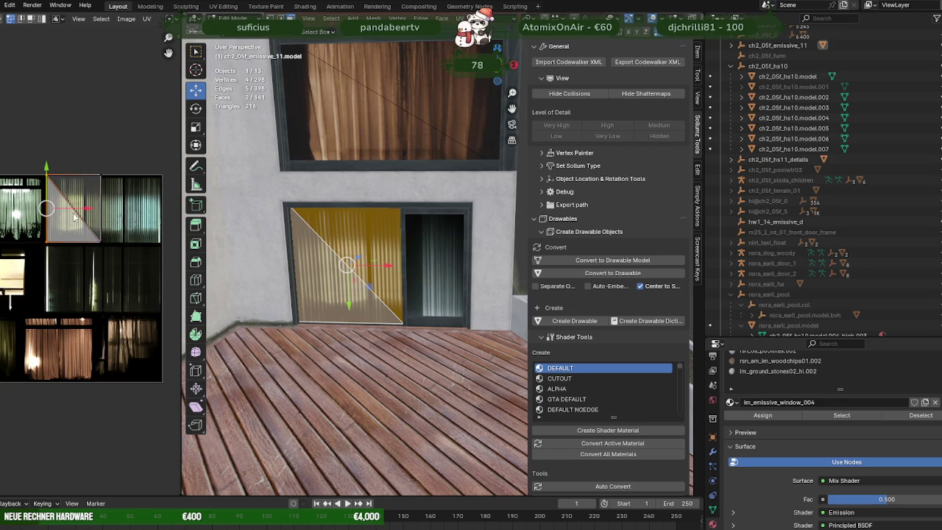
scroll(359, 314, down, 3)
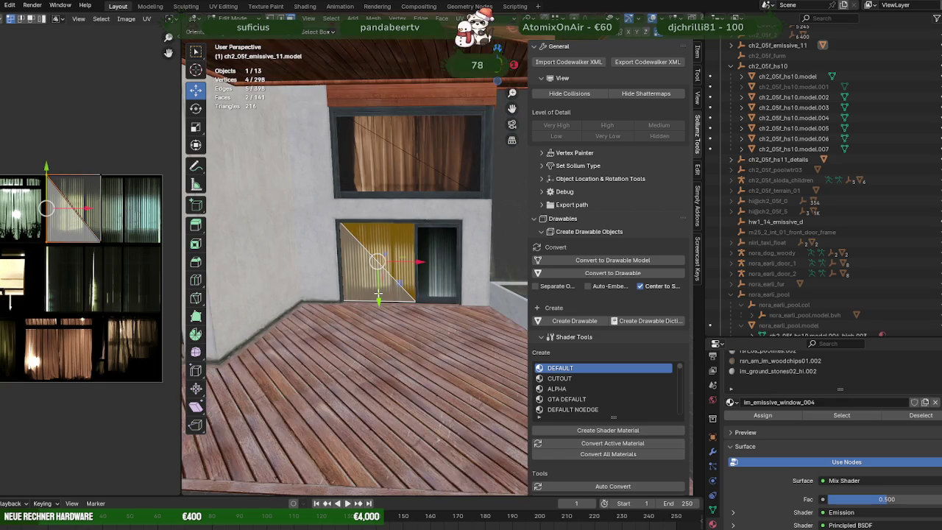
scroll(368, 309, down, 3)
middle_drag(375, 307, 448, 312)
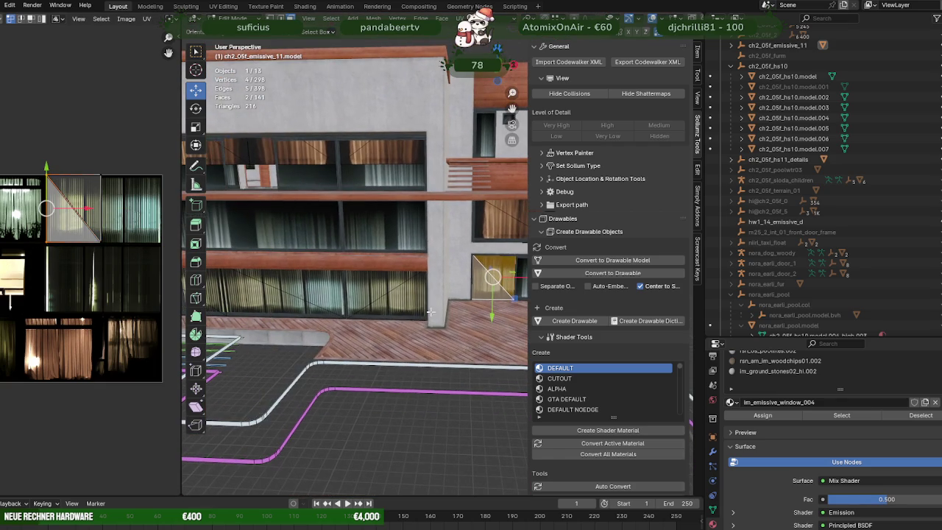
click(388, 300)
middle_drag(388, 300, 394, 280)
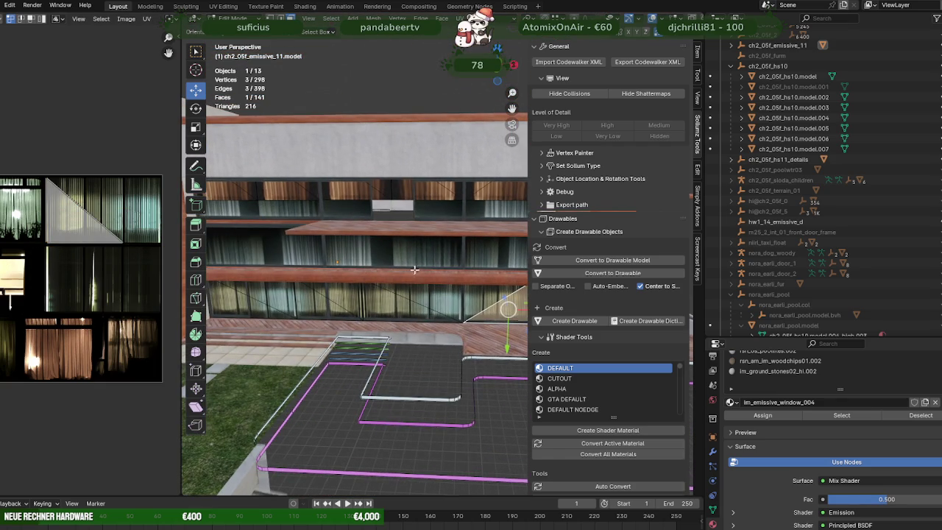
- Select the upper-row emissive window faces along the facade
click(492, 193)
shift+click(475, 188)
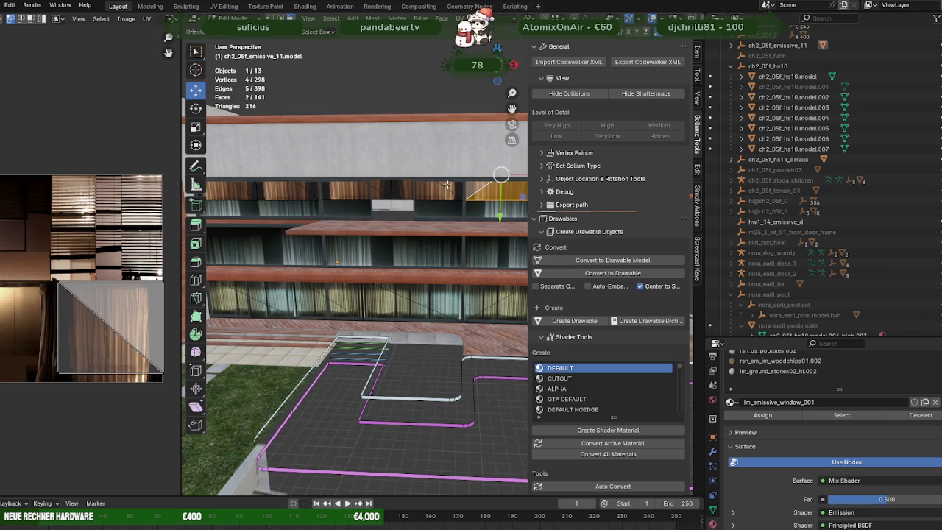
shift+click(398, 191)
shift+click(376, 184)
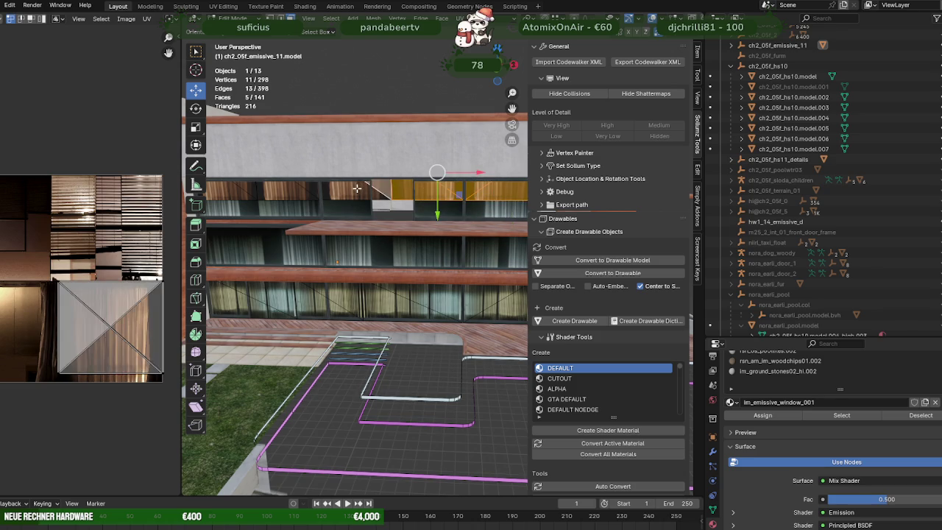
shift+click(357, 189)
key(alt+z)
mouse_move(313, 189)
middle_down()
mouse_move(362, 193)
mouse_move(354, 228)
middle_up()
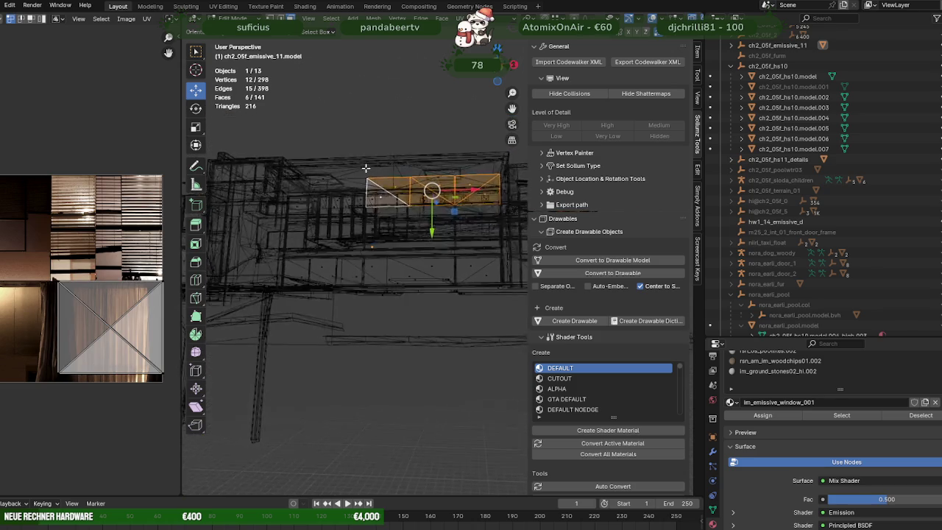
key(alt+z)
scroll(355, 228, up, 5)
middle_drag(354, 228, 409, 202)
shift+click(357, 212)
shift+click(335, 209)
shift+click(294, 211)
mouse_move(309, 211)
middle_down()
mouse_move(360, 250)
mouse_move(391, 244)
middle_up()
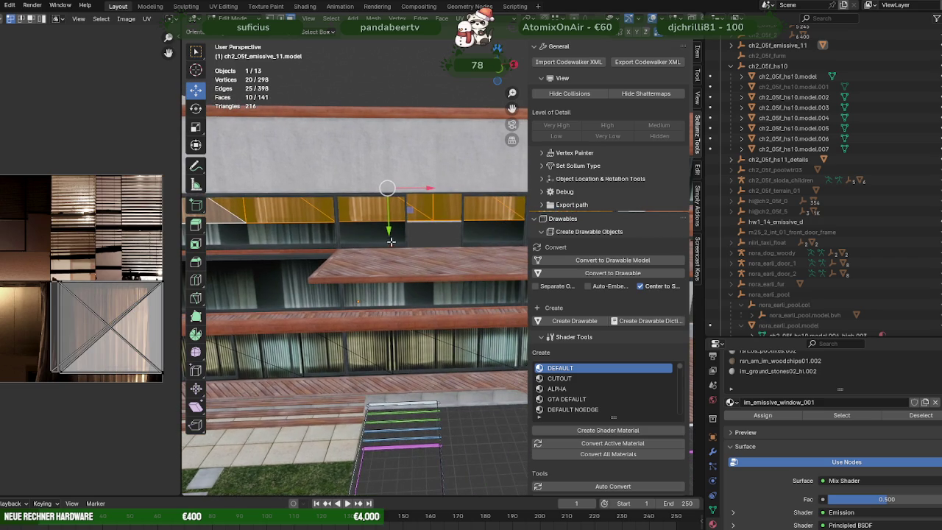
- Slide the upper window face strip along Y into line with its frames
drag(389, 234, 389, 247)
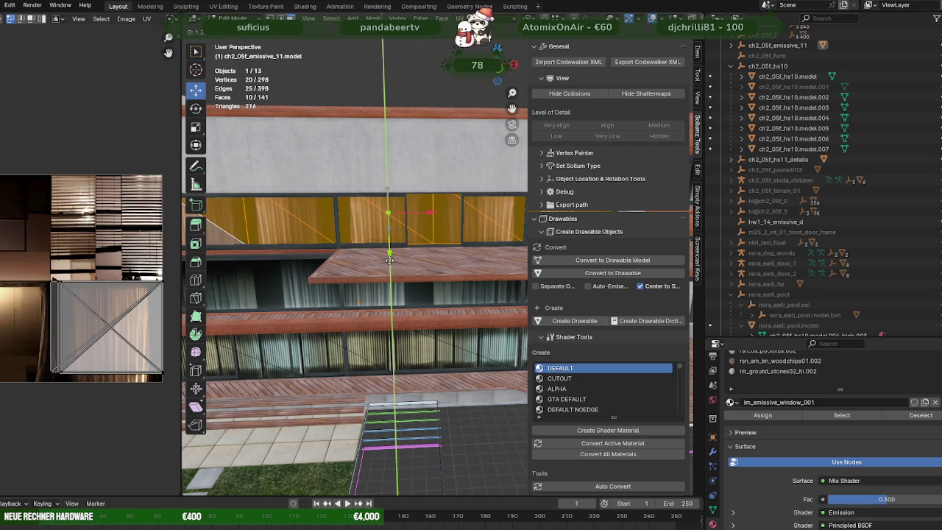
drag(390, 259, 389, 259)
mouse_move(389, 259)
middle_down()
mouse_move(355, 257)
mouse_move(429, 303)
mouse_move(434, 250)
middle_up()
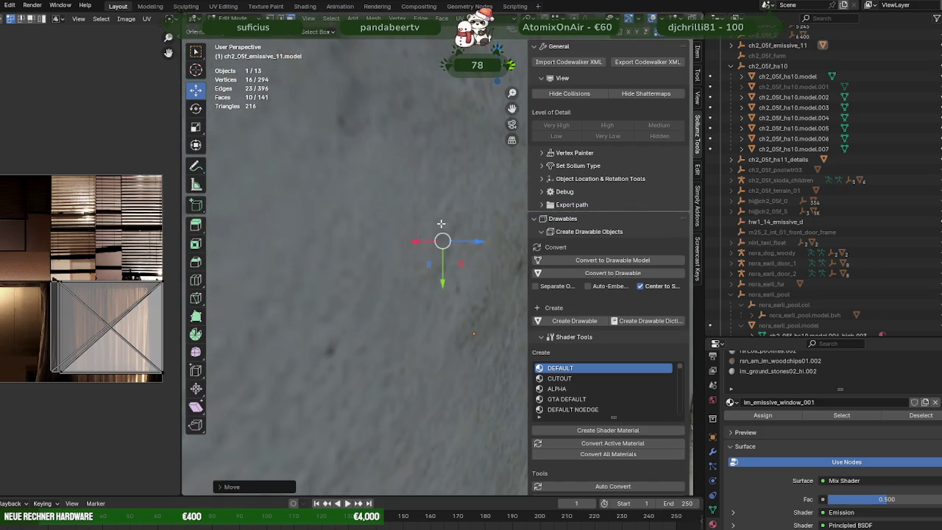
scroll(442, 237, up, 3)
key(shift+z)
scroll(443, 237, down, 4)
scroll(441, 239, down, 2)
scroll(426, 250, down, 2)
middle_drag(414, 257, 461, 279)
- Lower the strip's top edge loop along Y, then select a stray window triangle
alt+click(309, 228)
mouse_move(295, 243)
middle_down()
mouse_move(251, 250)
mouse_move(390, 261)
mouse_move(358, 284)
middle_up()
scroll(242, 252, up, 2)
key(shift+z)
drag(336, 271, 333, 279)
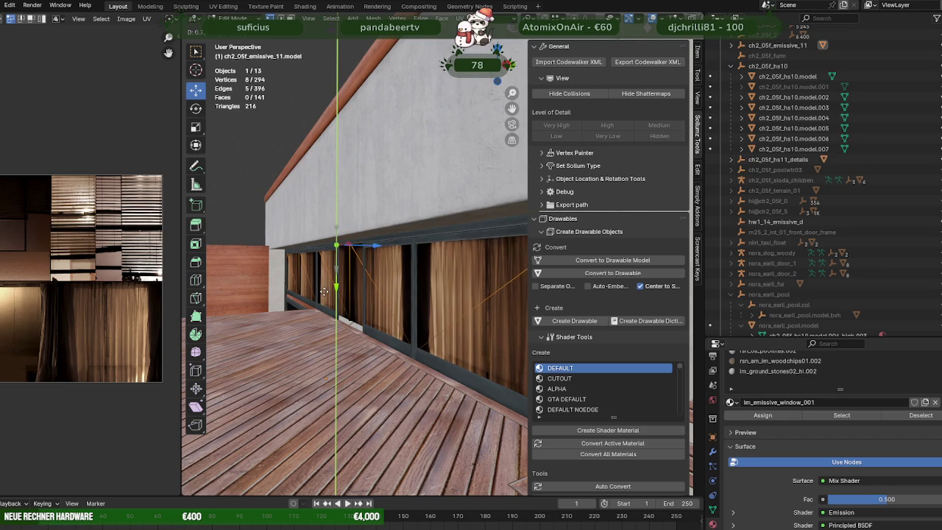
drag(323, 291, 325, 292)
mouse_move(326, 292)
middle_down()
mouse_move(397, 296)
mouse_move(342, 274)
mouse_move(350, 256)
middle_up()
click(394, 286)
click(350, 254)
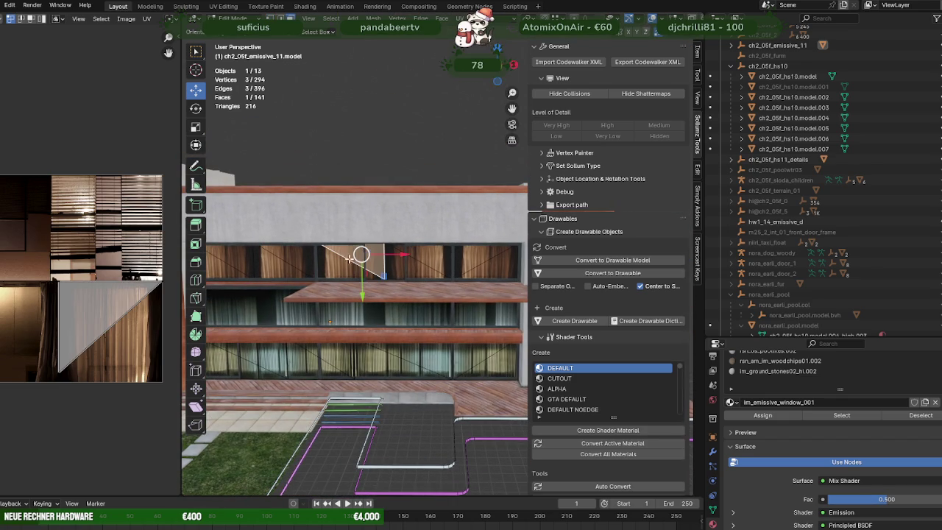
- Delete the stray triangle face and slide the selected vertex right along X
key(x)
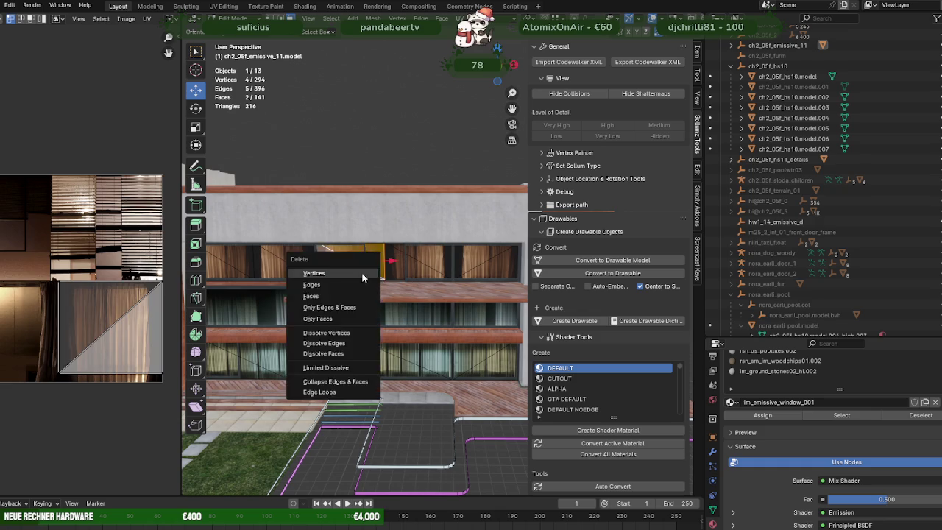
click(361, 270)
scroll(393, 270, up, 5)
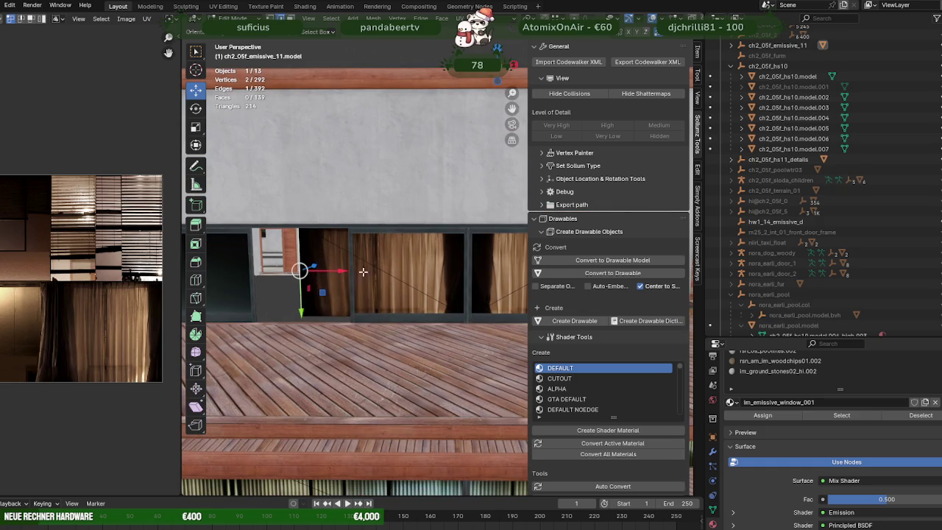
drag(348, 271, 396, 274)
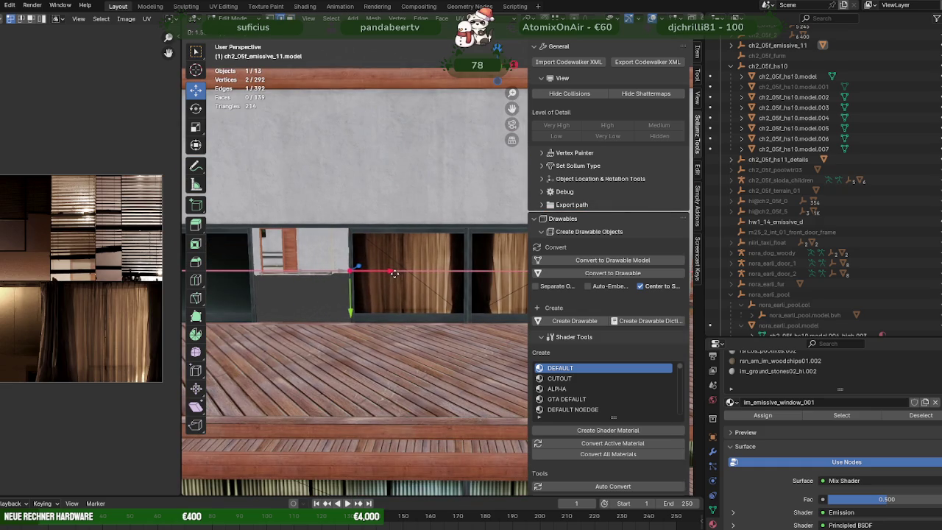
scroll(396, 274, down, 1)
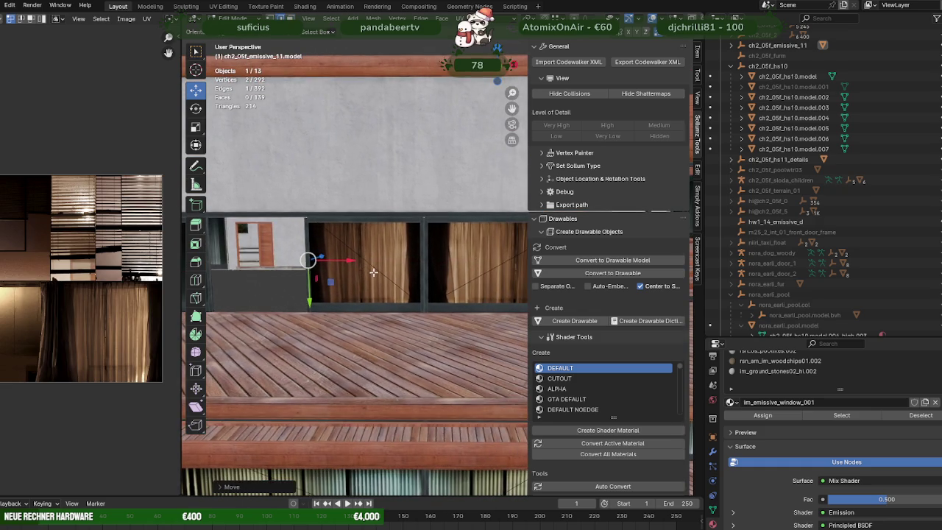
scroll(412, 273, down, 1)
scroll(446, 274, down, 2)
middle_drag(446, 273, 378, 265)
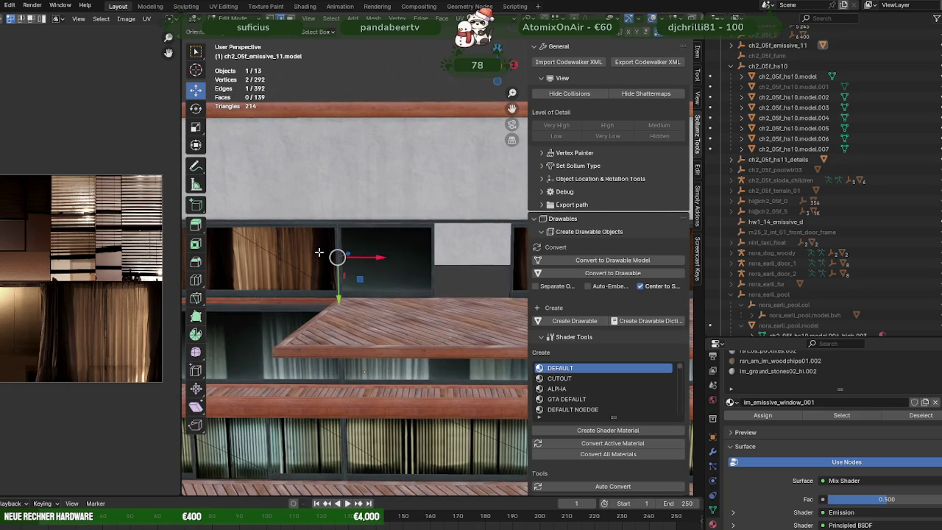
drag(369, 256, 466, 264)
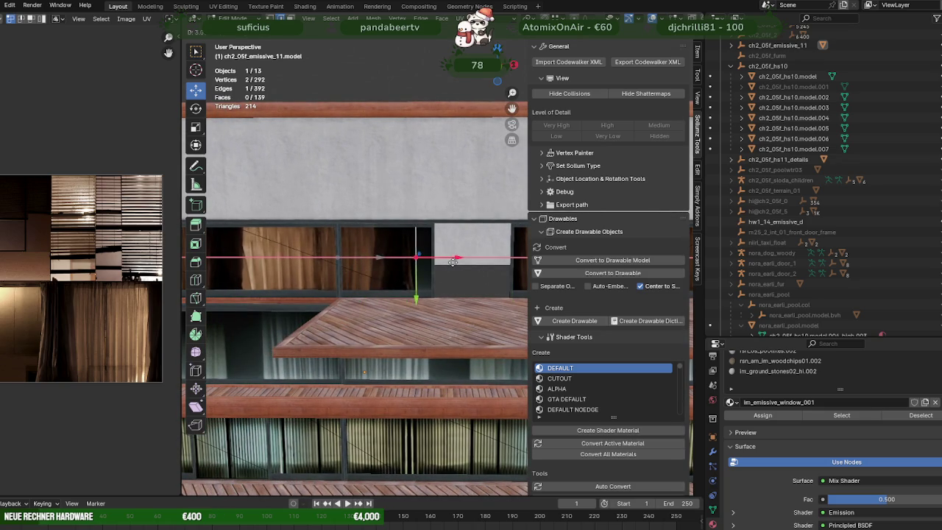
- Slide the linked curtain panel's UVs sideways along X, then return to Object Mode
click(466, 264)
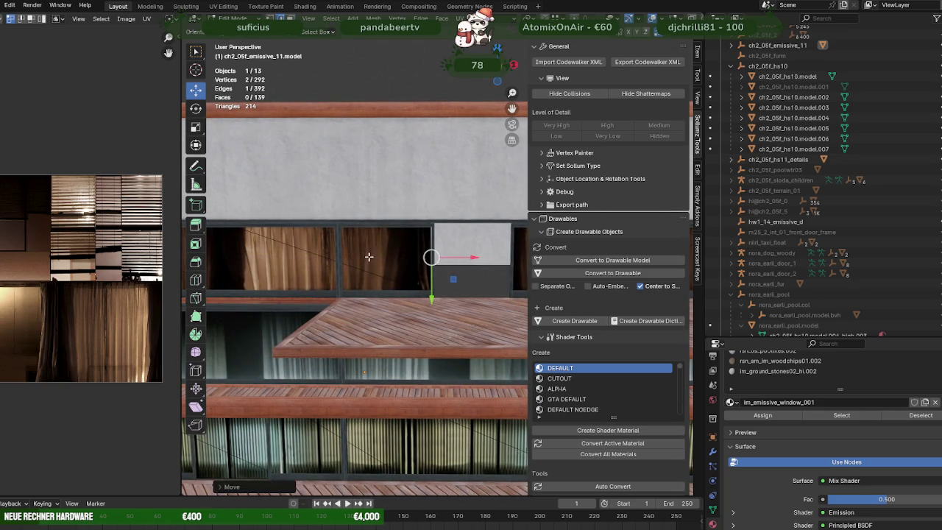
key(ctrl+l)
scroll(83, 292, up, 1)
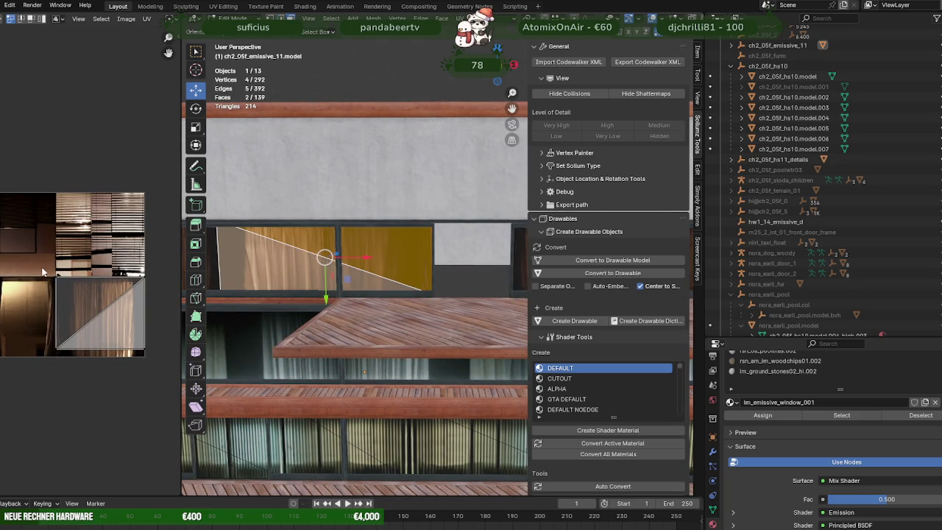
key(g)
key(x)
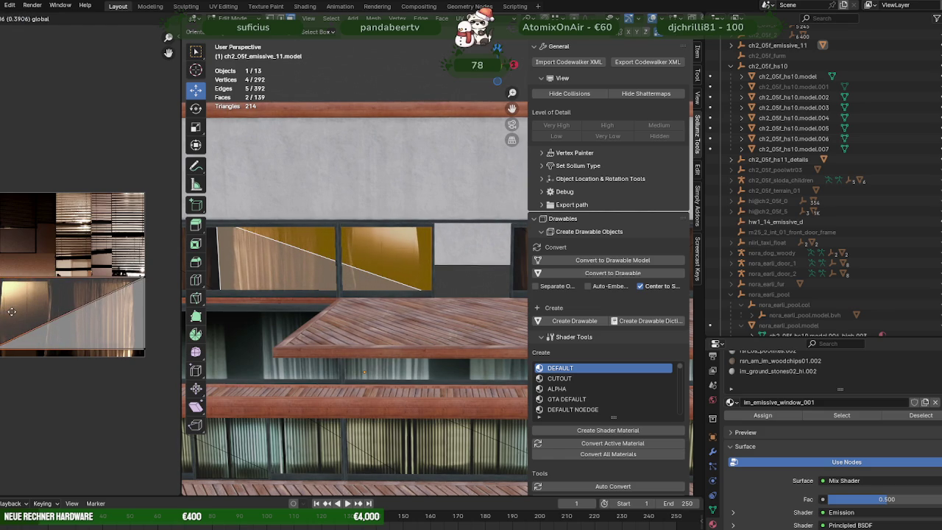
click(12, 312)
scroll(402, 154, down, 3)
scroll(402, 155, down, 2)
key(Tab)
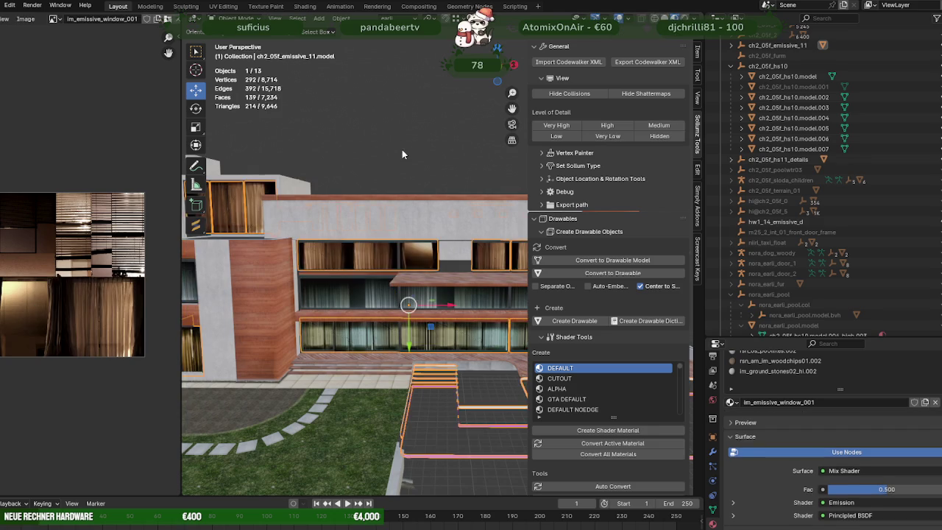
- In Edit Mode, box-select the window strip faces through X-ray and frame them
mouse_move(402, 155)
middle_down()
mouse_move(282, 228)
mouse_move(329, 272)
mouse_move(389, 299)
mouse_move(401, 291)
mouse_move(420, 309)
mouse_move(381, 302)
mouse_move(424, 342)
middle_up()
key(Tab)
key(a)
key(alt+z)
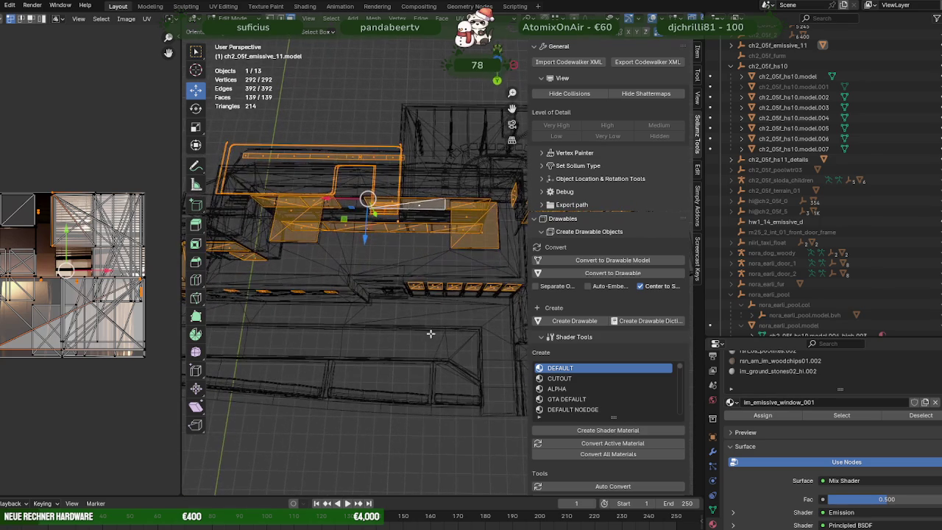
drag(399, 270, 522, 302)
key(alt+z)
mouse_move(462, 284)
middle_down()
mouse_move(479, 302)
mouse_move(425, 294)
mouse_move(361, 249)
mouse_move(399, 325)
mouse_move(371, 292)
middle_up()
key(KP_Decimal)
- Using wireframe, select only the long window pane in the upper planter wall
scroll(356, 247, down, 4)
key(shift+z)
key(a)
mouse_move(388, 295)
middle_down()
mouse_move(395, 272)
mouse_move(405, 285)
middle_up()
click(384, 233)
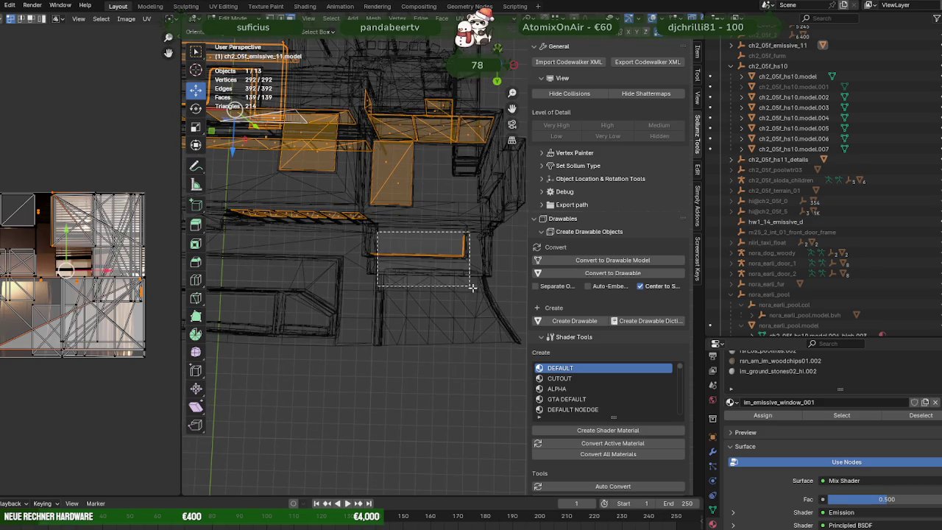
scroll(478, 288, up, 5)
key(shift+z)
scroll(478, 291, up, 3)
mouse_move(478, 291)
middle_down()
mouse_move(448, 267)
mouse_move(384, 249)
middle_up()
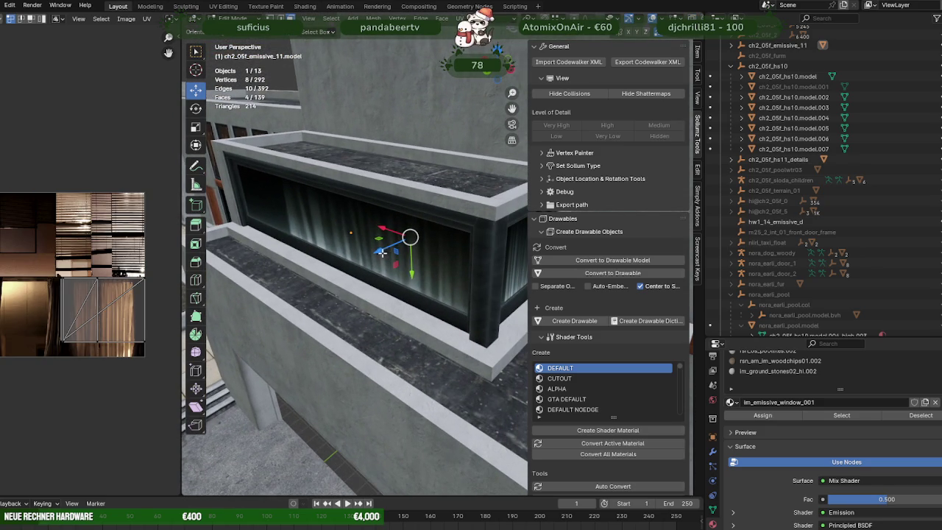
- Move the long planter window pane forward along one axis so its curtain texture shows
key(e)
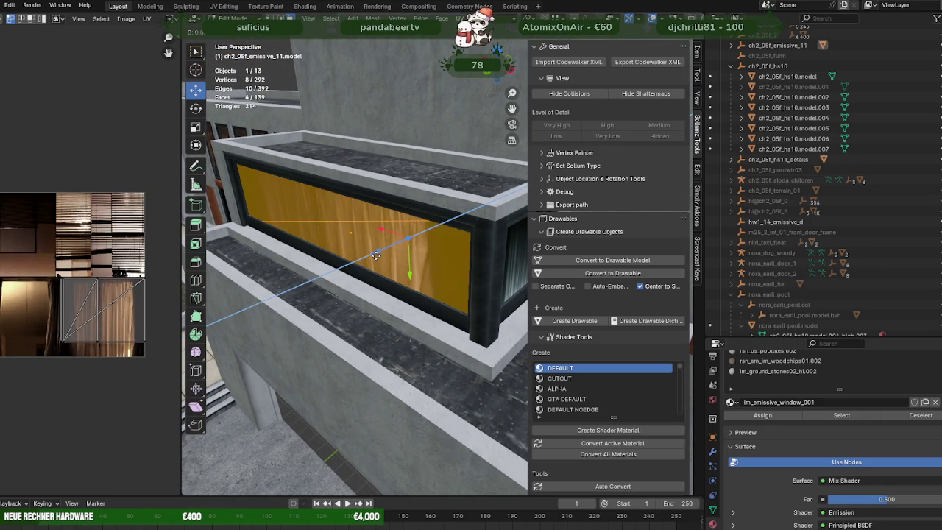
click(376, 255)
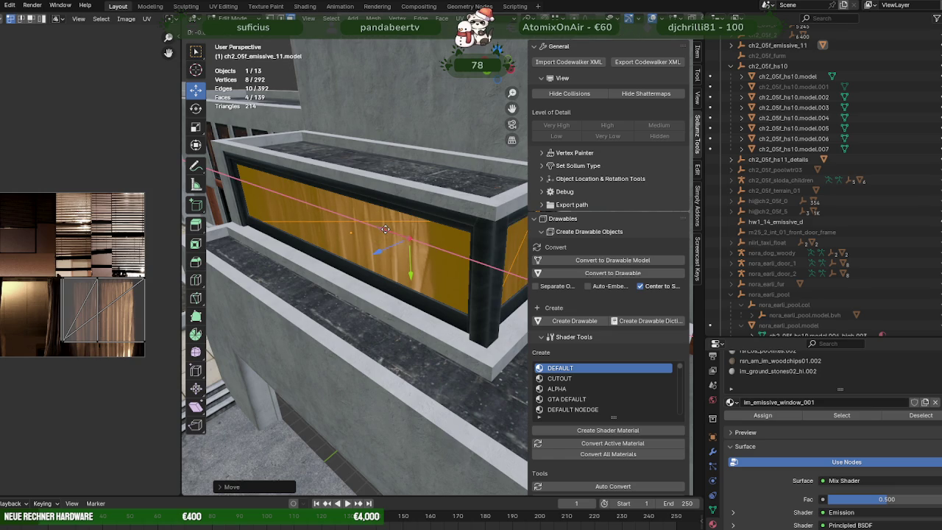
scroll(398, 265, down, 5)
scroll(403, 279, down, 3)
middle_drag(402, 279, 397, 299)
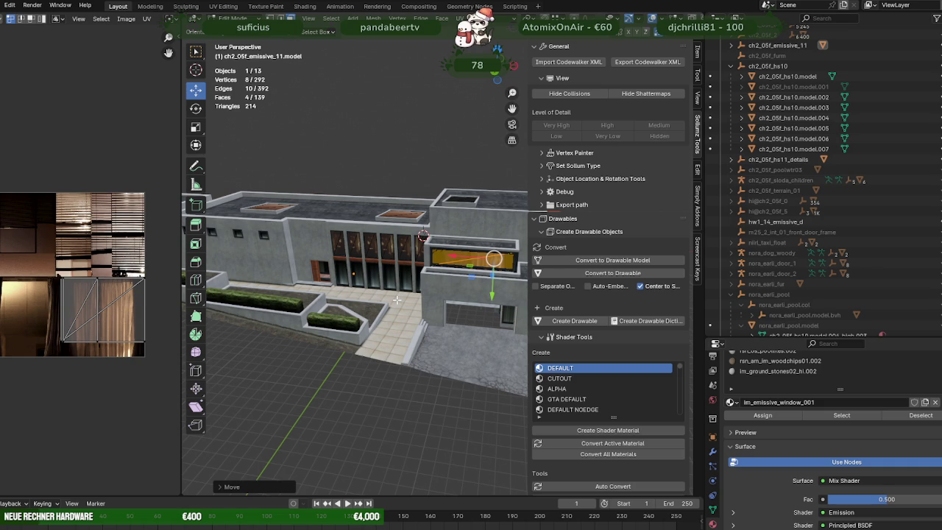
mouse_move(396, 299)
middle_down()
mouse_move(409, 291)
mouse_move(439, 316)
mouse_move(447, 269)
mouse_move(444, 279)
mouse_move(397, 252)
middle_up()
key(a)
key(alt+z)
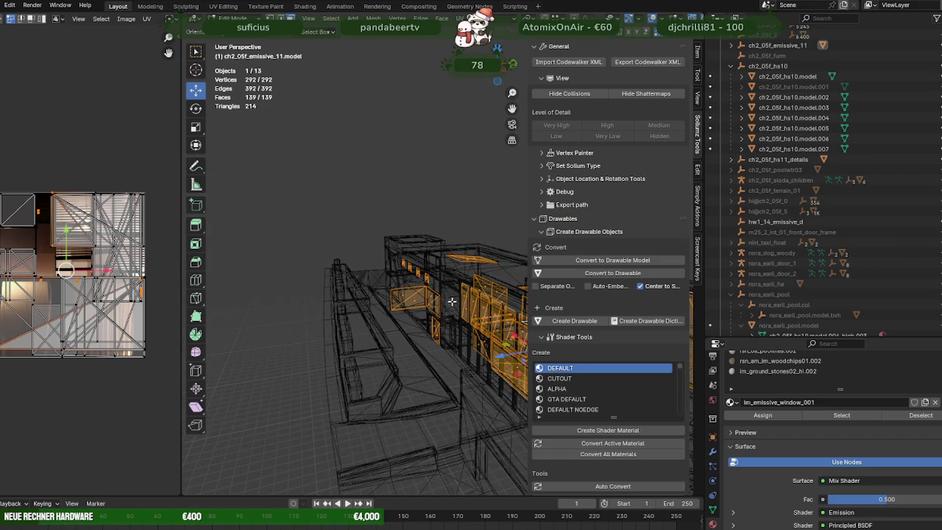
- Box-select the small square side-wall window panes and move them vertically into place
drag(397, 252, 437, 289)
key(shift+z)
middle_drag(437, 290, 436, 277)
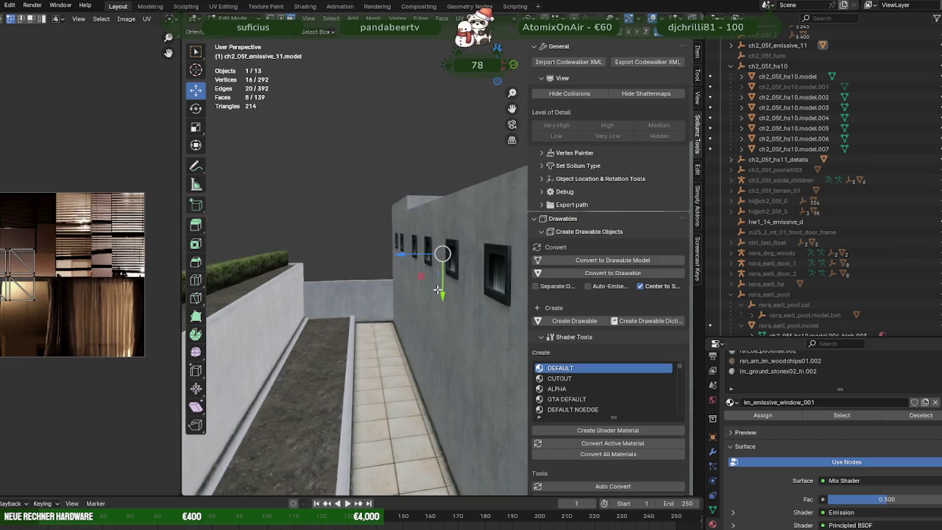
drag(407, 257, 398, 258)
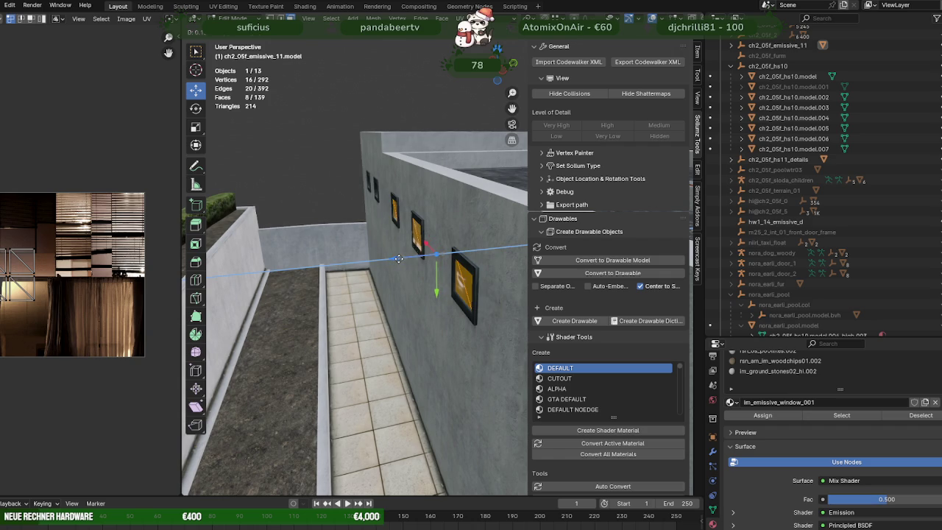
click(399, 259)
- Shift those panes outward along the wall's depth, then return to Object Mode
mouse_move(399, 258)
middle_down()
mouse_move(409, 274)
mouse_move(397, 225)
mouse_move(395, 260)
mouse_move(442, 267)
mouse_move(432, 302)
mouse_move(435, 287)
middle_up()
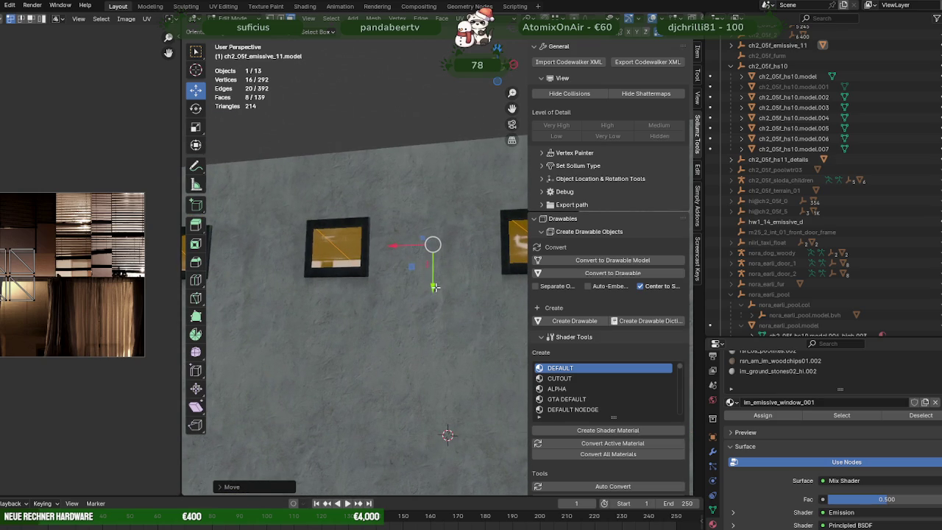
drag(432, 286, 430, 288)
scroll(430, 288, down, 3)
mouse_move(430, 288)
middle_down()
mouse_move(457, 322)
mouse_move(424, 336)
mouse_move(310, 321)
mouse_move(337, 320)
mouse_move(380, 349)
mouse_move(400, 337)
mouse_move(401, 345)
middle_up()
scroll(443, 318, down, 3)
scroll(445, 315, down, 3)
key(Tab)
scroll(349, 324, up, 3)
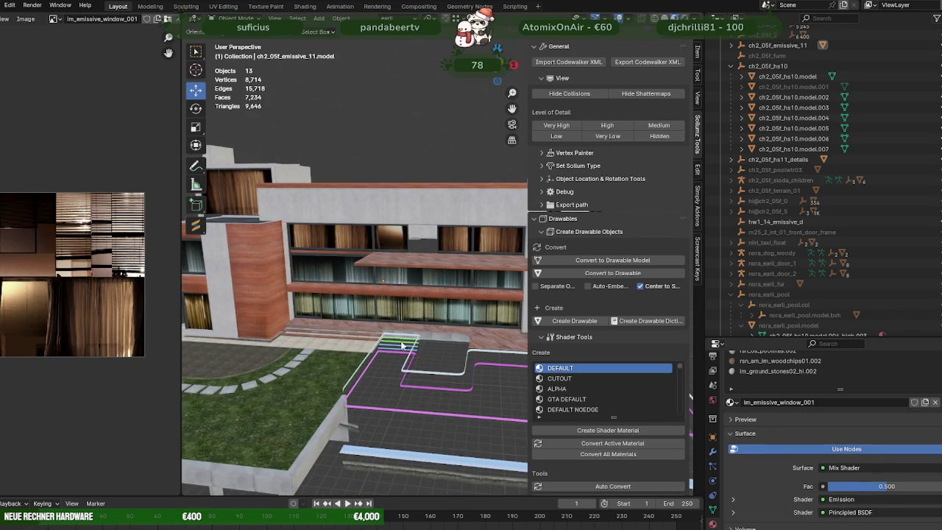
- Remove unused material slots from the emissive model via Object > Clean Up
click(439, 391)
scroll(328, 281, down, 5)
mouse_move(328, 281)
middle_down()
mouse_move(367, 304)
mouse_move(284, 231)
middle_up()
click(341, 18)
mouse_move(358, 343)
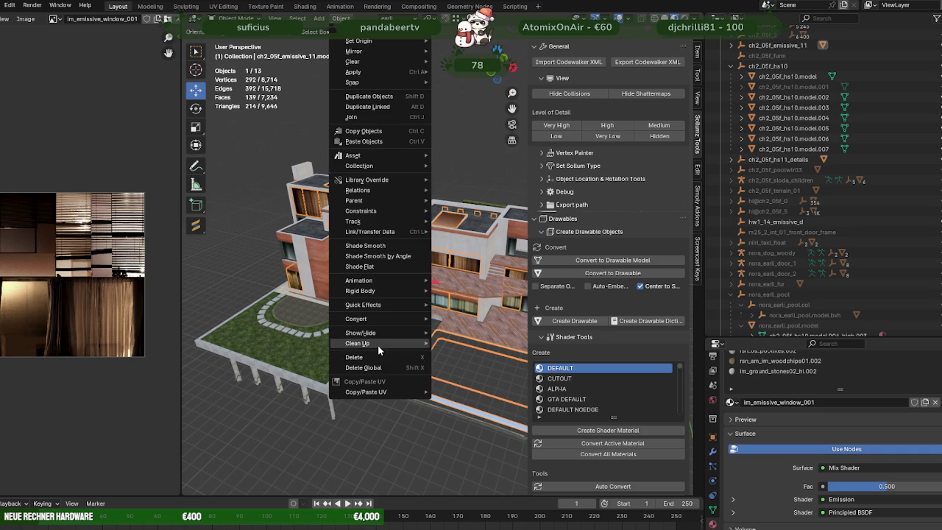
click(468, 368)
scroll(442, 338, down, 3)
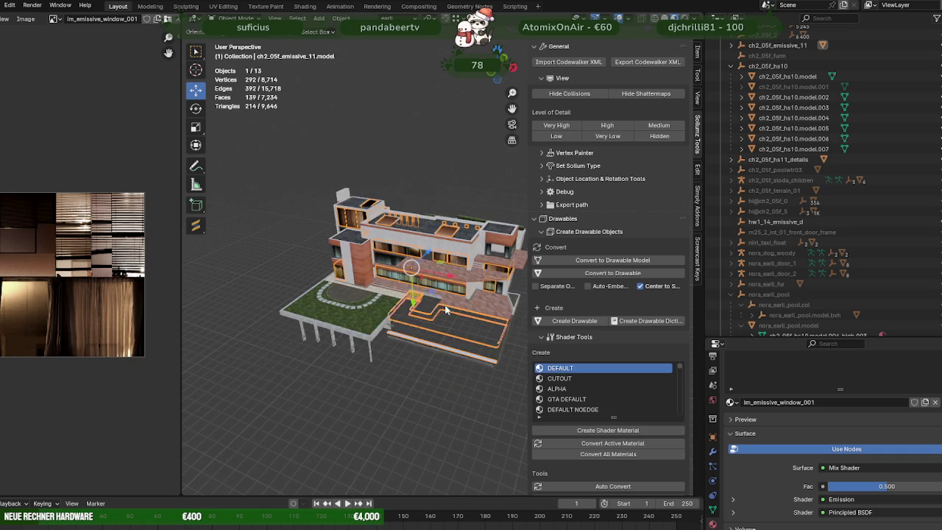
middle_drag(442, 339, 421, 312)
scroll(592, 412, down, 4)
scroll(596, 450, down, 3)
scroll(599, 422, down, 2)
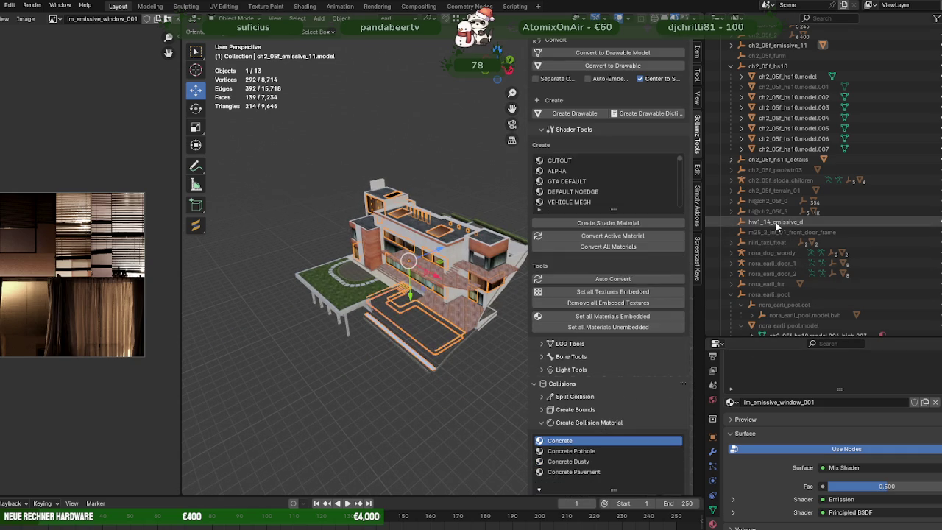
scroll(777, 221, up, 3)
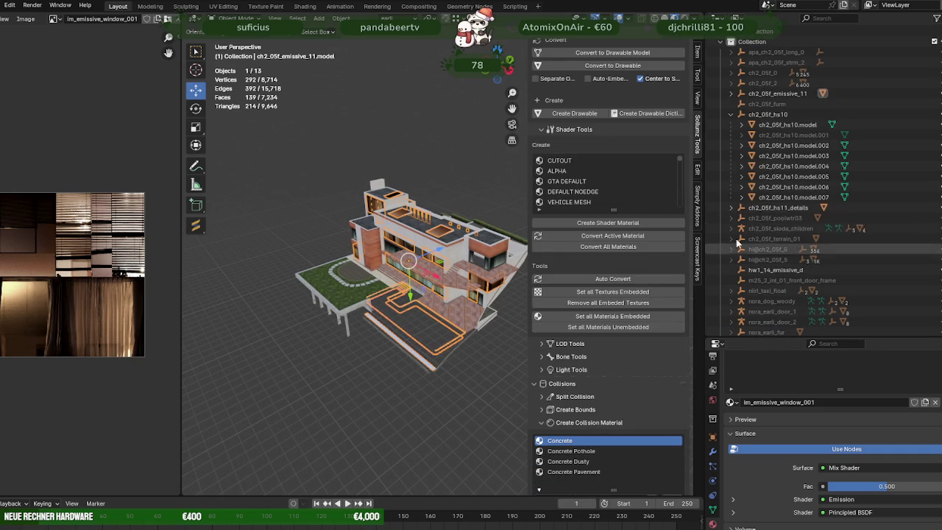
- Rename ch2_05f_emissive_11 to nora_earli_emissive_11 in the outliner
click(768, 93)
click(770, 93)
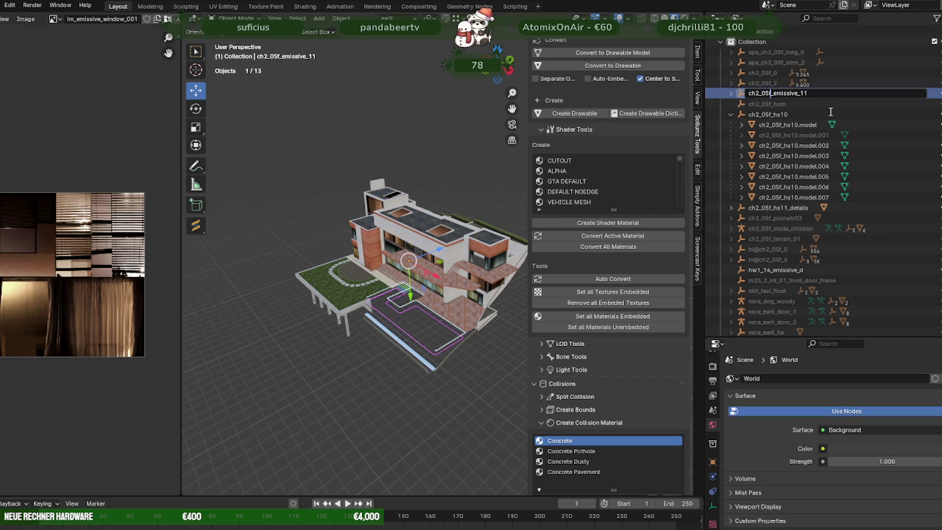
key(BackSpace)
key(BackSpace)
key(BackSpace)
key(BackSpace)
key(BackSpace)
key(BackSpace)
key(BackSpace)
text(nora_earli)
key(Return)
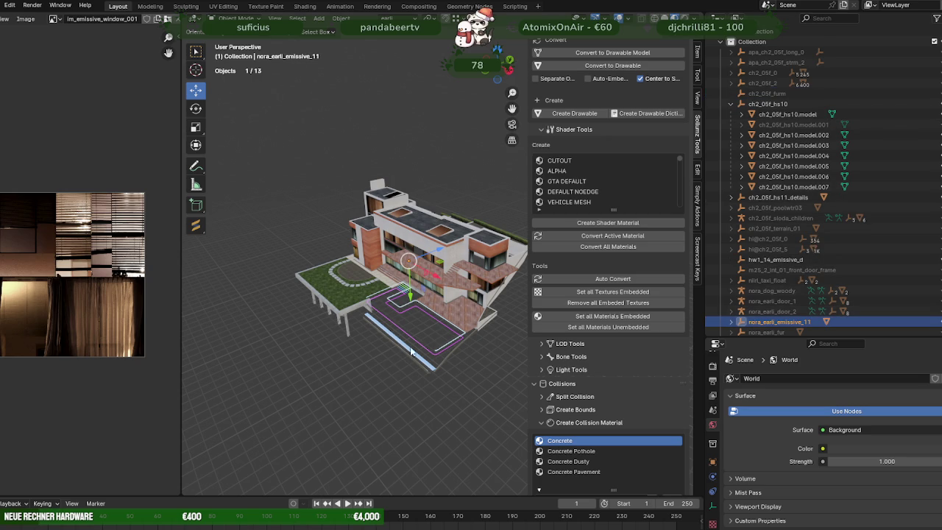
scroll(394, 350, up, 3)
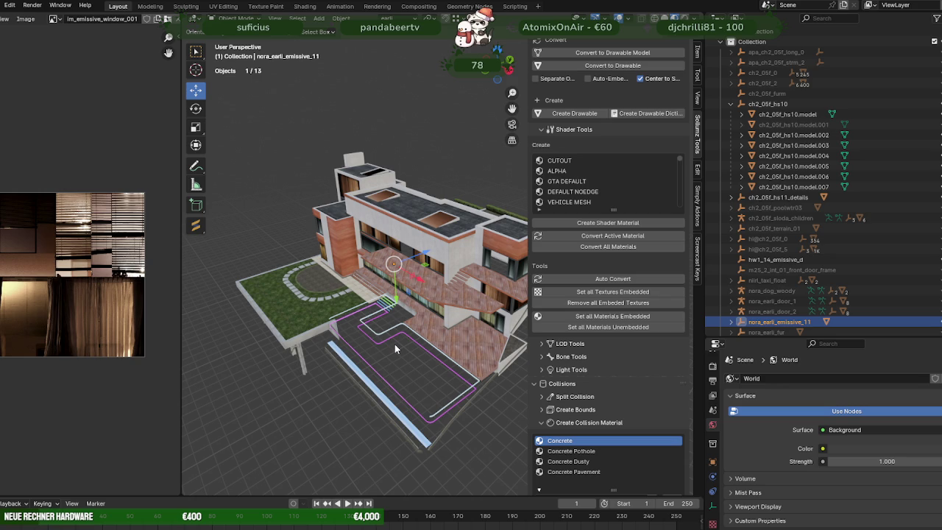
- Remove unused material slots from the ch2_05f_emissive_11.model child object
click(731, 319)
scroll(799, 273, down, 3)
click(799, 270)
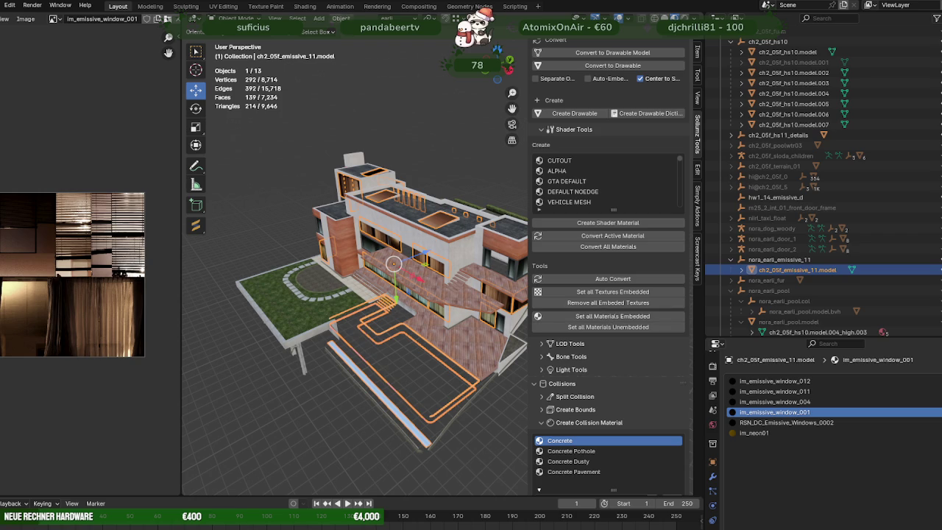
click(341, 18)
mouse_move(363, 341)
click(462, 371)
click(732, 261)
- Export nora_earli_emissive_11 as CodeWalker XML into EXPORT\hausearli, then switch to RPF Explorer
click(776, 259)
scroll(633, 162, up, 4)
scroll(638, 124, up, 3)
click(641, 63)
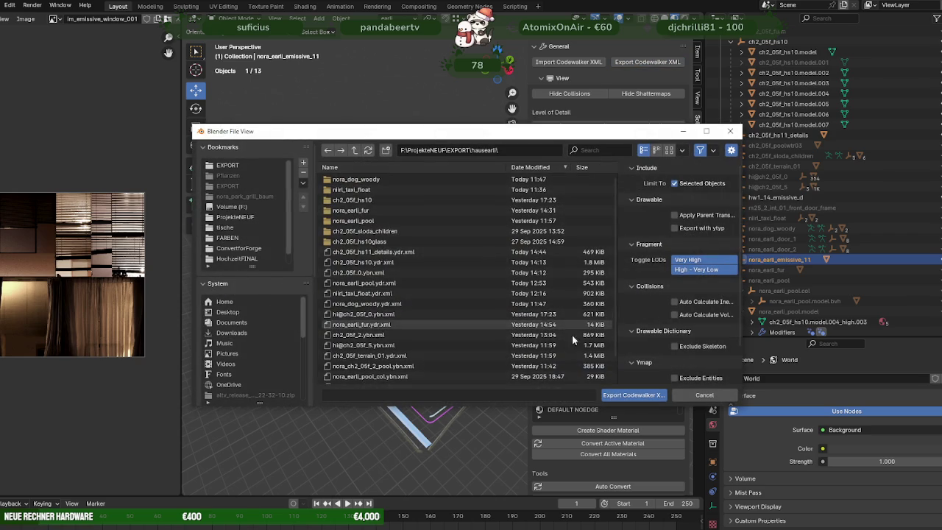
click(625, 396)
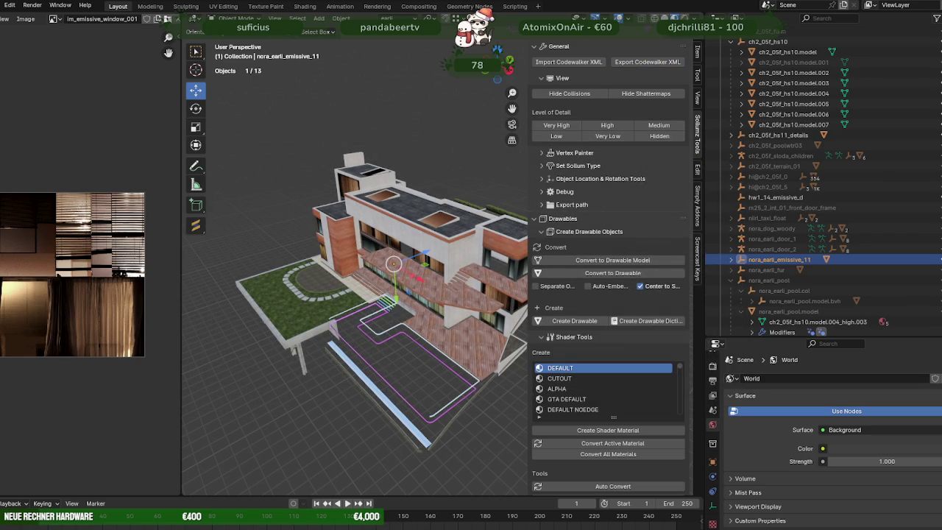
click(335, 528)
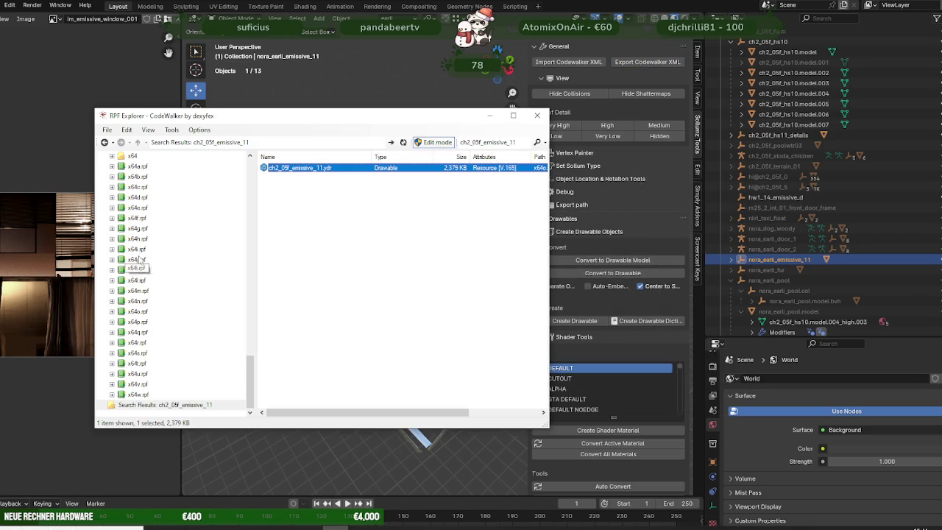
- Open hausearli.rpf in RPF Explorer to list its files
scroll(129, 259, up, 10)
scroll(140, 265, up, 12)
scroll(151, 272, up, 8)
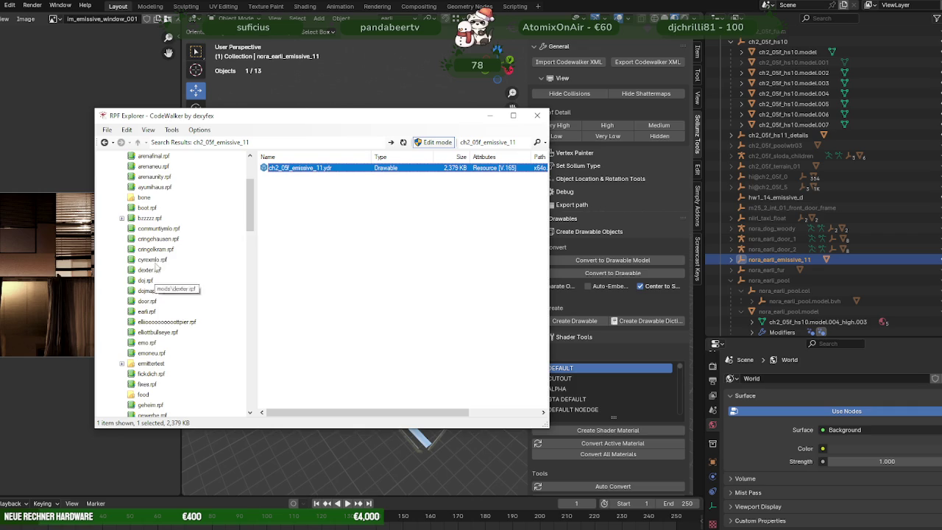
scroll(155, 280, down, 2)
scroll(155, 294, down, 1)
scroll(155, 317, down, 2)
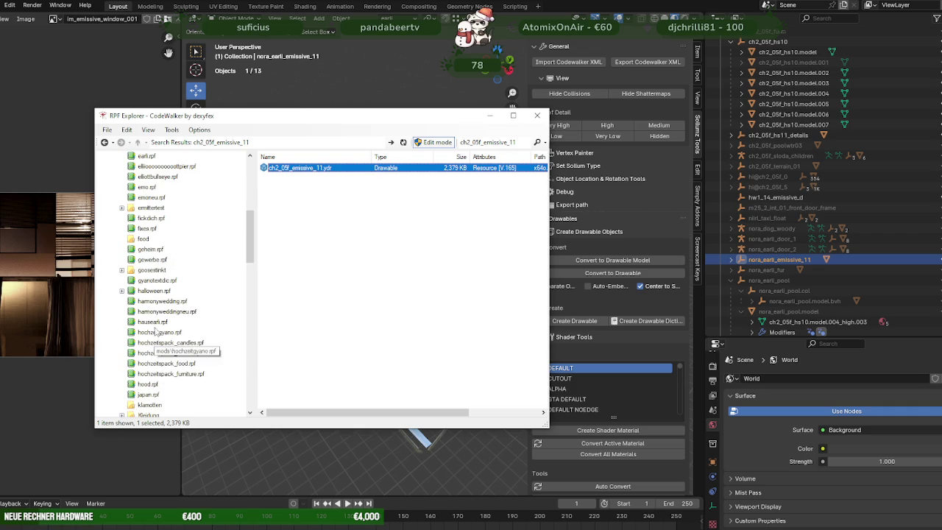
click(153, 322)
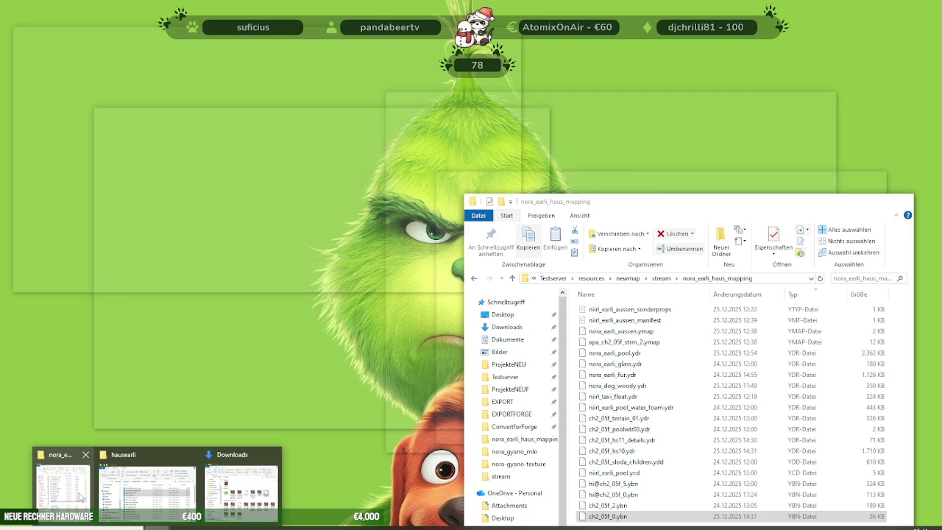
- Drag nora_earli_emissive_11.ydr from the hausearli export folder into hausearli.rpf and preview it
click(81, 498)
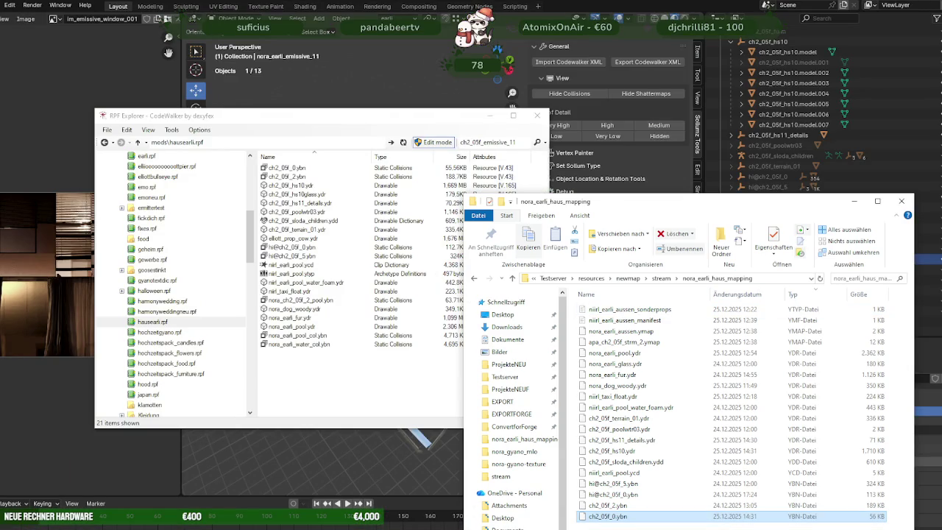
click(213, 489)
click(608, 288)
drag(608, 289, 323, 390)
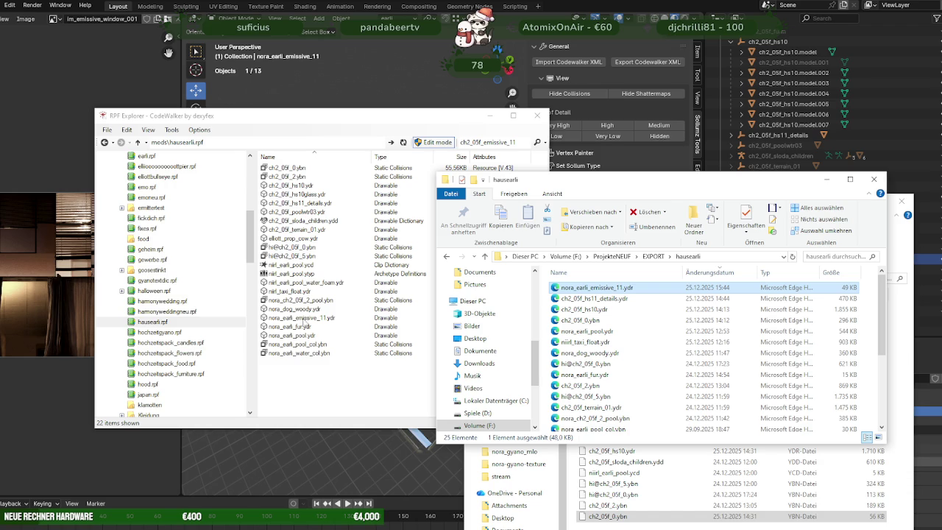
double_click(303, 319)
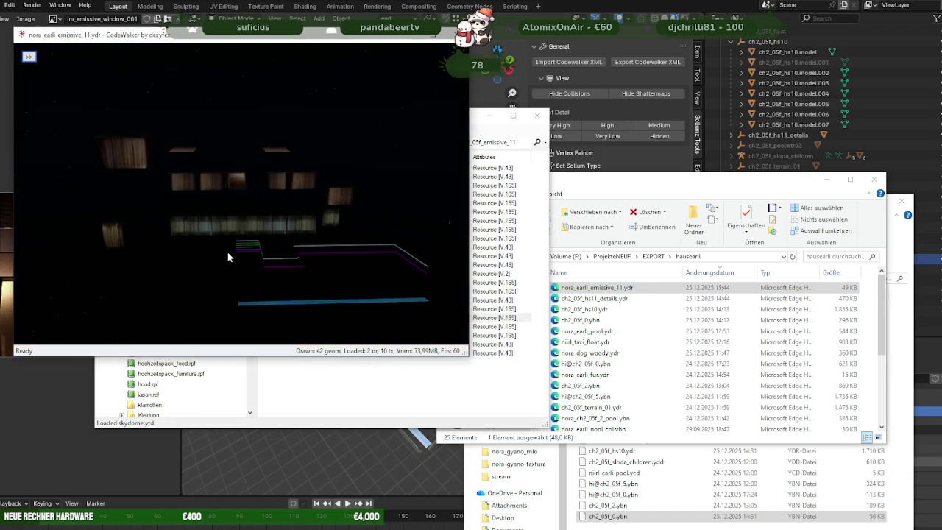
- Orbit the preview to confirm the glowing windows and neon strips, then close it
mouse_move(221, 258)
mouse_down()
mouse_move(309, 256)
mouse_move(374, 146)
mouse_move(200, 169)
mouse_move(185, 199)
mouse_move(237, 213)
mouse_move(220, 228)
mouse_up()
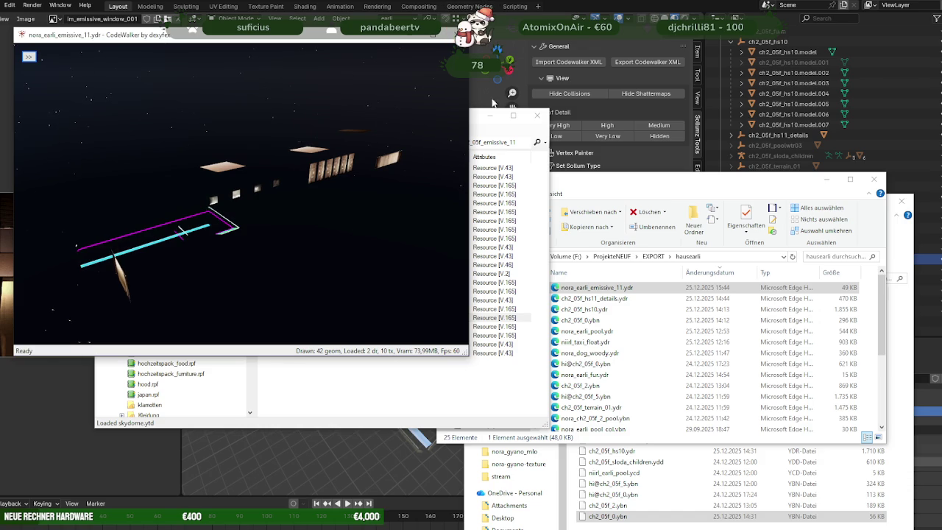
click(596, 480)
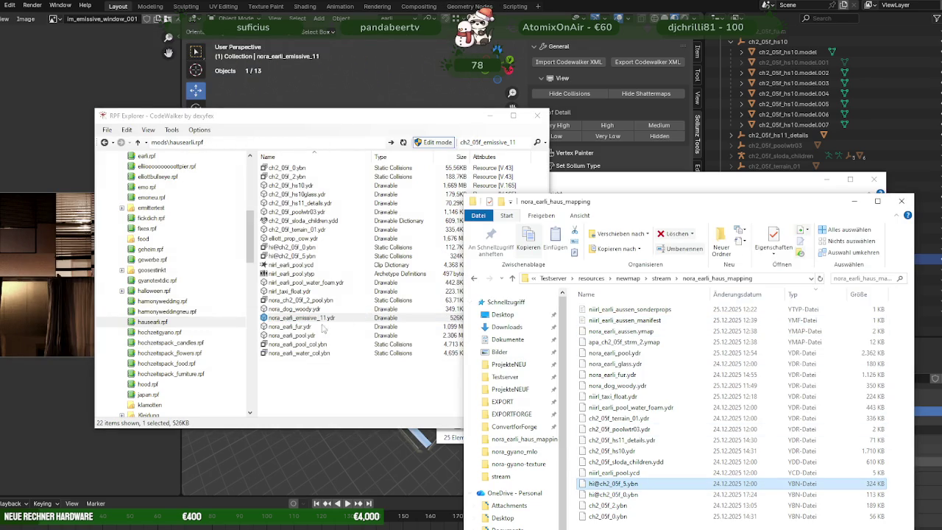
- Copy nora_earli_emissive_11.ydr into the nora_earli_haus_mapping folder and restart CodeWalker's world view
drag(308, 323, 697, 396)
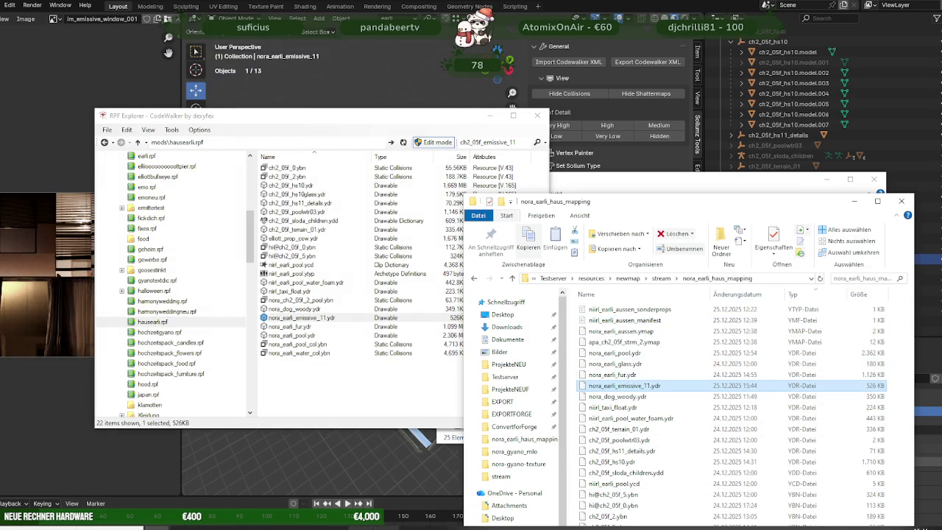
click(373, 527)
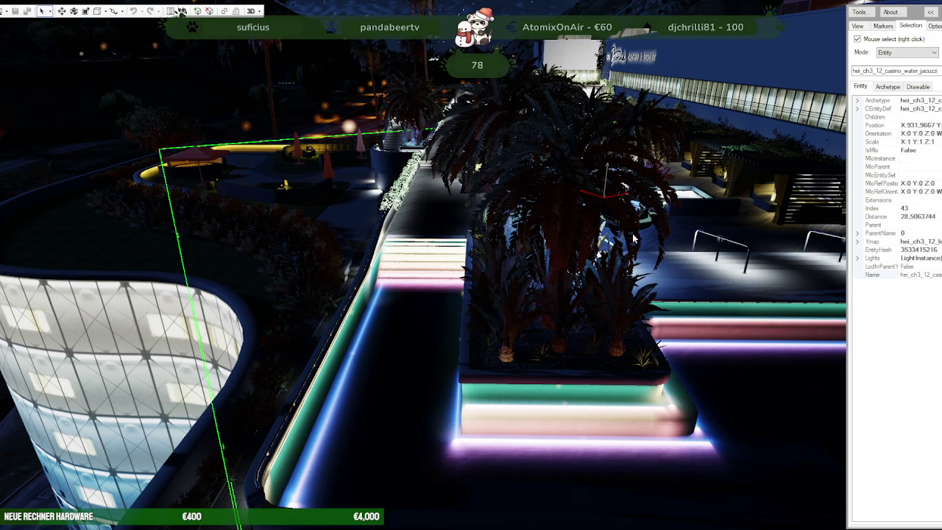
key(alt+Tab)
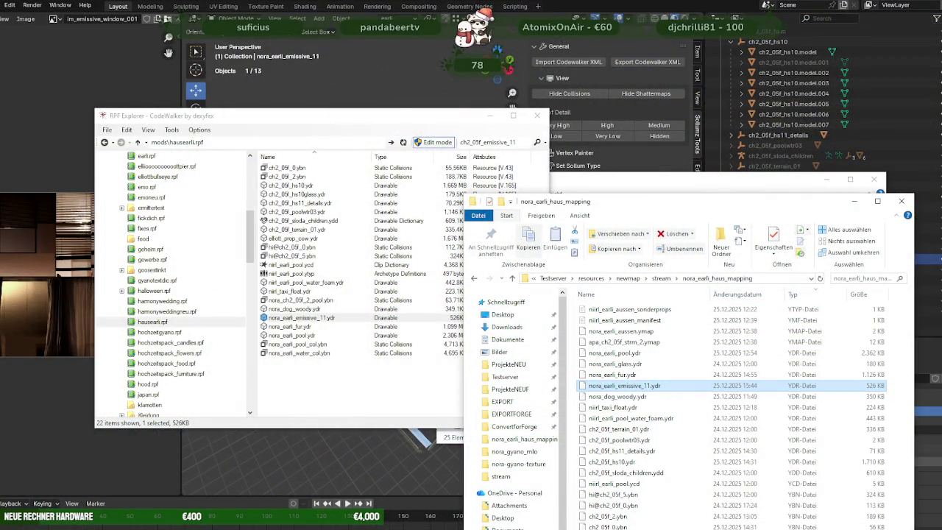
key(alt+Tab)
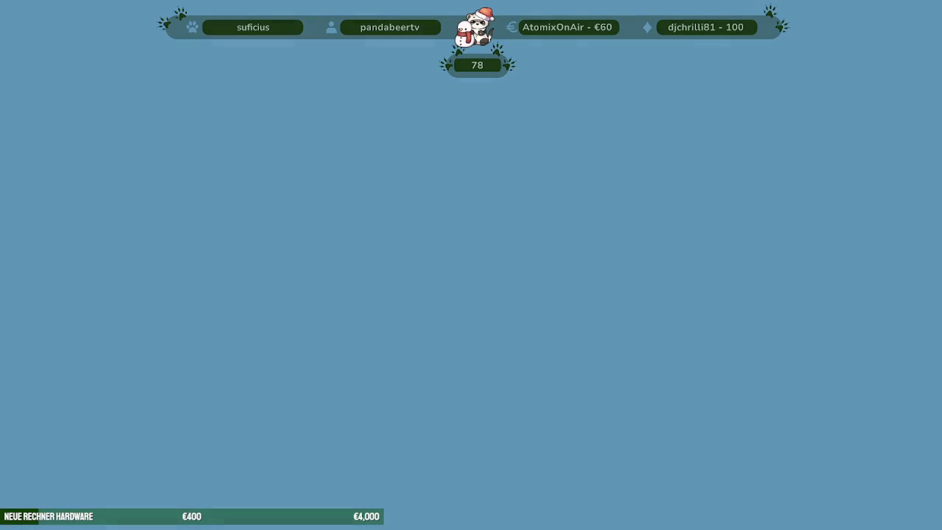
- Enable Mouse select (right click) in the Selection tab and show the editing toolbar
click(910, 25)
click(858, 39)
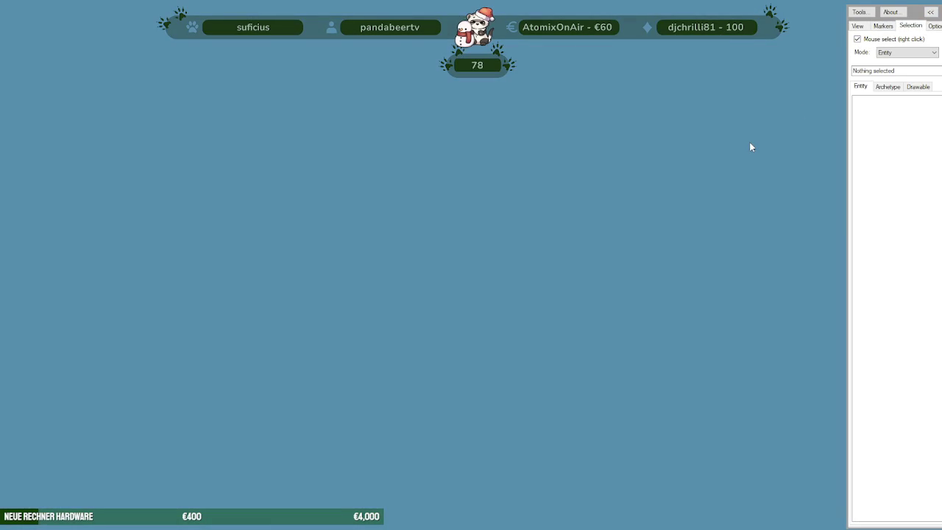
key(t)
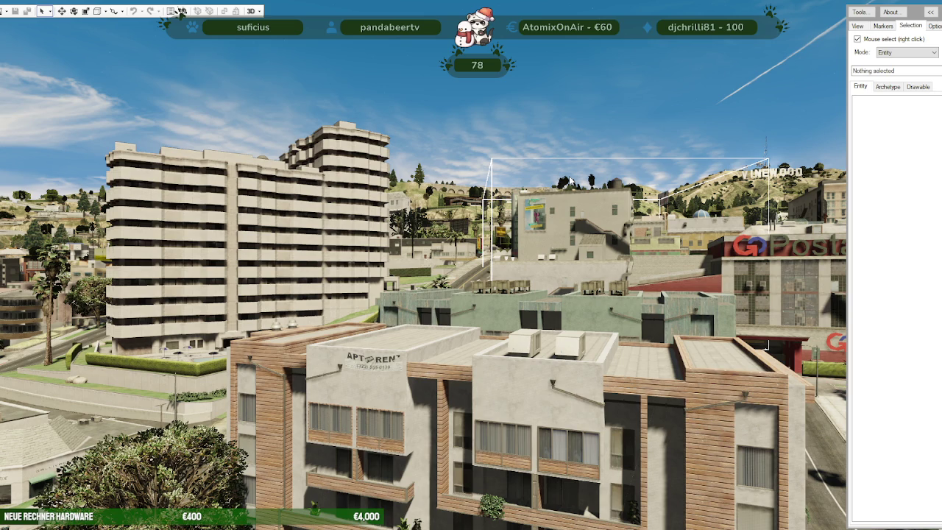
- Open the nora_earli_haus_mapping folder as a CodeWalker project
click(13, 13)
click(33, 50)
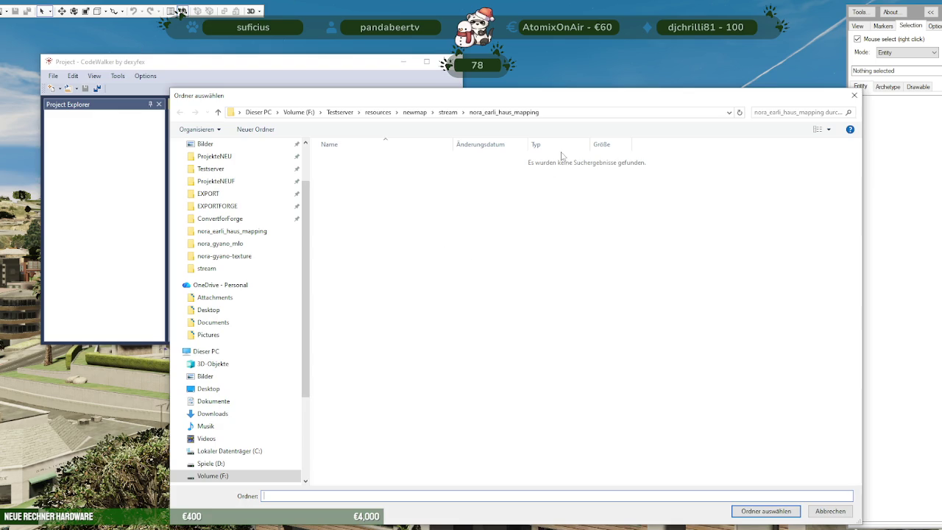
click(752, 508)
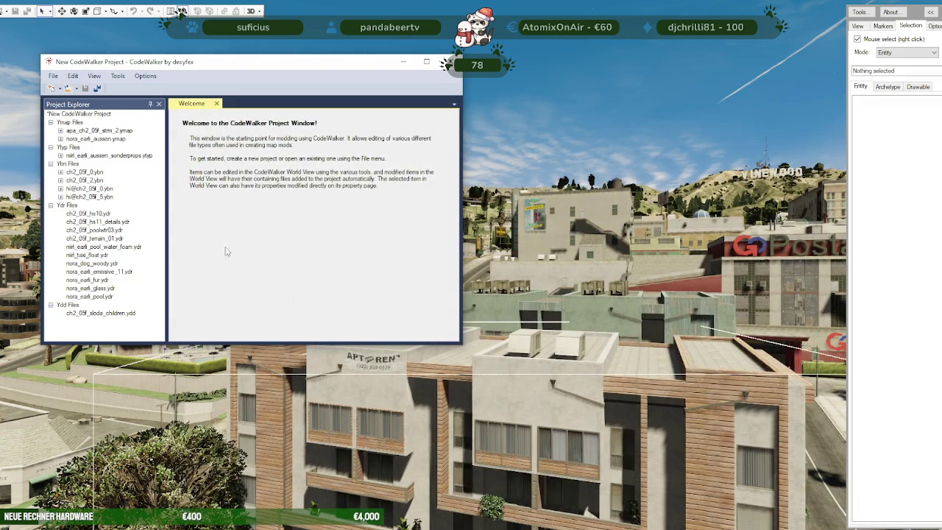
- Add a nora_earli_emissive_11 archetype from its YDR to nirl_earli_aussen_sonderprops.ytyp
click(61, 155)
click(92, 163)
click(141, 76)
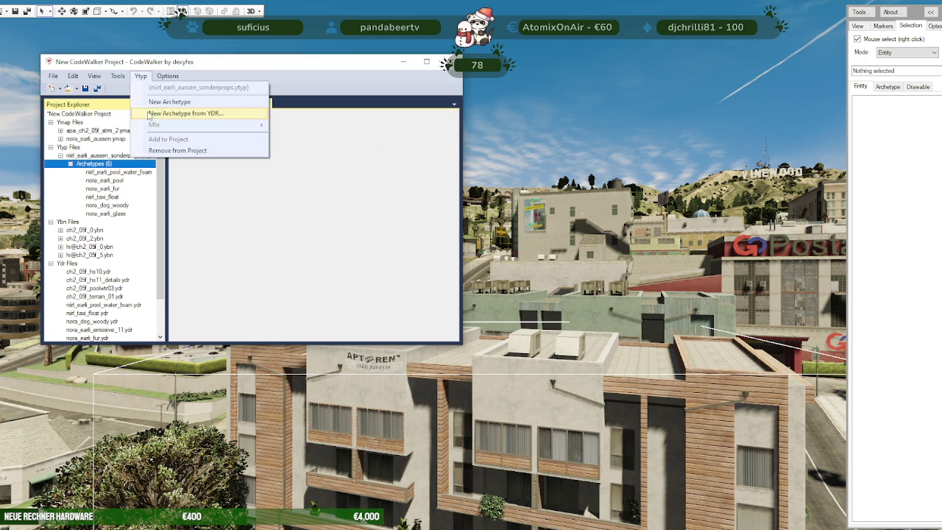
click(166, 113)
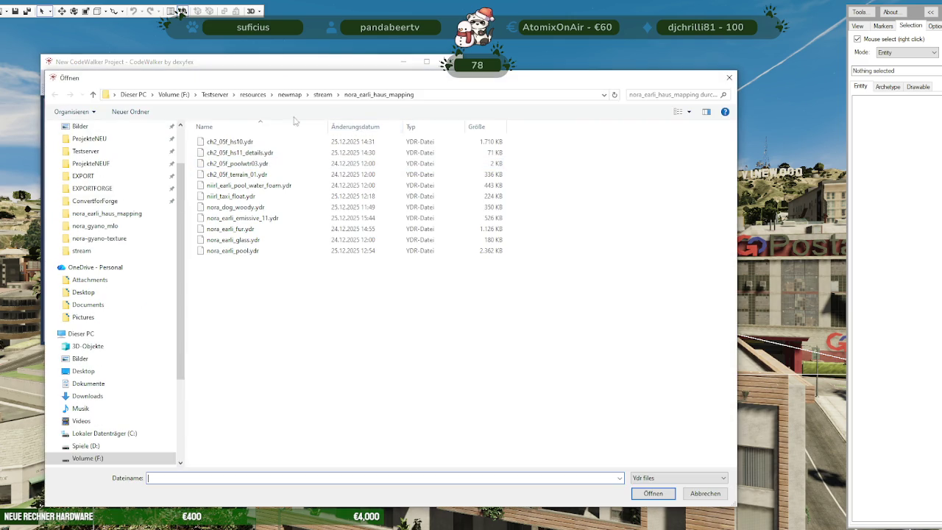
click(262, 220)
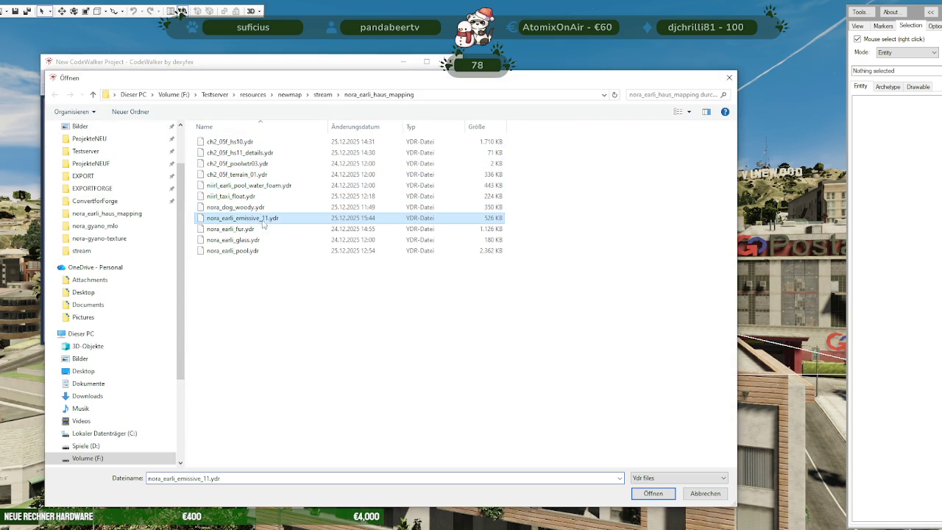
click(669, 496)
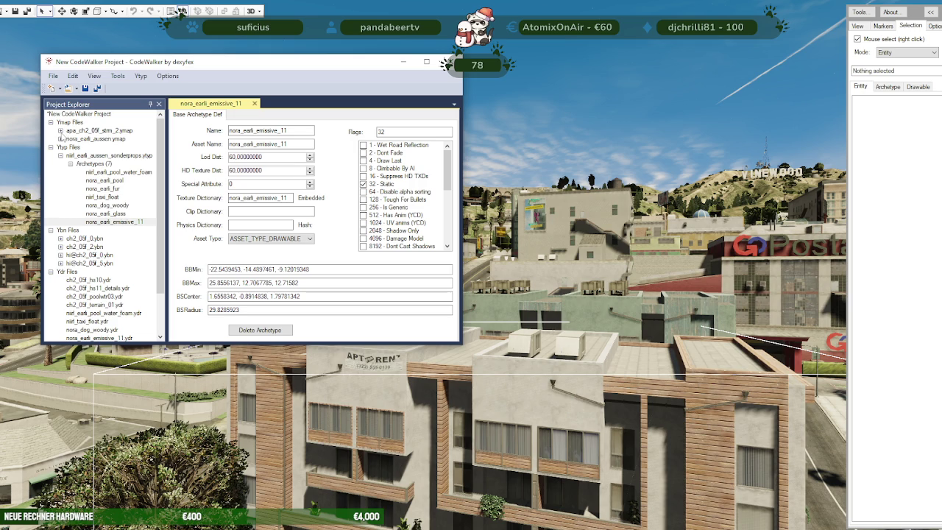
click(61, 132)
- Inspect the original ch2_05f_emissive_11 entity's archetype settings to read its flags
click(69, 139)
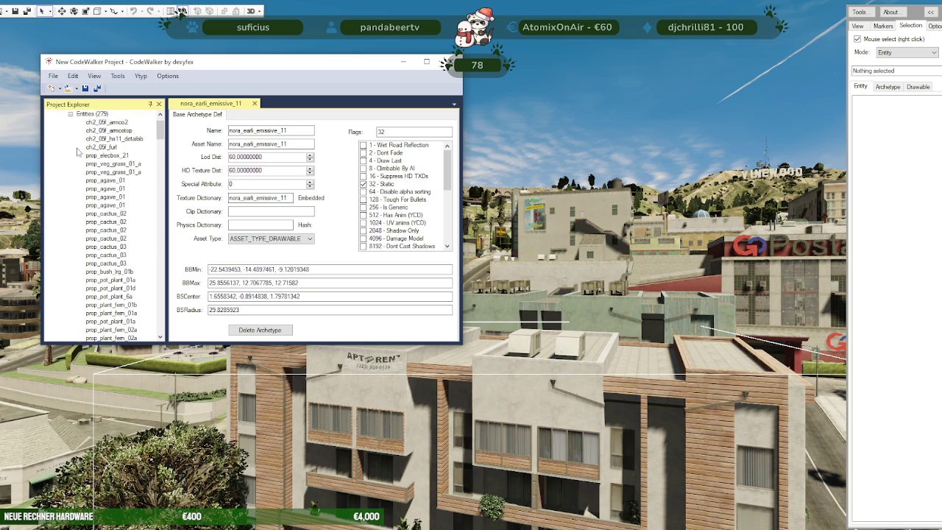
scroll(101, 147, down, 4)
scroll(103, 149, down, 4)
scroll(105, 151, down, 4)
scroll(109, 156, down, 4)
scroll(108, 162, down, 5)
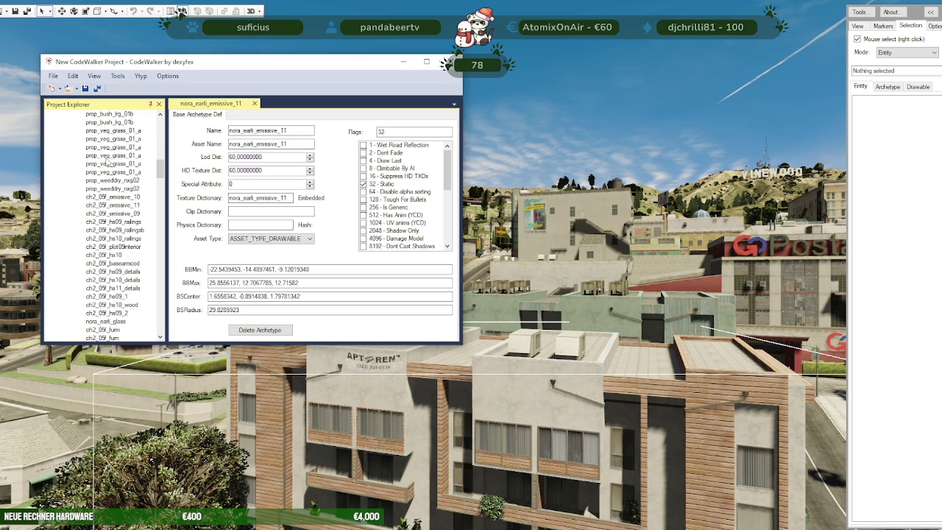
click(122, 205)
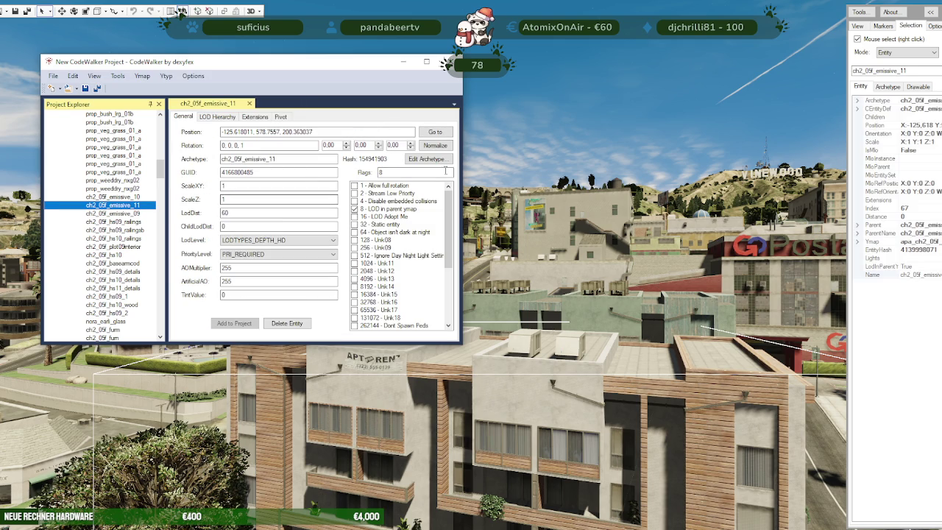
click(442, 162)
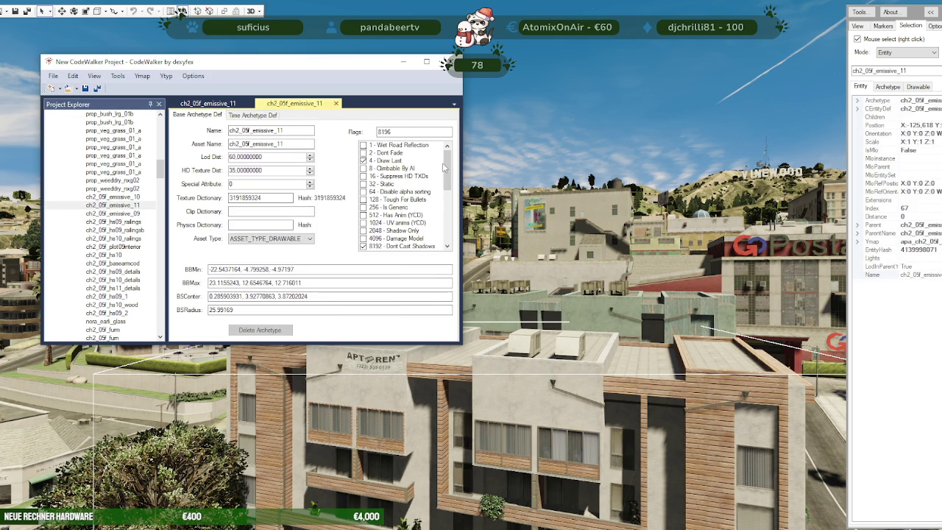
scroll(114, 170, up, 4)
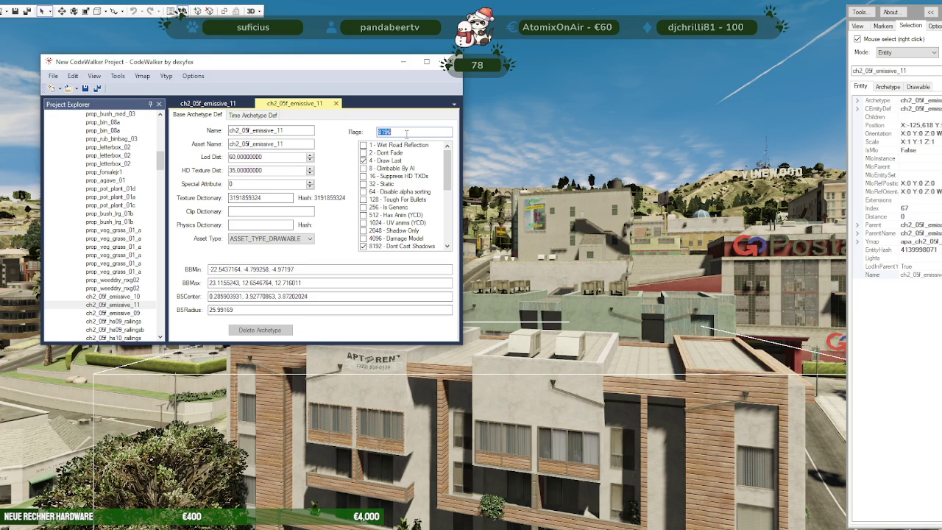
drag(162, 165, 160, 118)
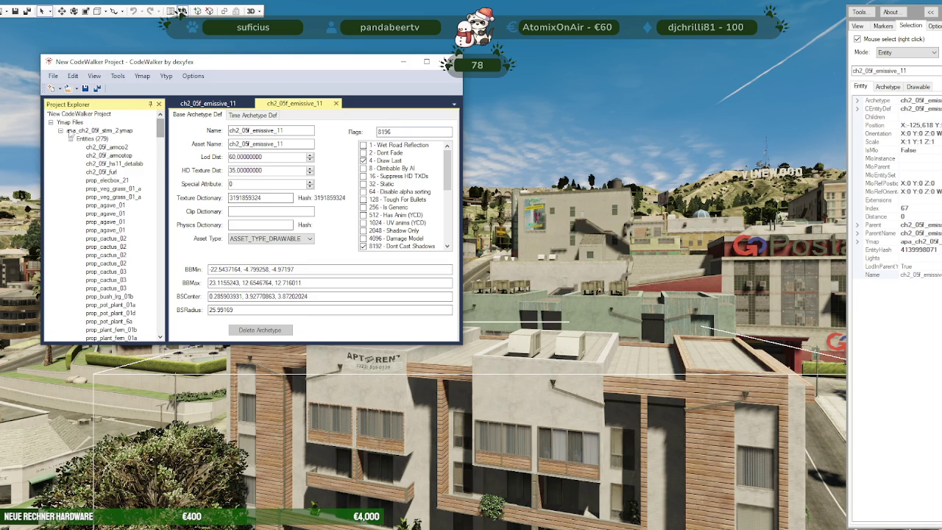
- Set the nora_earli_emissive_11 archetype's Flags to 8196
click(100, 130)
click(114, 222)
double_click(400, 131)
text(8196)
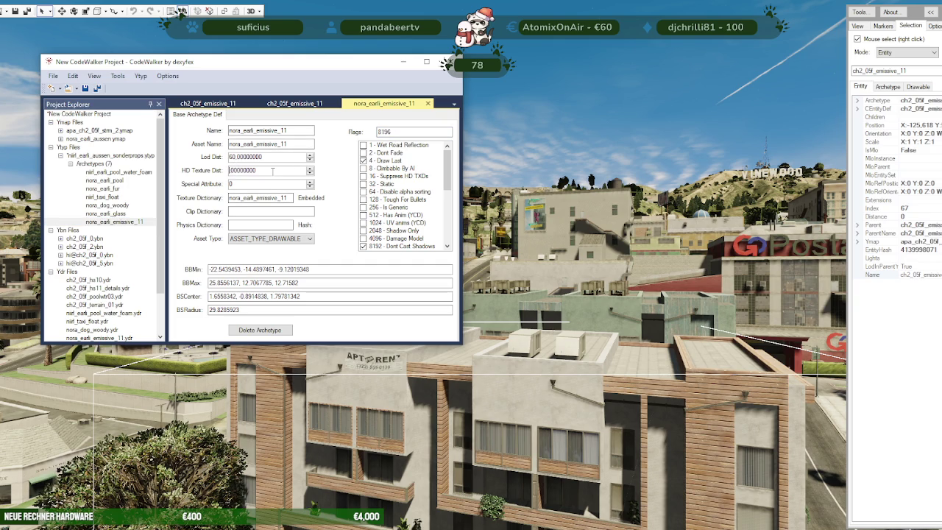
- Save niirl_earli_aussen_sonderprops.ytyp, overwriting the existing file in the mapping folder
click(81, 156)
click(53, 76)
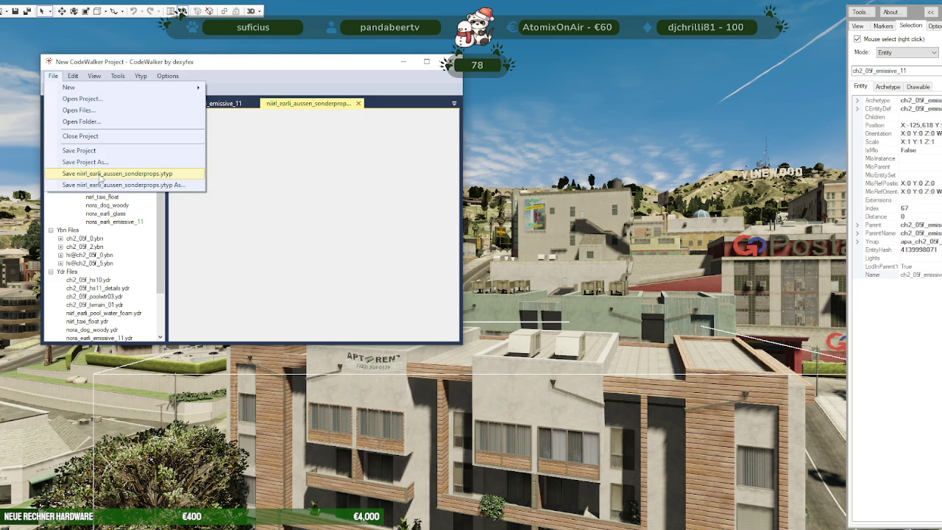
click(103, 184)
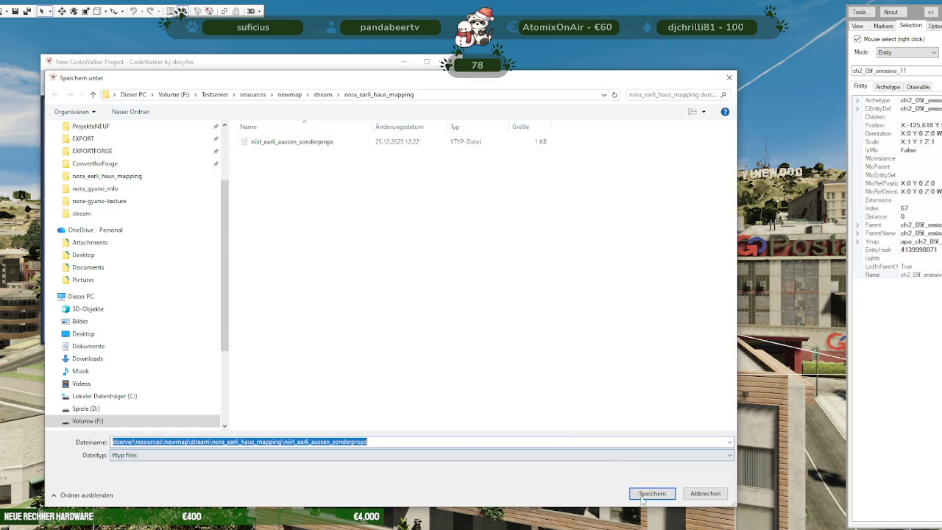
click(639, 496)
click(482, 273)
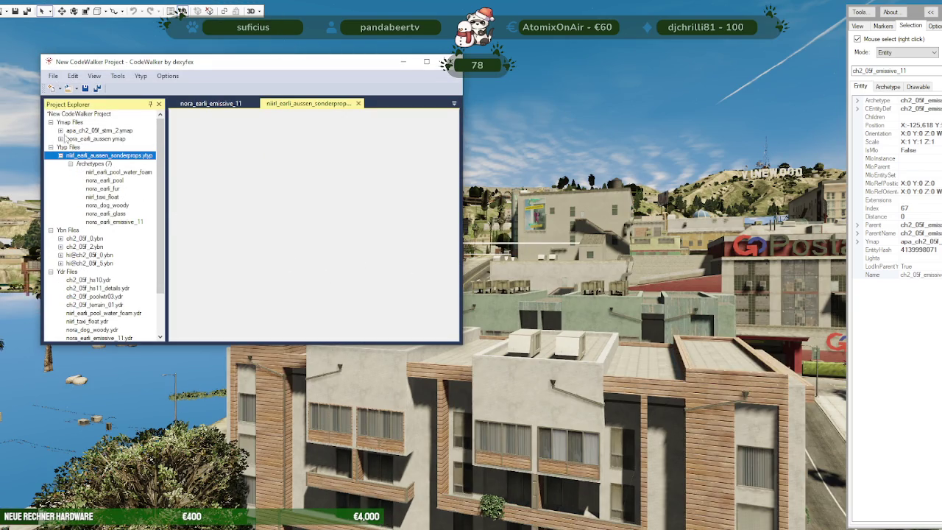
- Copy the name nora_earli_emissive_11 and paste it into the ch2_05f_emissive_11 entity's Archetype field
click(115, 222)
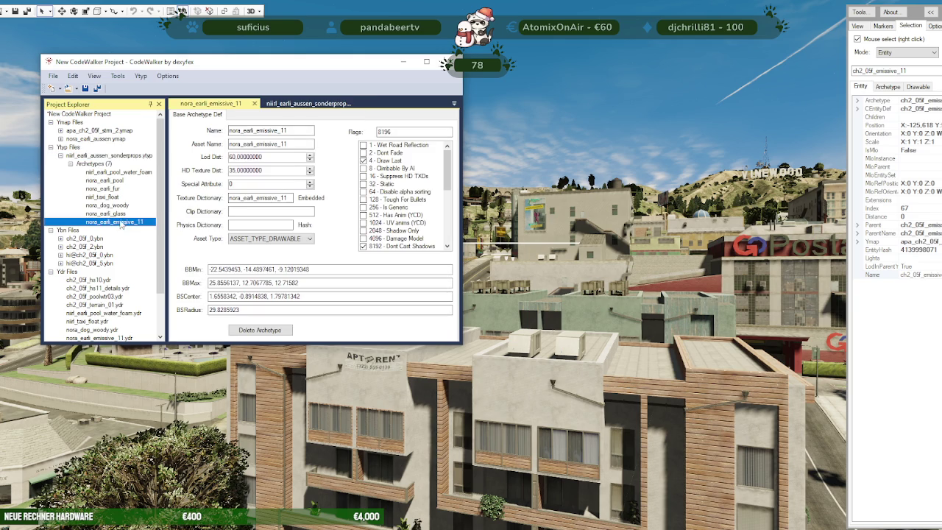
double_click(270, 130)
key(ctrl+c)
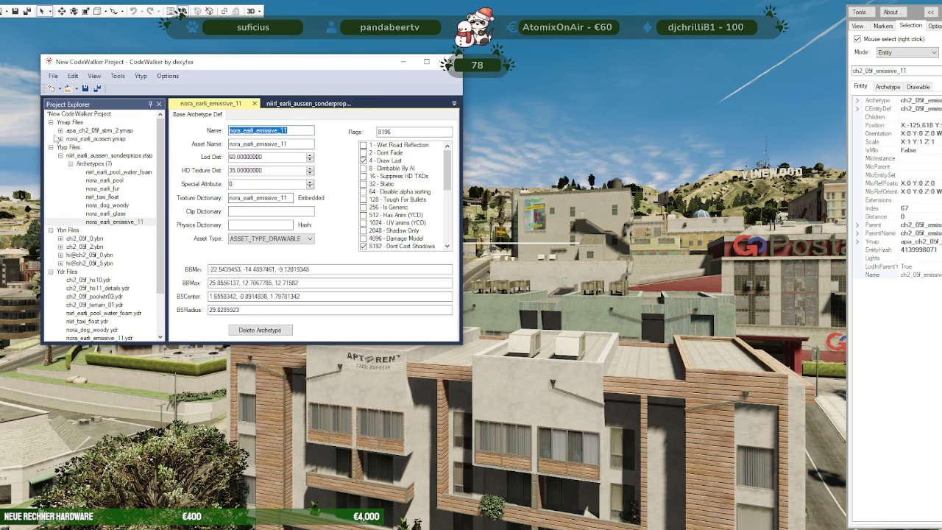
click(64, 137)
scroll(117, 192, down, 3)
scroll(121, 199, down, 3)
scroll(127, 205, down, 3)
scroll(126, 208, down, 3)
scroll(126, 209, down, 3)
scroll(127, 209, down, 3)
scroll(127, 211, down, 3)
scroll(126, 211, up, 3)
scroll(127, 211, up, 3)
scroll(126, 210, up, 3)
scroll(127, 210, up, 3)
click(127, 165)
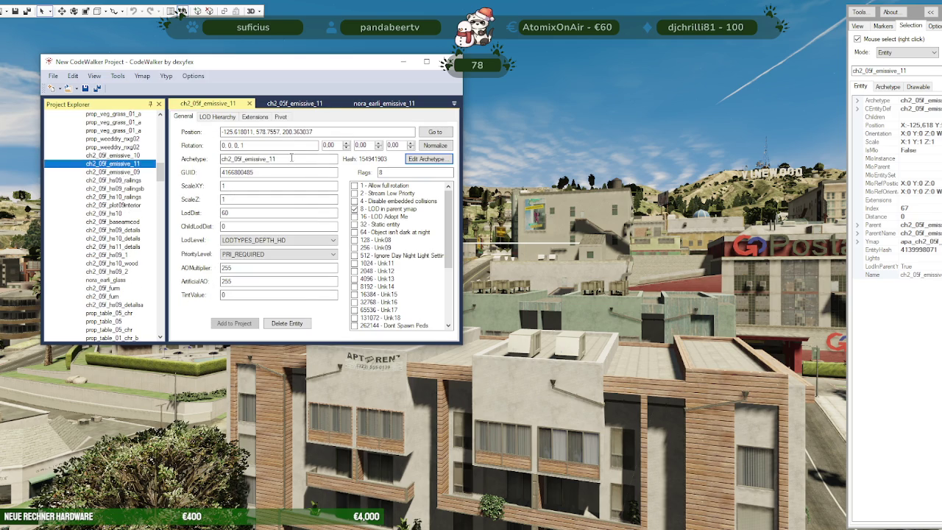
double_click(291, 158)
key(ctrl+v)
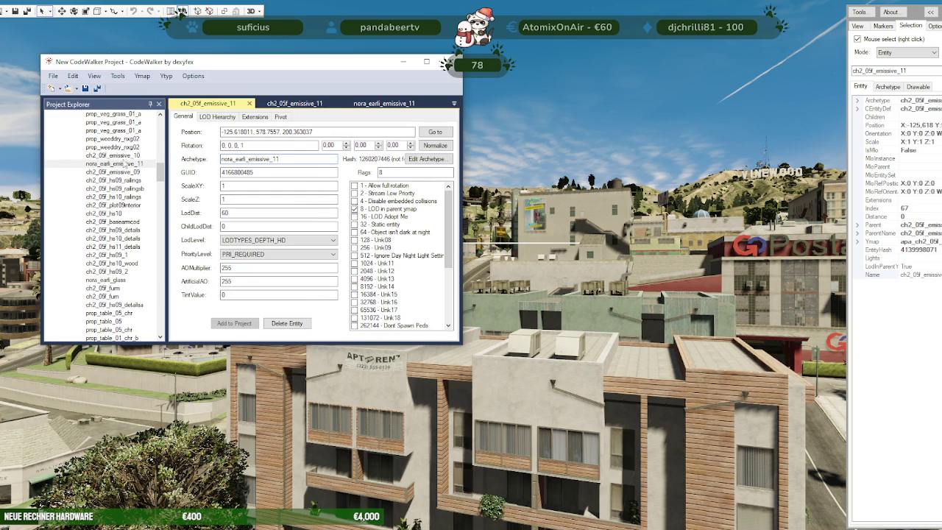
drag(160, 171, 160, 118)
click(99, 131)
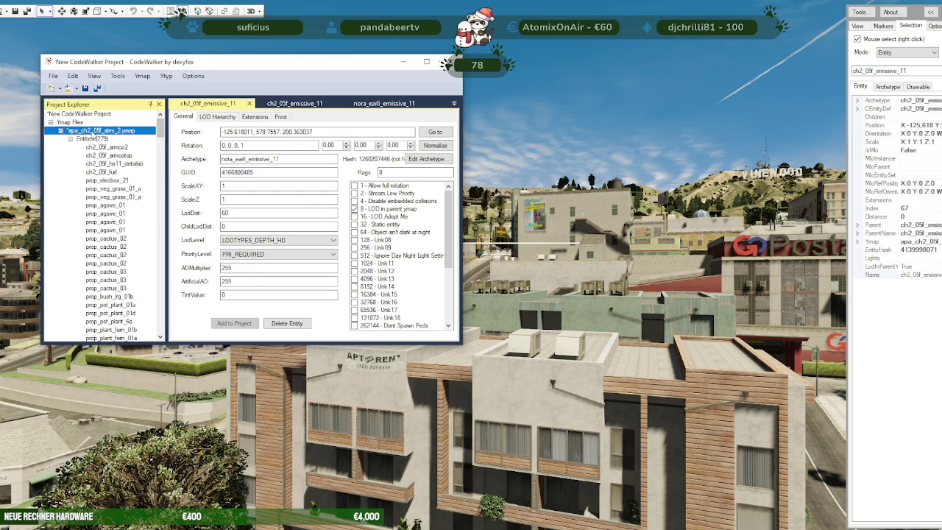
- Save the apa_ch2_05f_strm_2 ymap over the existing file
click(53, 76)
click(91, 188)
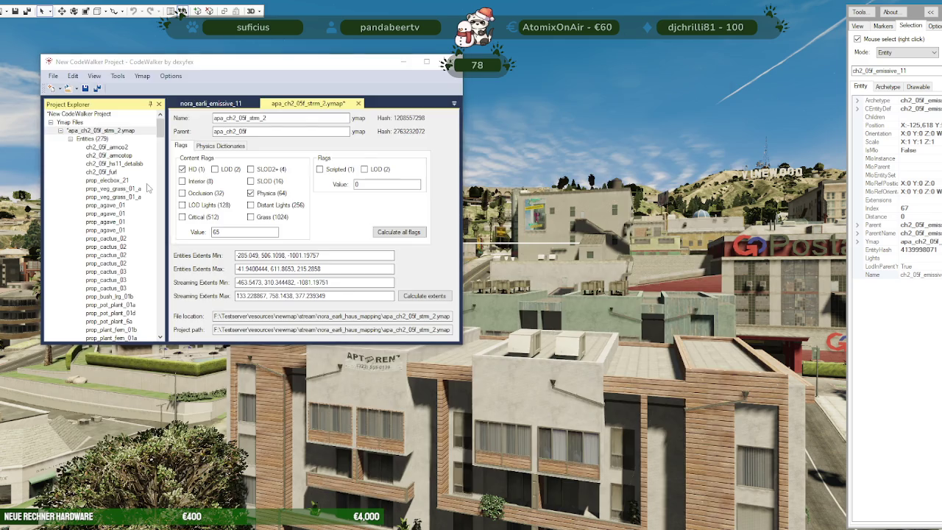
click(652, 493)
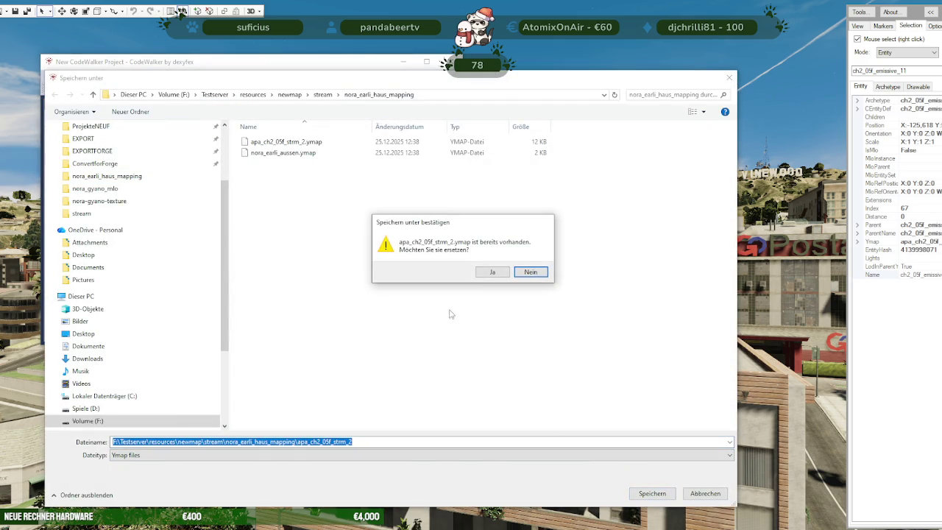
click(492, 271)
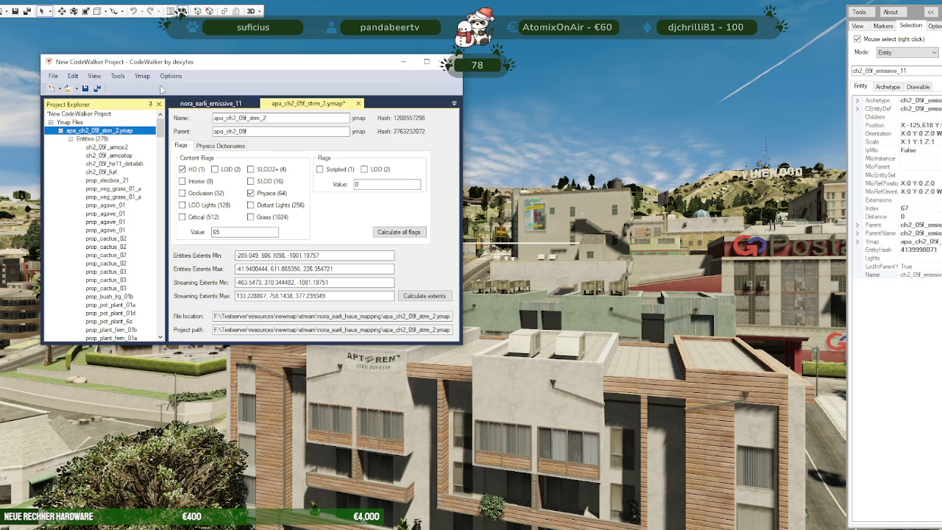
- Generate a manifest and save it over niirl_earli_aussen_manifest
click(118, 77)
click(129, 88)
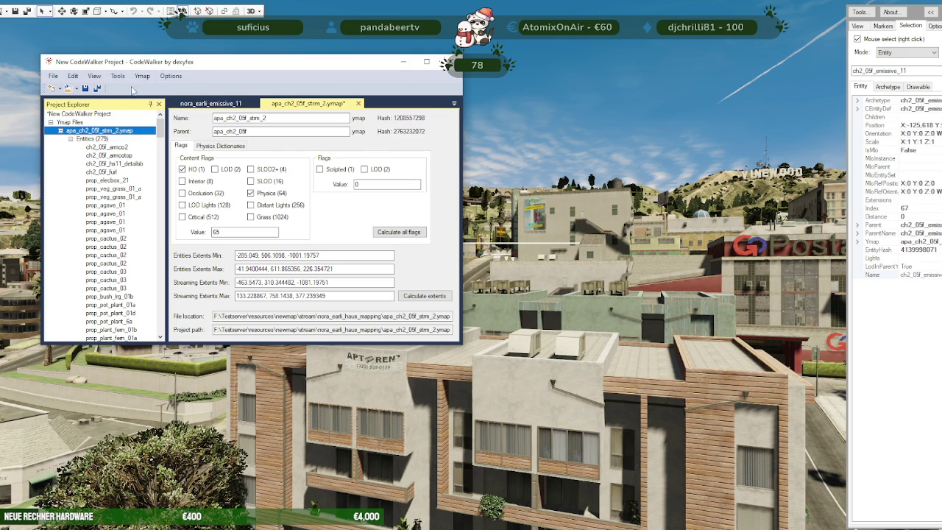
click(245, 116)
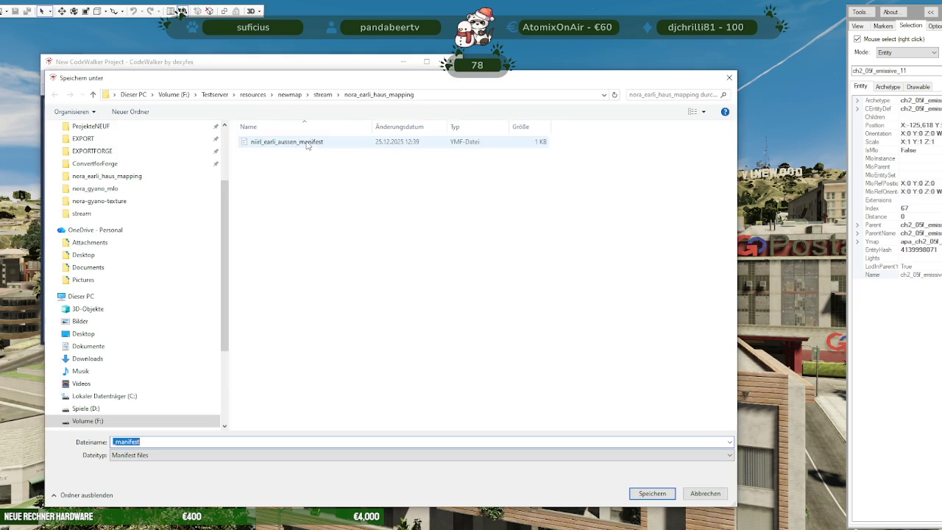
click(651, 493)
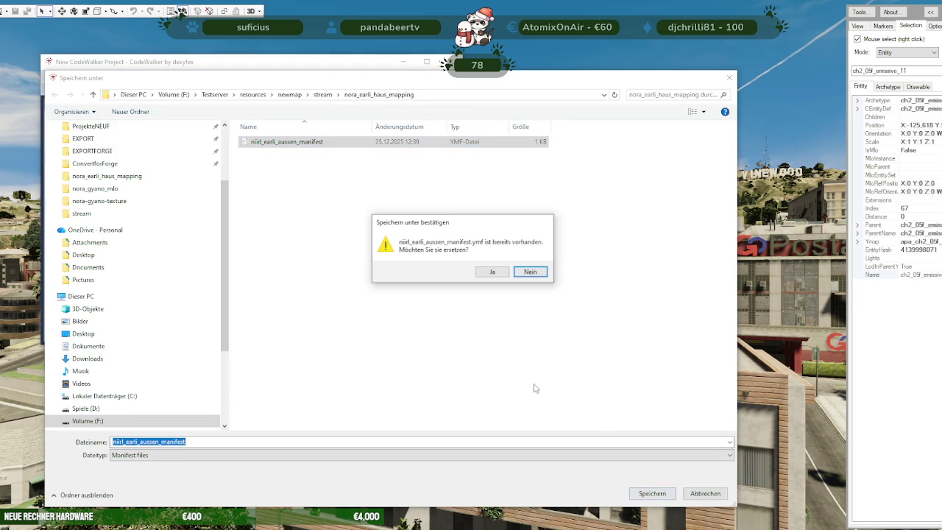
click(474, 271)
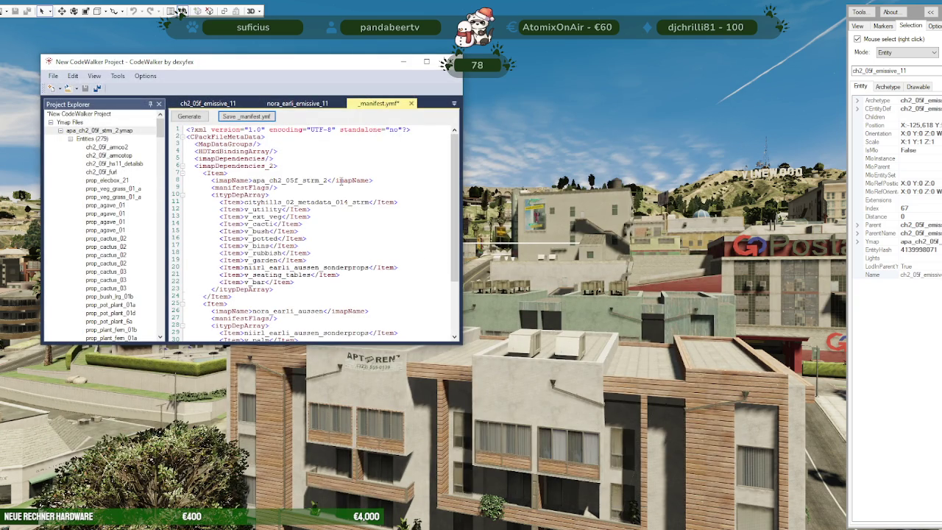
- Close the CodeWalker project window, confirming the prompt
click(450, 62)
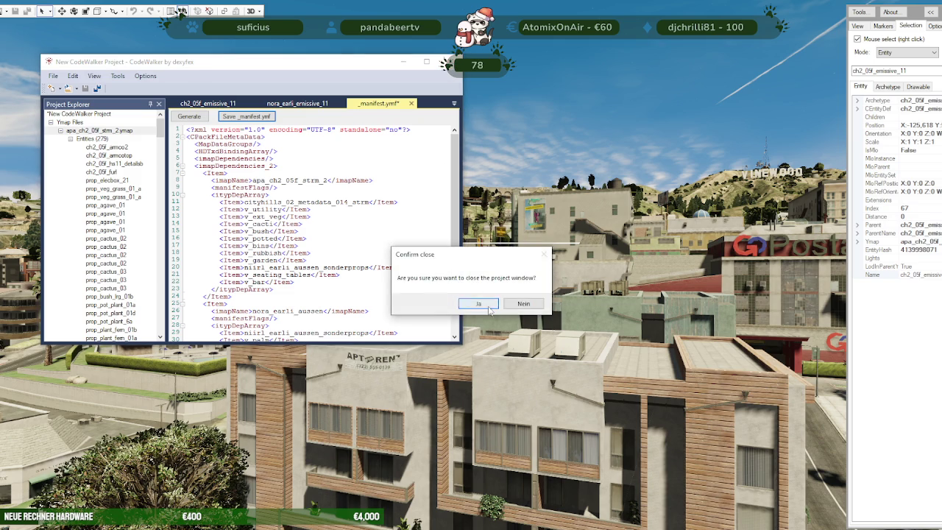
click(532, 304)
click(8, 11)
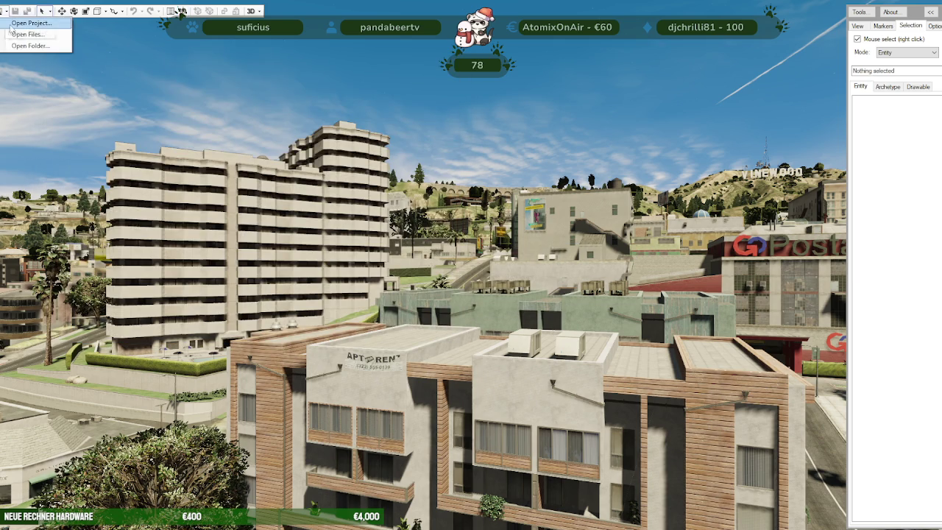
- Open the nora_earli_haus_mapping folder as a project and fly over the hills to the pool house
click(29, 45)
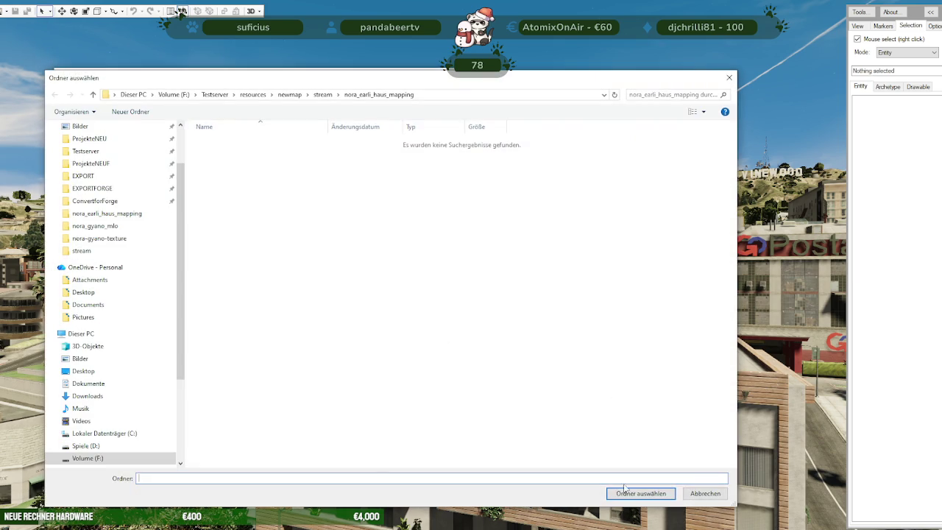
click(617, 492)
mouse_move(302, 68)
mouse_down()
mouse_move(436, 281)
mouse_move(488, 301)
mouse_up()
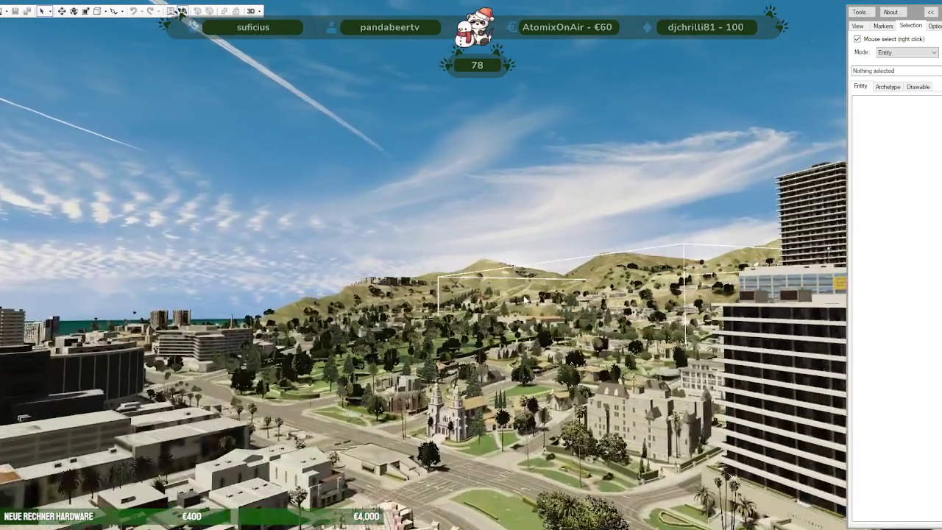
mouse_move(488, 301)
mouse_down()
mouse_move(624, 298)
mouse_move(678, 308)
mouse_move(642, 322)
mouse_move(705, 313)
mouse_move(662, 317)
mouse_up()
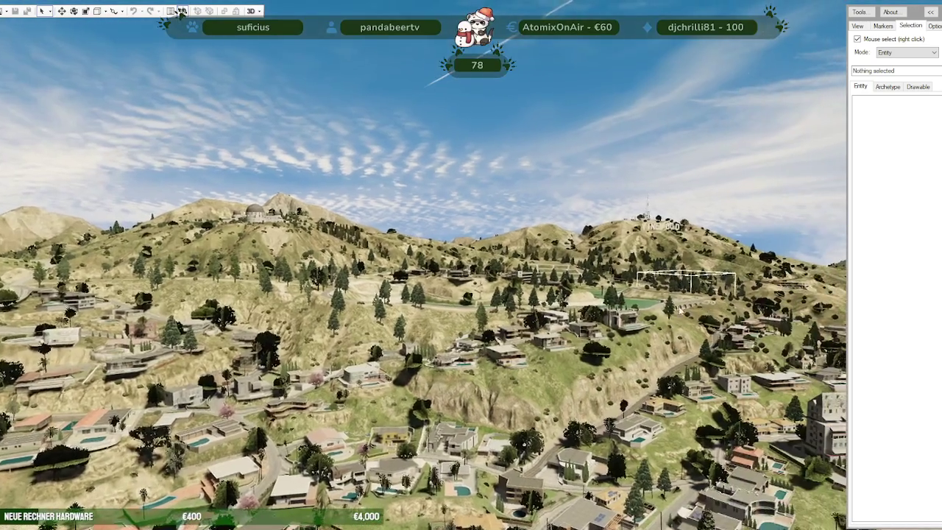
key(w)
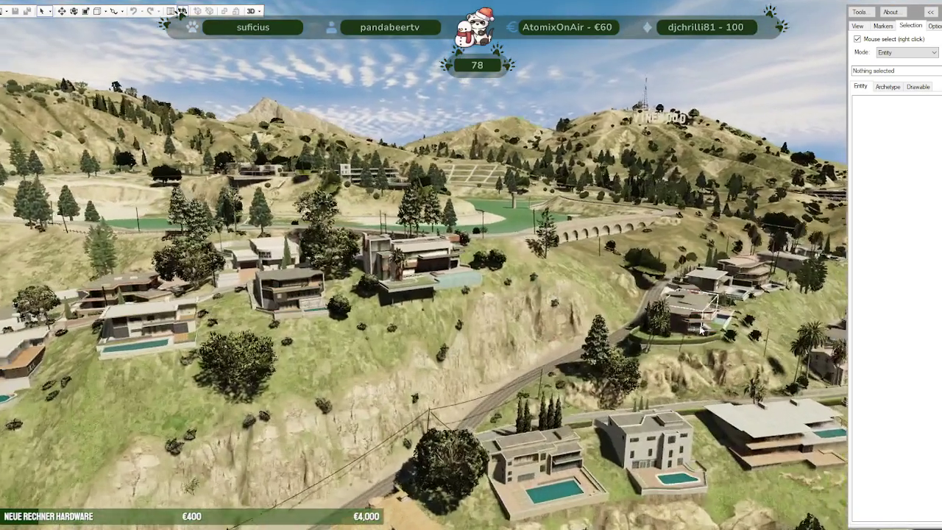
key(w)
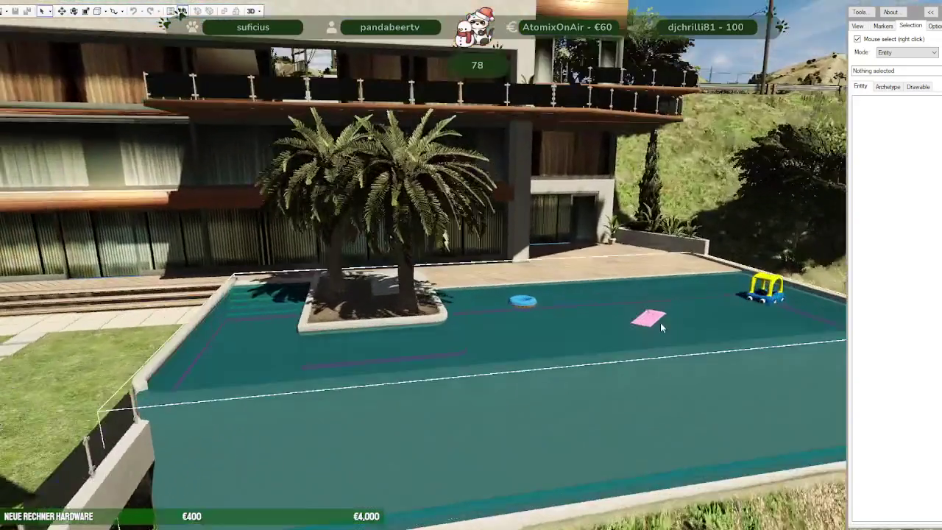
drag(694, 335, 604, 322)
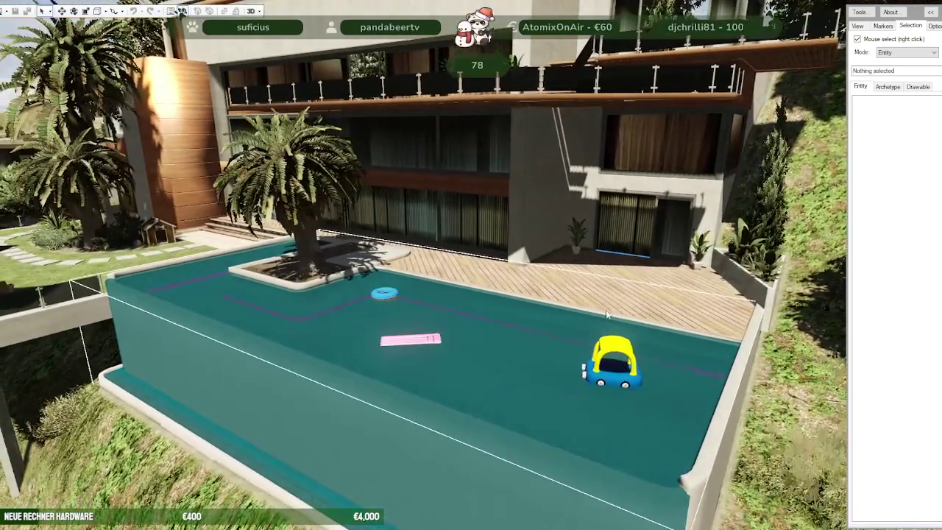
right_click(506, 307)
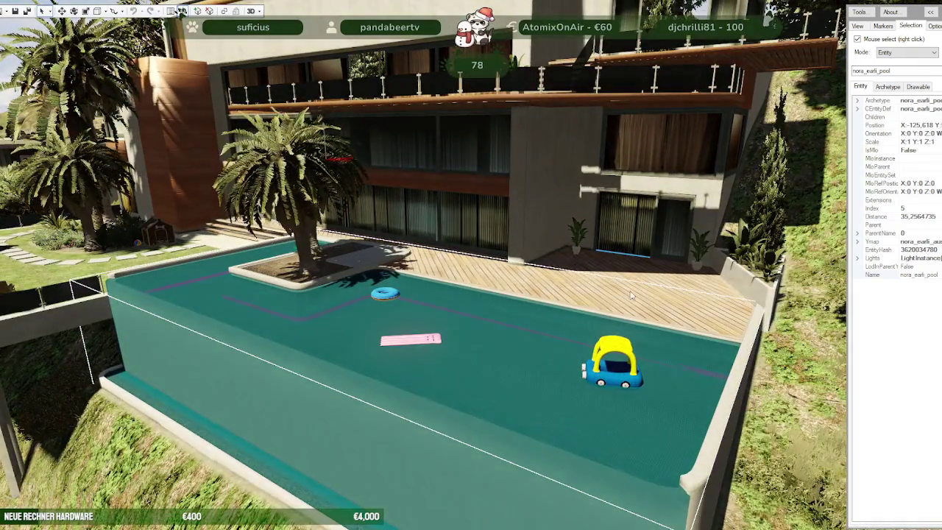
key(w)
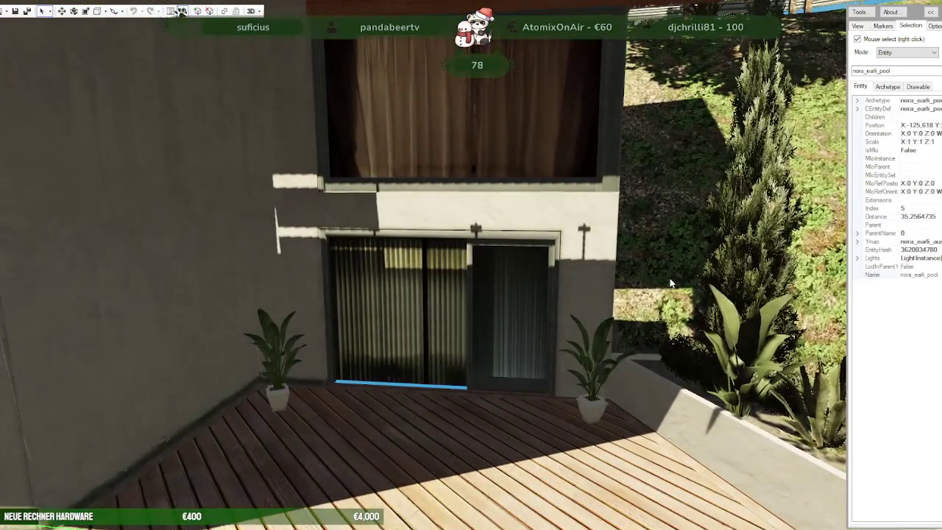
key(r)
key(s)
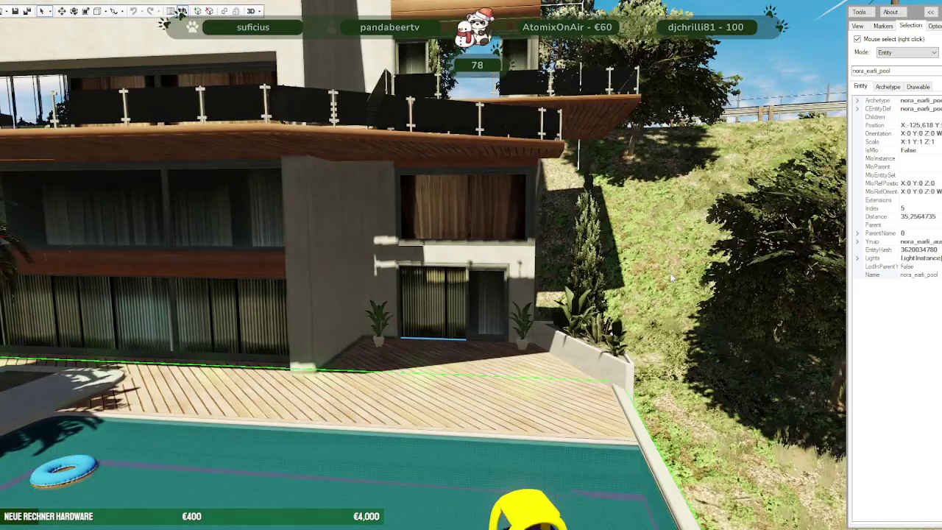
key(d)
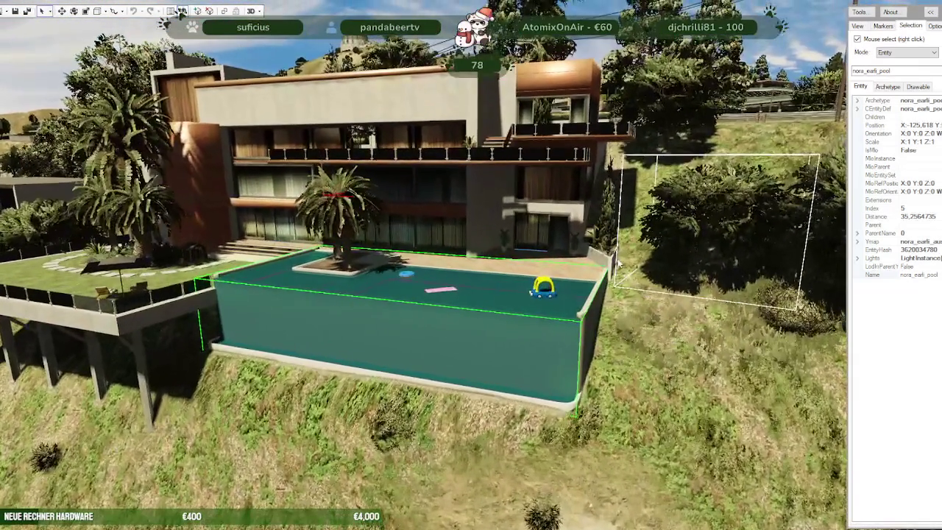
right_click(616, 235)
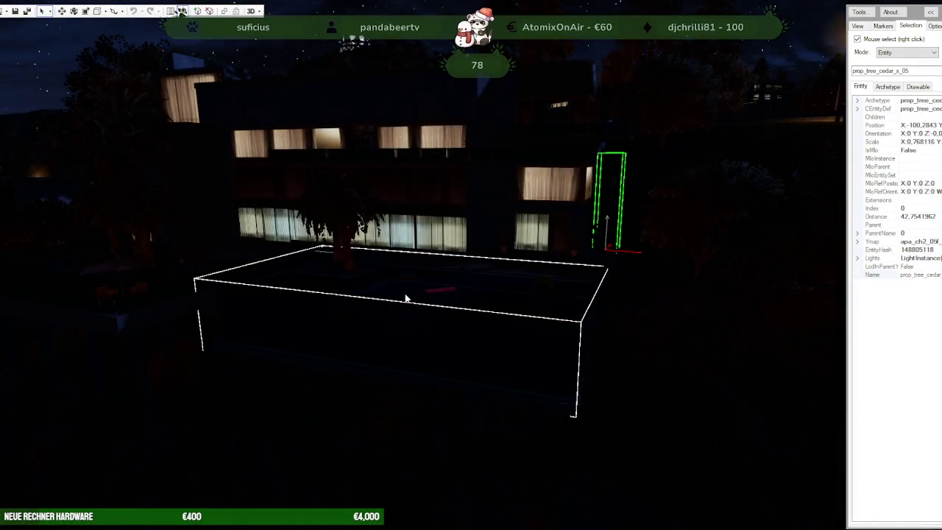
key(w)
drag(506, 267, 423, 326)
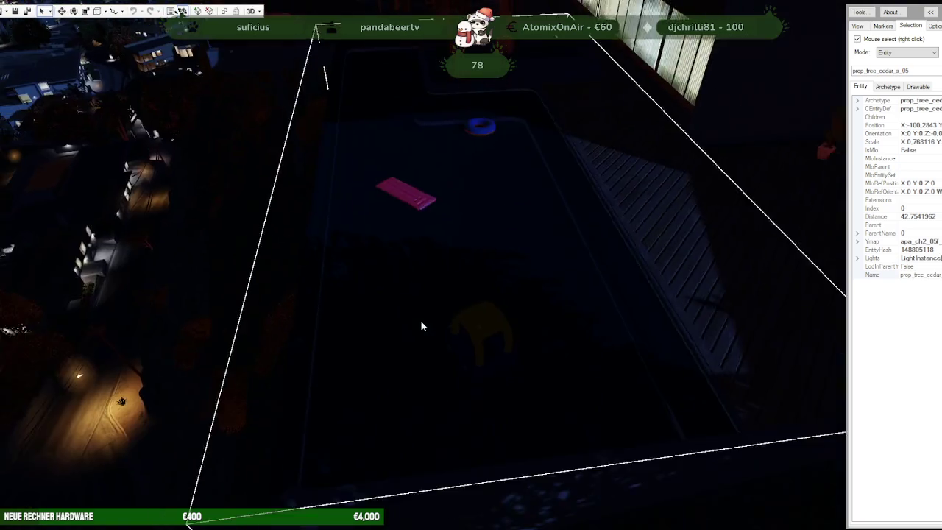
right_click(423, 326)
right_click(422, 326)
scroll(504, 282, down, 2)
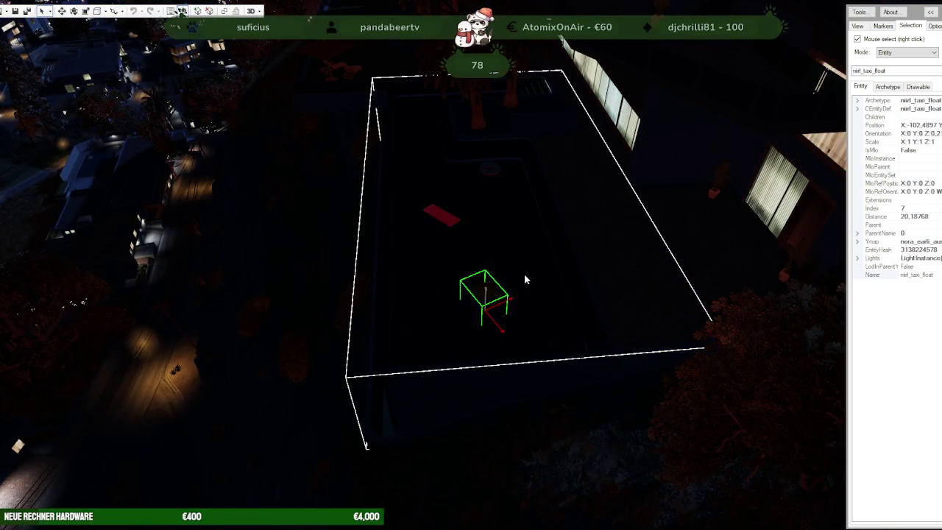
mouse_move(532, 265)
mouse_down()
mouse_move(616, 261)
mouse_move(626, 248)
mouse_move(846, 242)
mouse_move(719, 273)
mouse_move(601, 266)
mouse_up()
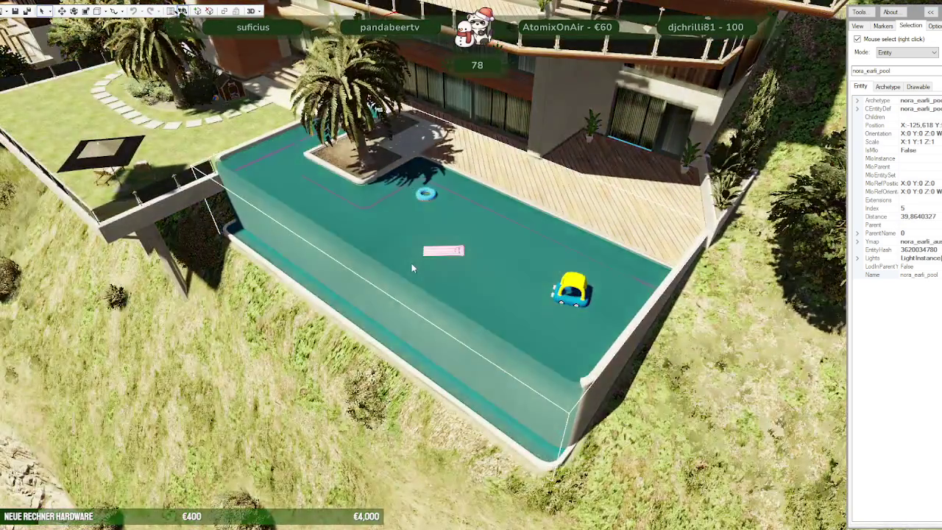
right_click(351, 274)
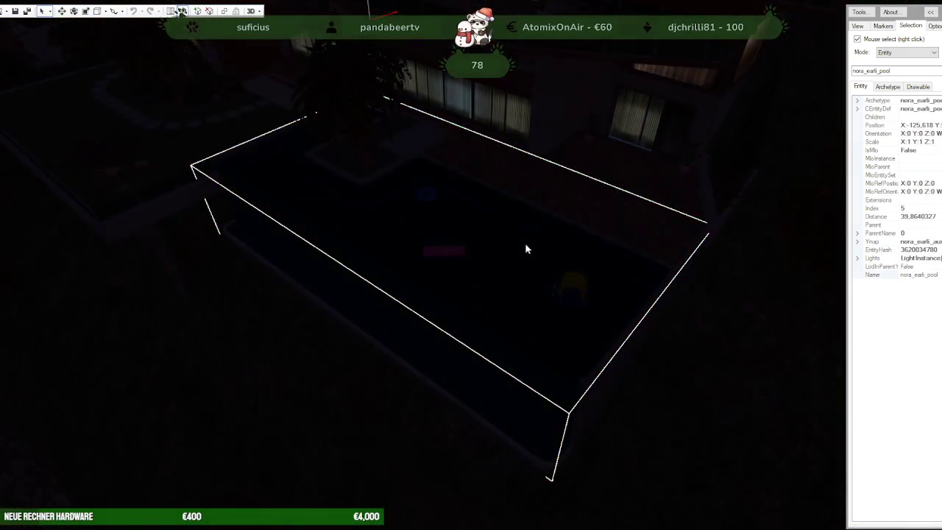
mouse_move(590, 239)
mouse_down()
mouse_move(525, 243)
mouse_move(638, 241)
mouse_move(599, 213)
mouse_move(511, 223)
mouse_move(484, 221)
mouse_move(523, 211)
mouse_move(427, 215)
mouse_move(467, 215)
mouse_up()
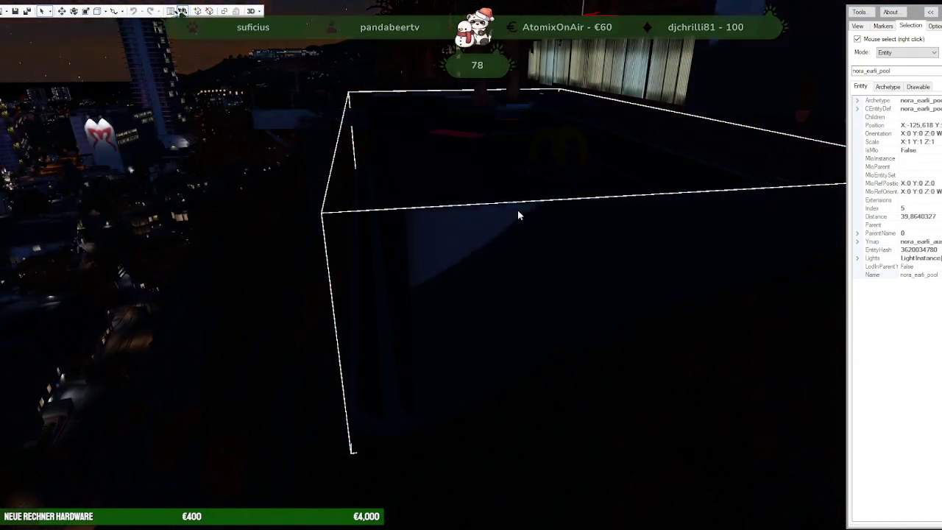
mouse_move(542, 214)
mouse_down()
mouse_move(522, 213)
mouse_move(500, 240)
mouse_move(545, 229)
mouse_up()
scroll(608, 208, down, 5)
scroll(608, 208, down, 3)
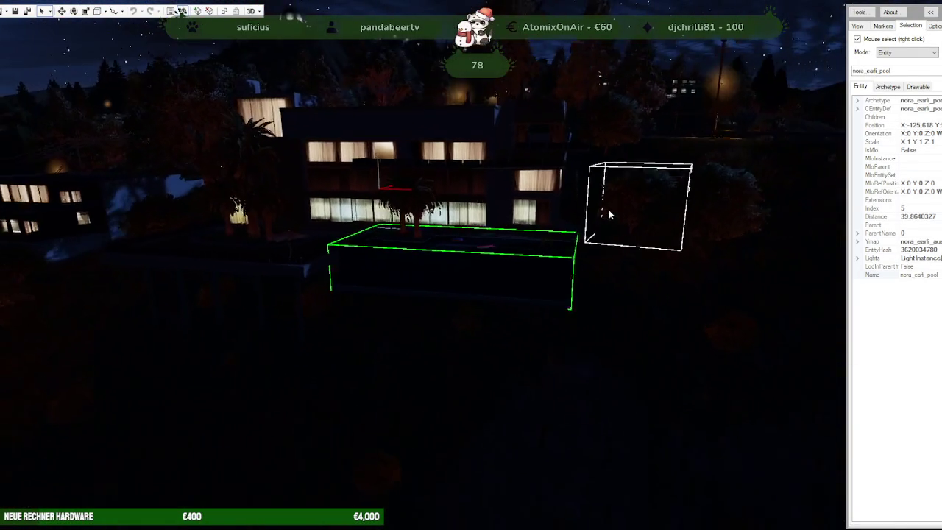
scroll(608, 208, down, 2)
scroll(610, 209, up, 1)
scroll(610, 209, up, 2)
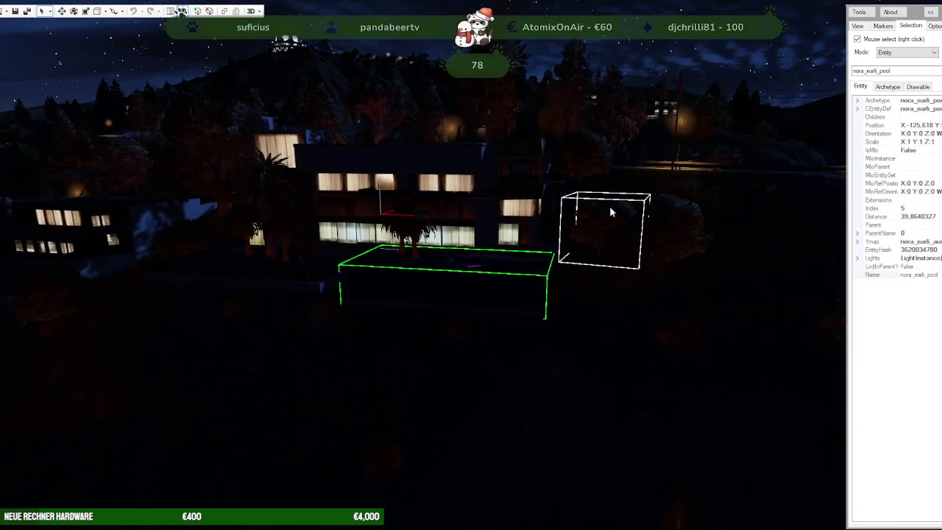
scroll(610, 209, up, 2)
scroll(610, 209, up, 2)
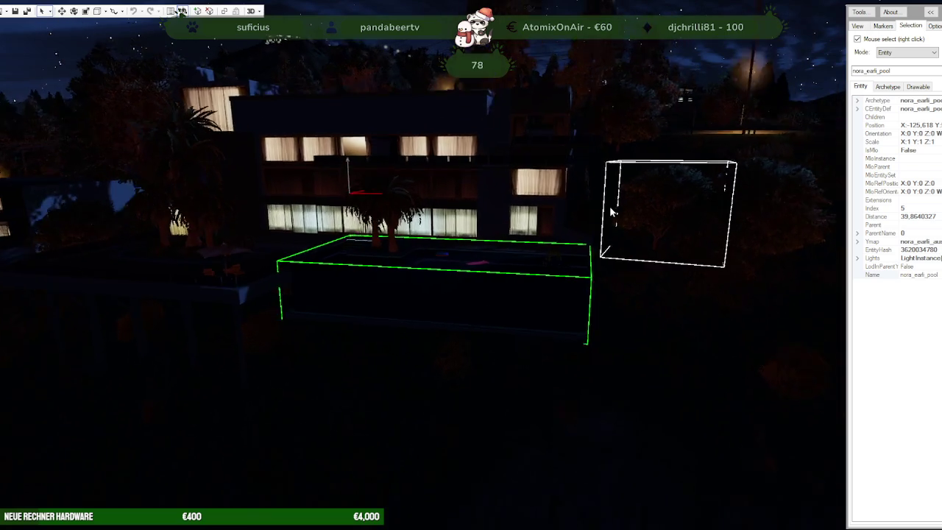
scroll(610, 212, down, 3)
scroll(610, 212, down, 2)
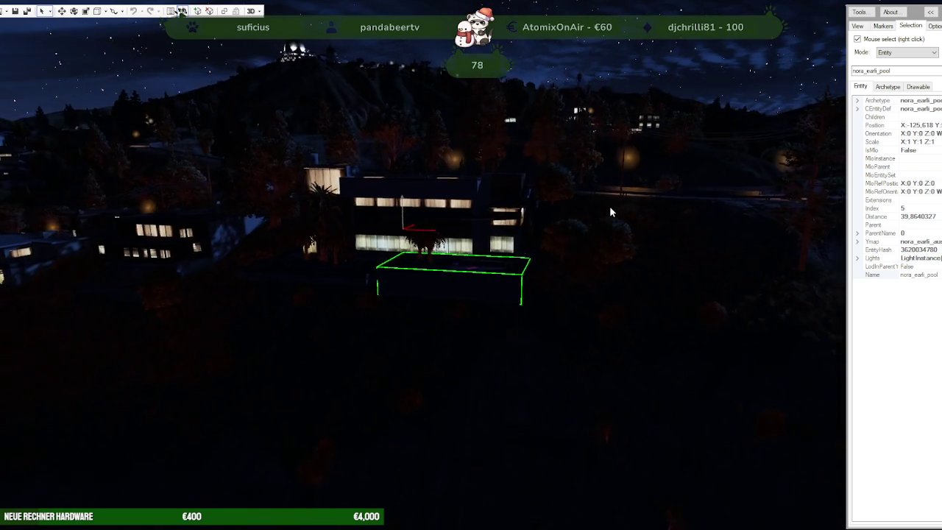
scroll(610, 212, down, 1)
scroll(610, 212, up, 1)
scroll(610, 212, up, 2)
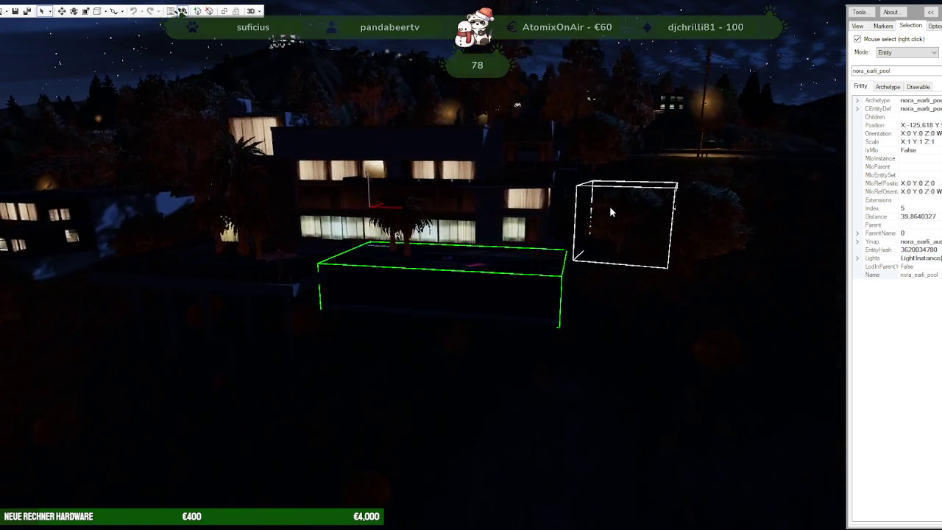
scroll(610, 212, up, 2)
scroll(611, 212, up, 2)
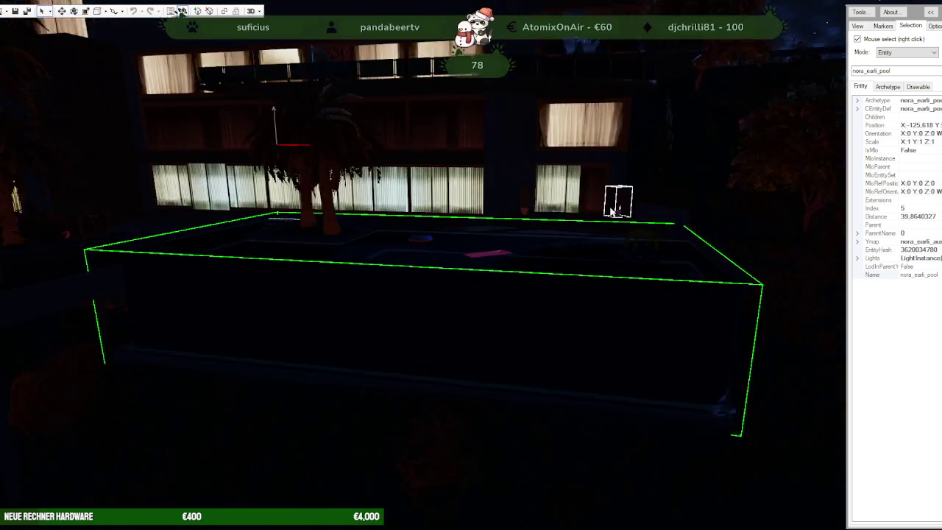
scroll(610, 212, down, 1)
scroll(610, 212, down, 2)
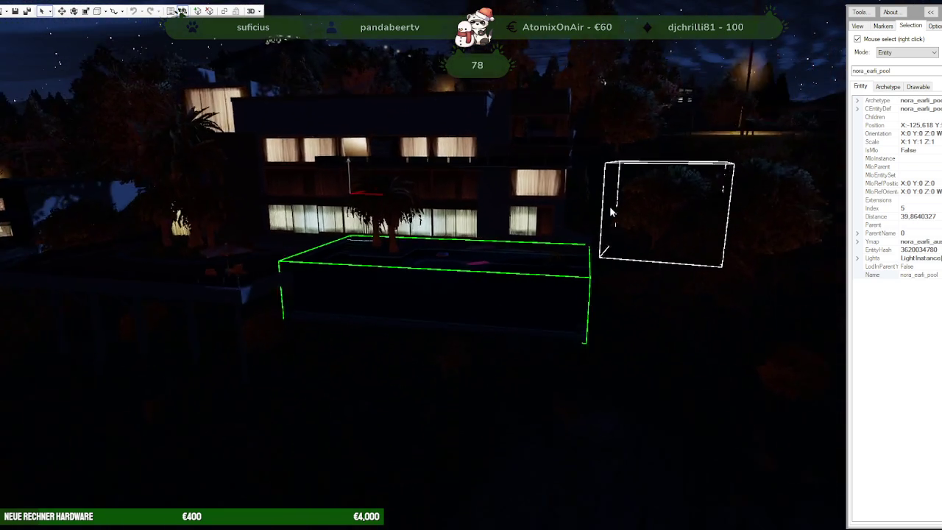
scroll(610, 212, down, 2)
scroll(610, 212, down, 1)
scroll(610, 211, down, 2)
scroll(609, 212, down, 1)
scroll(610, 212, up, 2)
scroll(609, 212, up, 2)
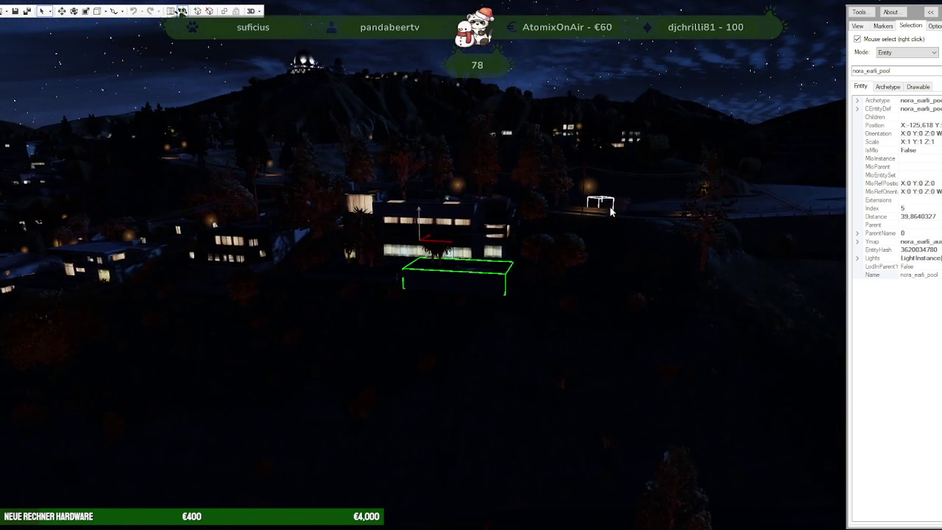
scroll(610, 210, up, 2)
scroll(610, 210, up, 2)
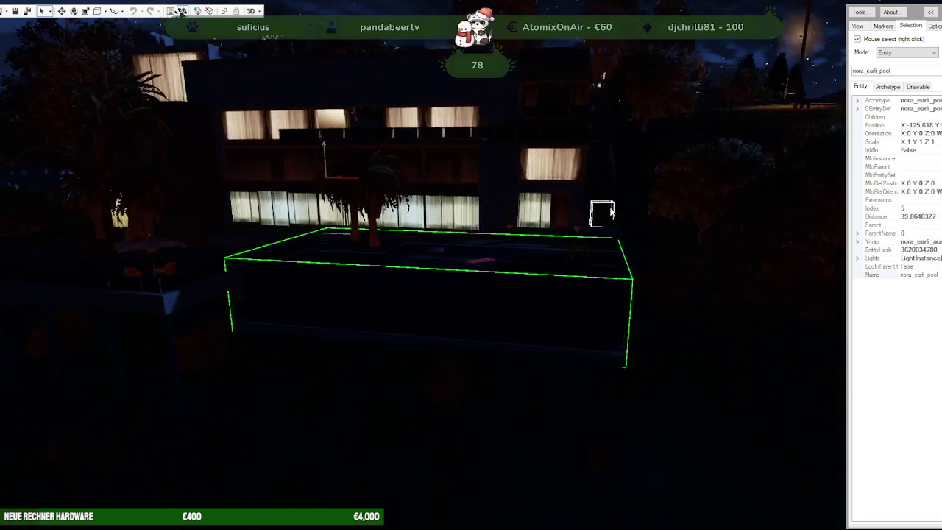
scroll(600, 210, up, 2)
scroll(591, 210, up, 2)
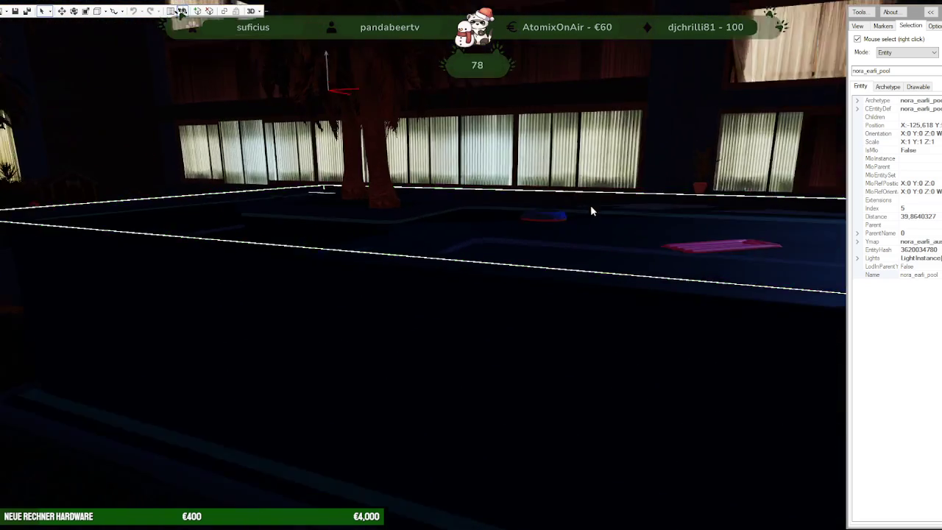
scroll(590, 205, down, 2)
scroll(540, 234, down, 2)
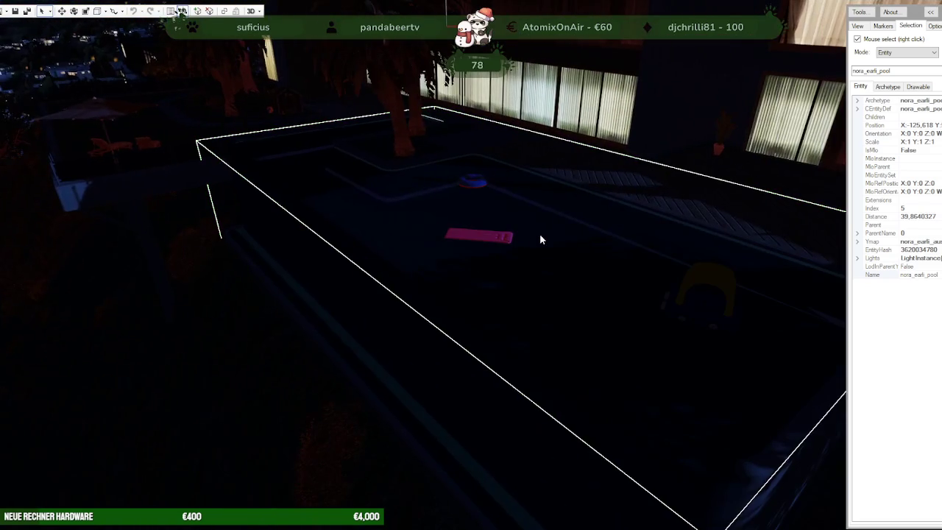
scroll(468, 243, up, 2)
right_click(459, 242)
mouse_move(459, 242)
mouse_down()
mouse_move(440, 258)
mouse_move(484, 257)
mouse_move(582, 223)
mouse_move(642, 269)
mouse_move(519, 265)
mouse_up()
scroll(611, 243, up, 2)
scroll(611, 243, up, 2)
scroll(640, 267, down, 3)
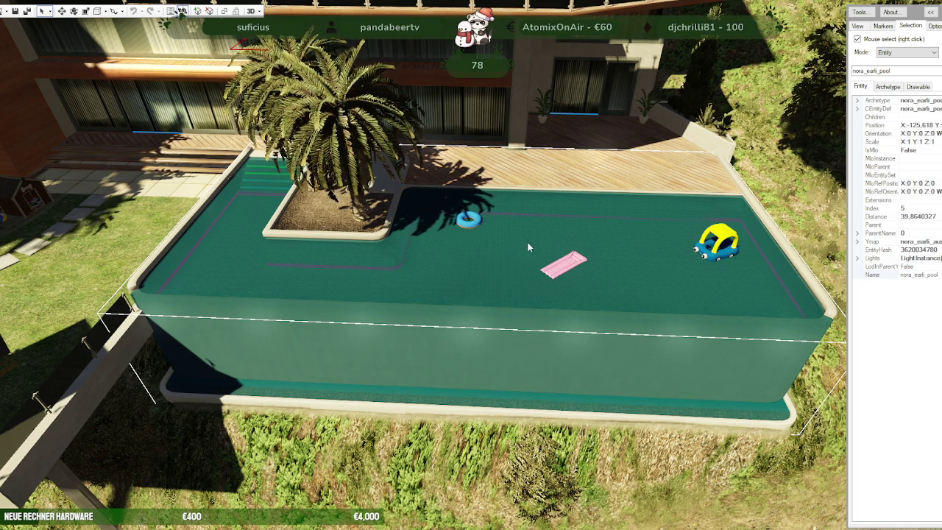
- Inspect the nora_earli_glass, nora_earli_pool and prop_palm_sm_01a entities, then switch to the Forge browser
drag(527, 241, 495, 194)
right_click(414, 254)
mouse_move(525, 346)
mouse_down()
mouse_move(553, 371)
mouse_move(631, 371)
mouse_move(522, 359)
mouse_up()
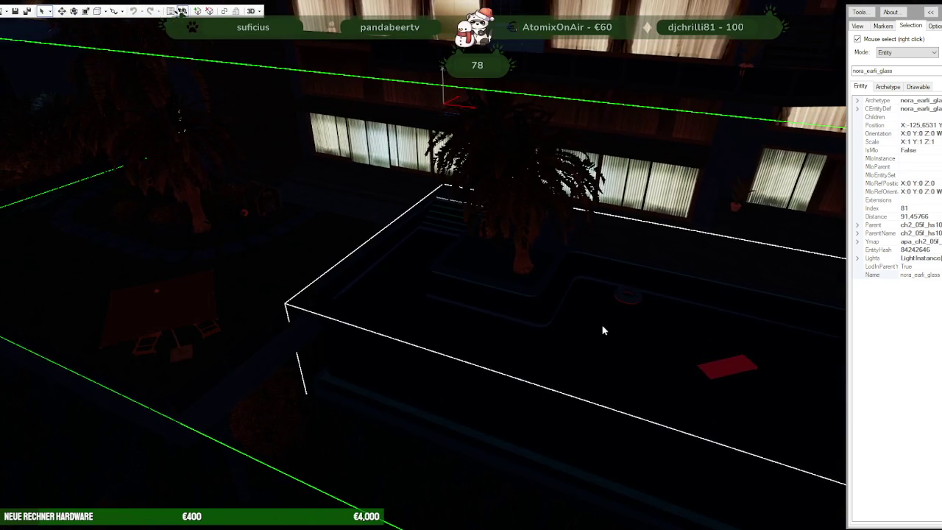
right_click(529, 313)
right_click(528, 313)
drag(532, 301, 528, 297)
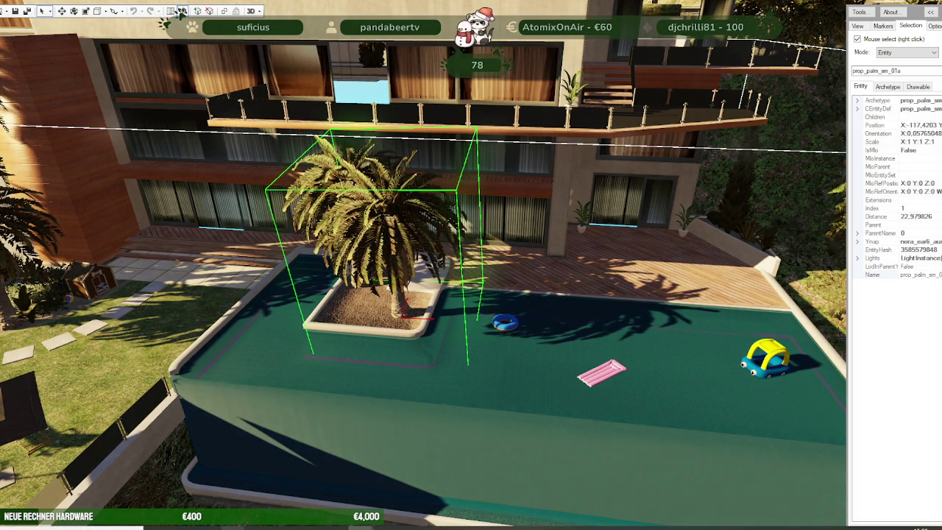
click(287, 478)
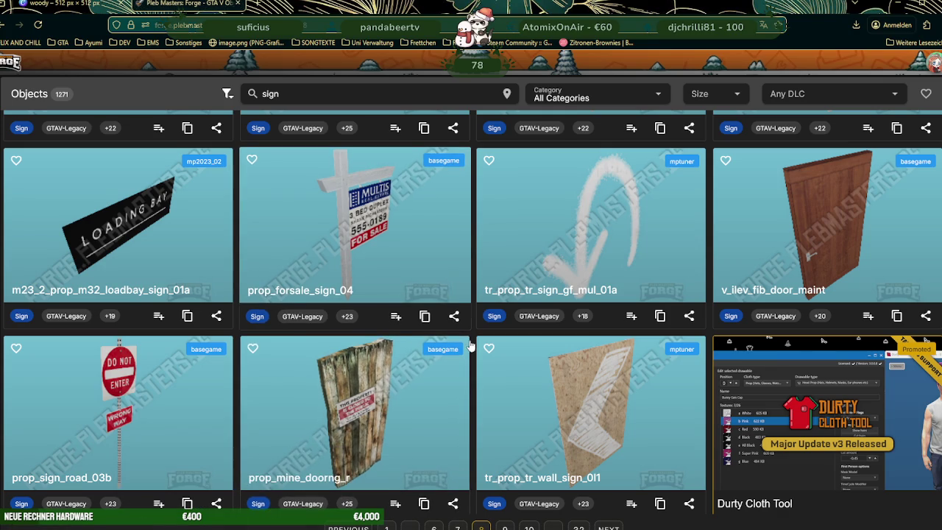
mouse_move(314, 94)
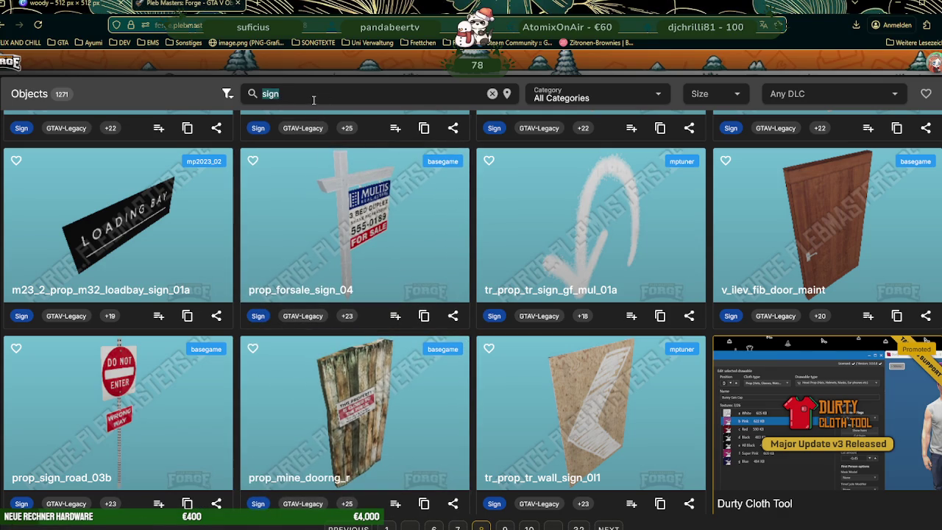
- Search Forge objects for 'neo' and scroll through the neon results
text(ne)
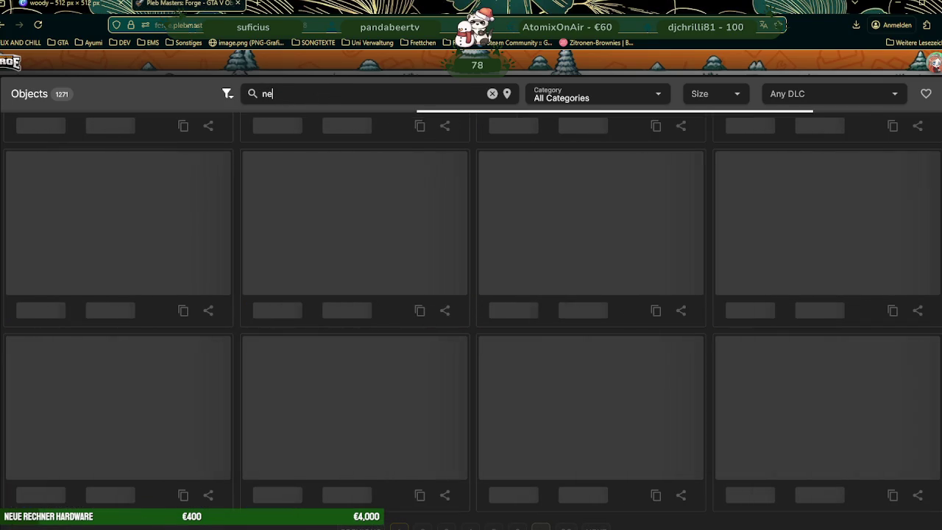
text(o)
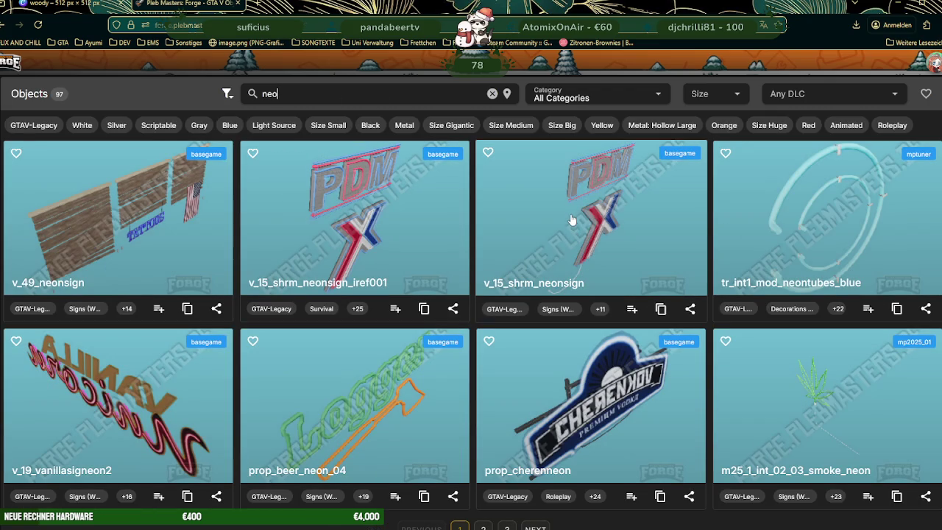
scroll(572, 219, down, 4)
scroll(571, 219, down, 1)
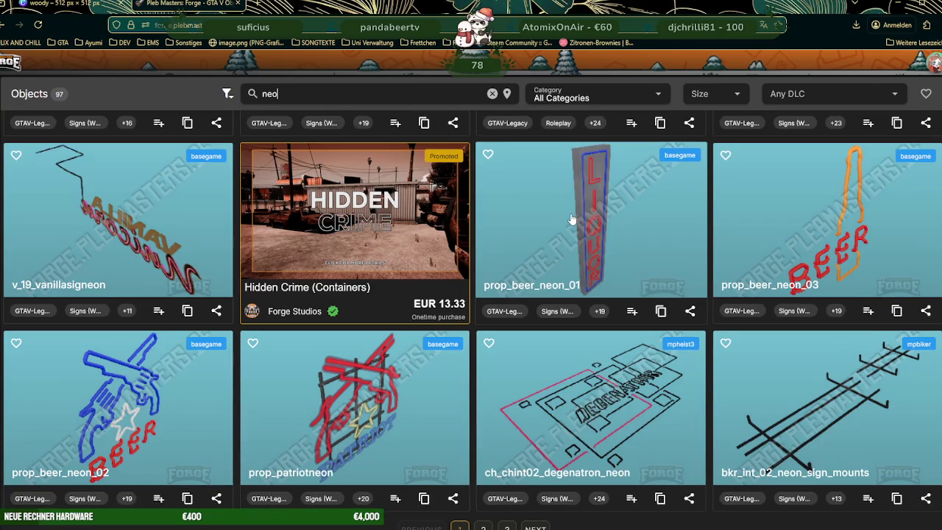
scroll(572, 219, down, 1)
scroll(572, 218, down, 1)
scroll(572, 219, down, 1)
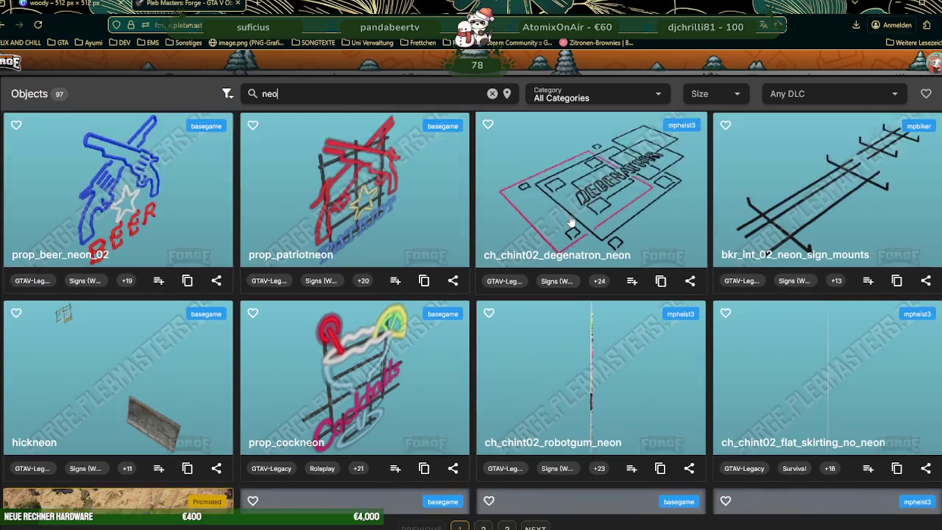
scroll(571, 221, down, 1)
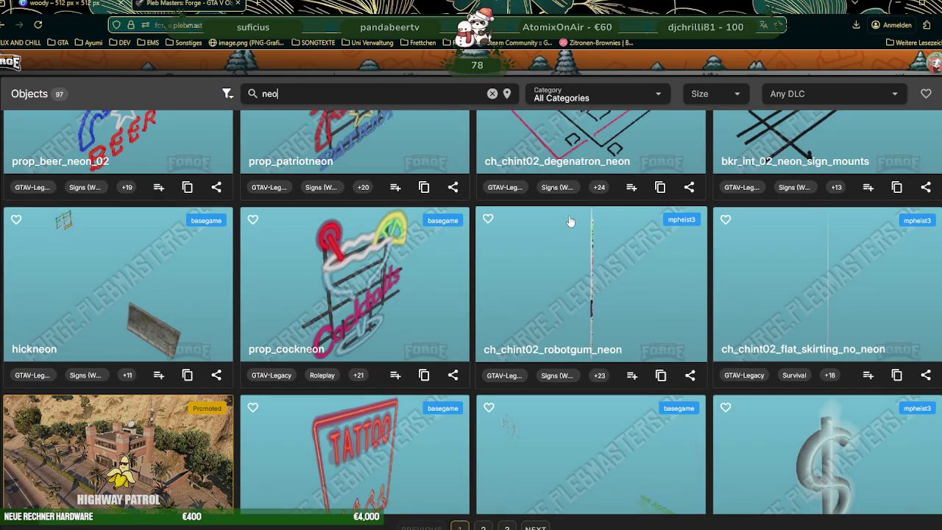
- Open prop_cockneon's details and rotate its Cocktails neon 3D model
click(361, 262)
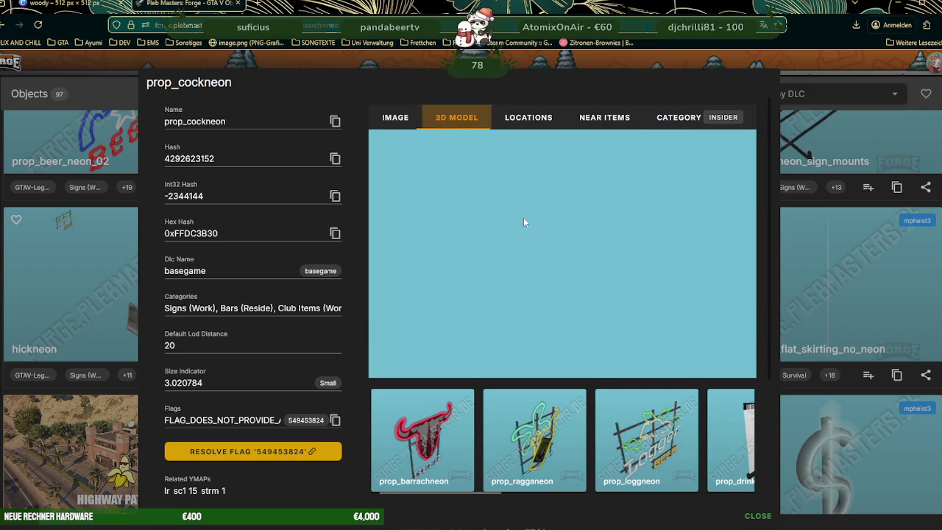
mouse_move(517, 212)
mouse_down()
mouse_move(550, 277)
mouse_move(442, 243)
mouse_up()
scroll(556, 282, up, 2)
scroll(515, 220, up, 3)
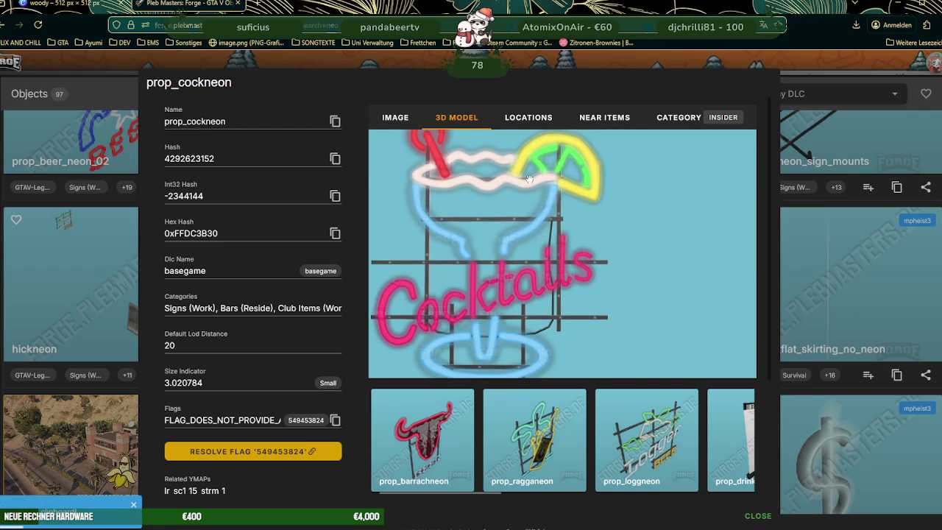
drag(465, 358, 486, 353)
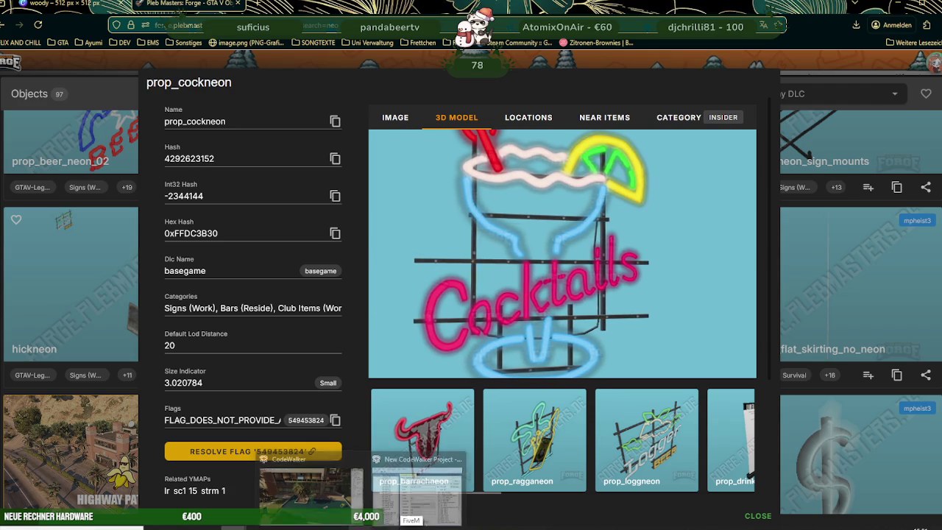
- Search RPF Explorer for prop_cockneon and open prop_cockneon.ydr in the model viewer
click(417, 489)
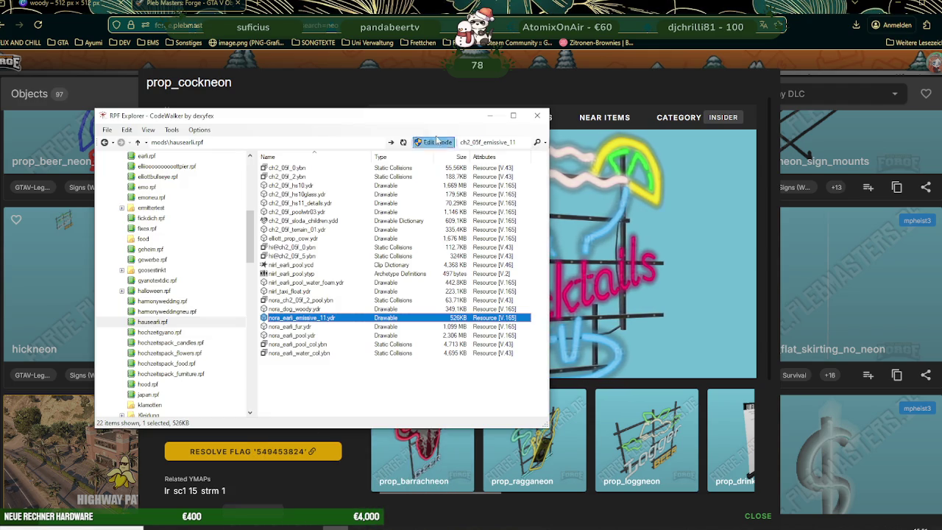
double_click(501, 142)
text(prop_cockneon)
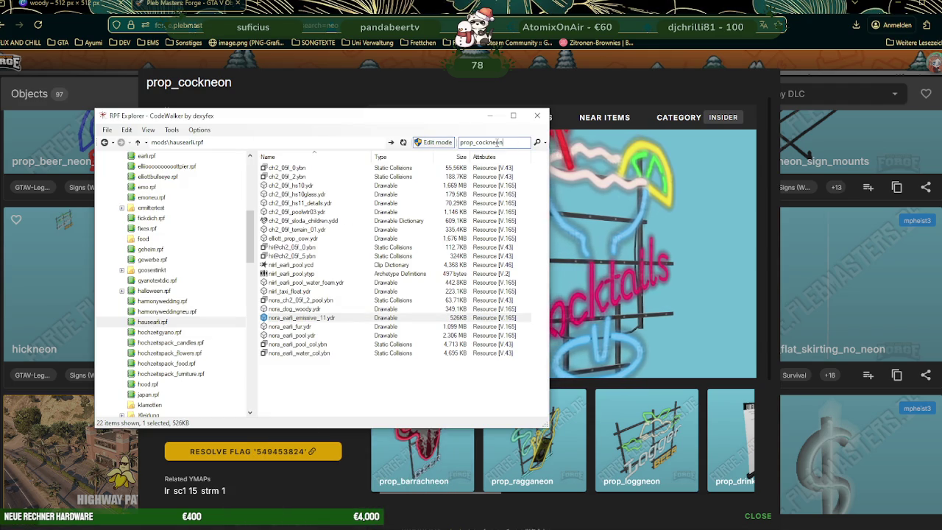
key(Return)
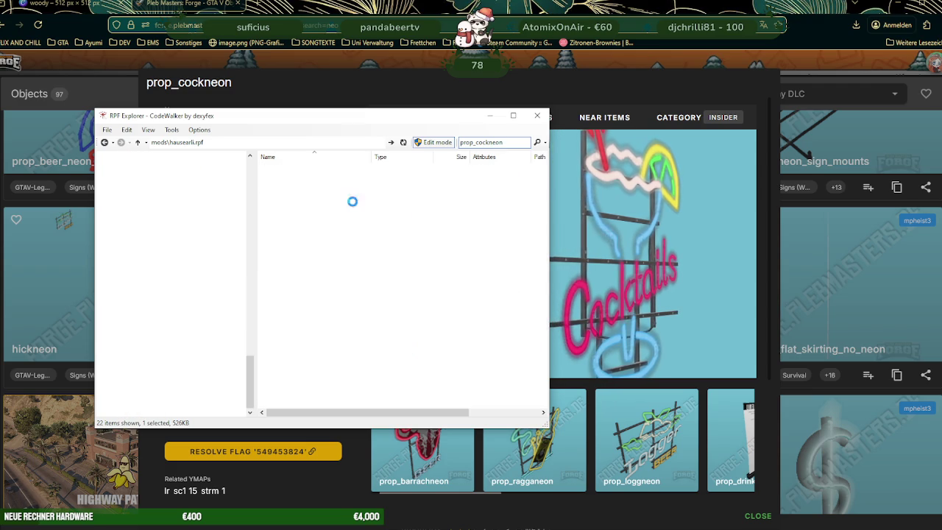
double_click(294, 176)
drag(333, 252, 358, 248)
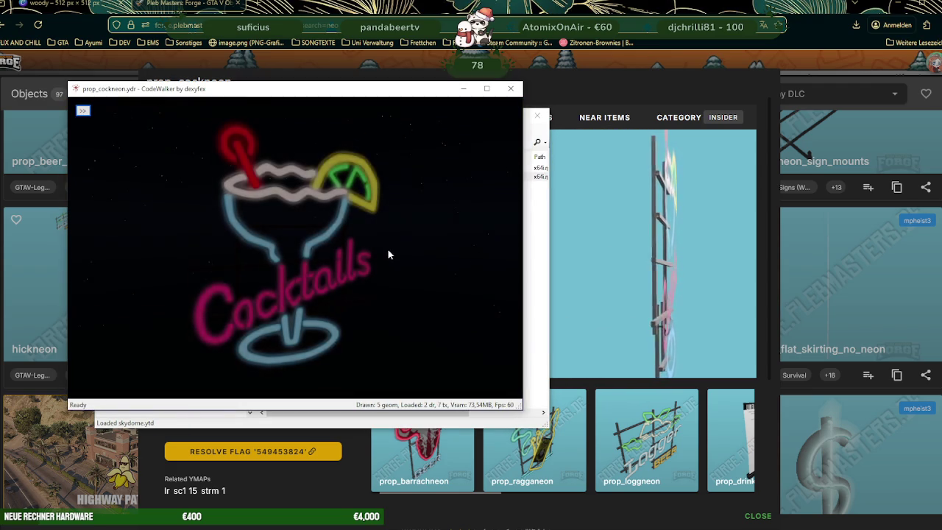
scroll(404, 248, down, 5)
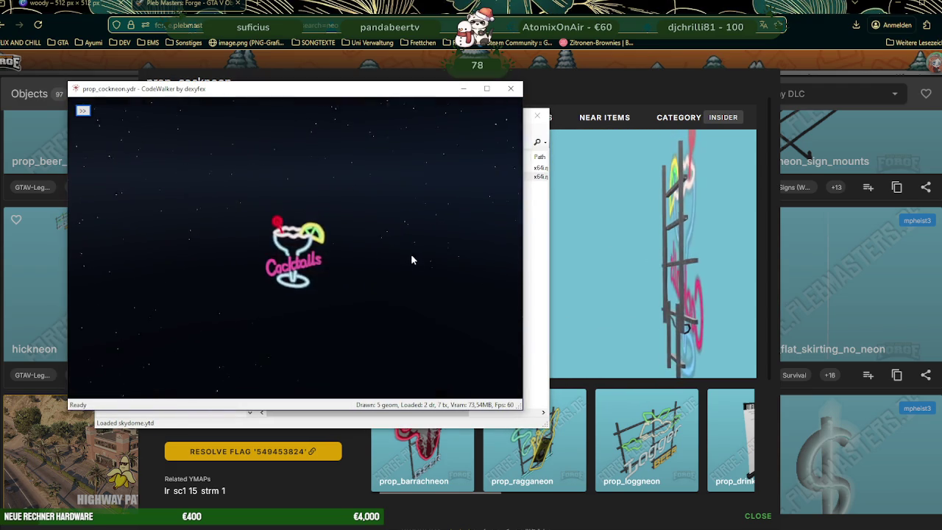
- Move the viewer aside and show hausearli.rpf's file list
drag(312, 89, 638, 103)
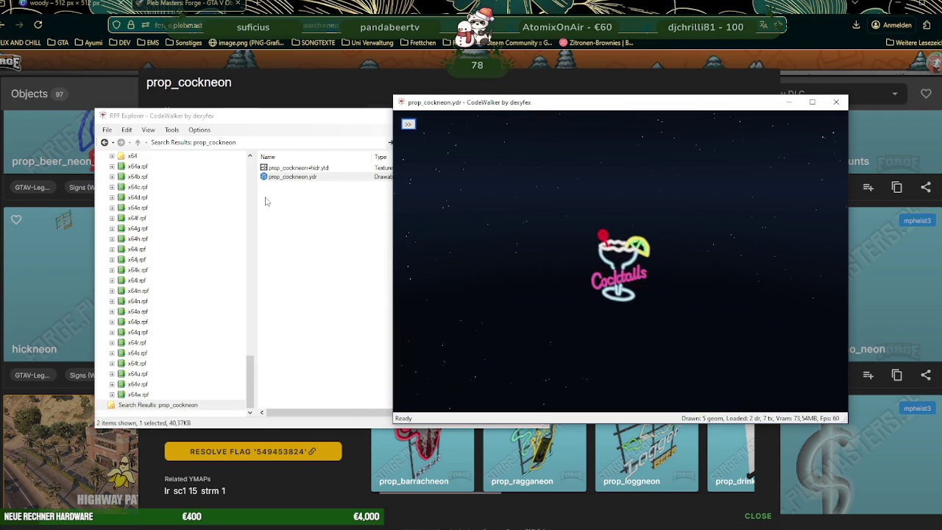
scroll(154, 191, up, 5)
scroll(169, 211, up, 5)
scroll(176, 212, up, 5)
scroll(186, 214, up, 5)
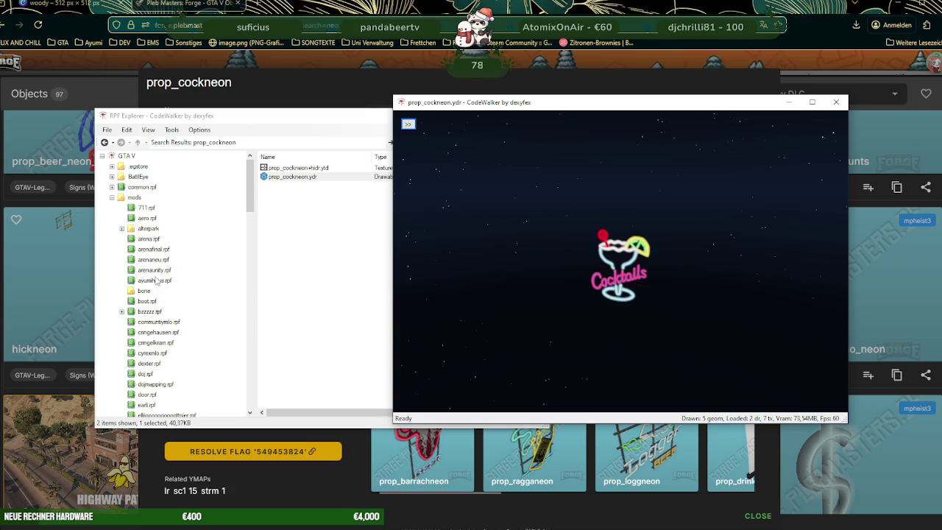
scroll(156, 284, down, 2)
scroll(160, 340, down, 1)
scroll(161, 340, down, 2)
scroll(161, 340, down, 1)
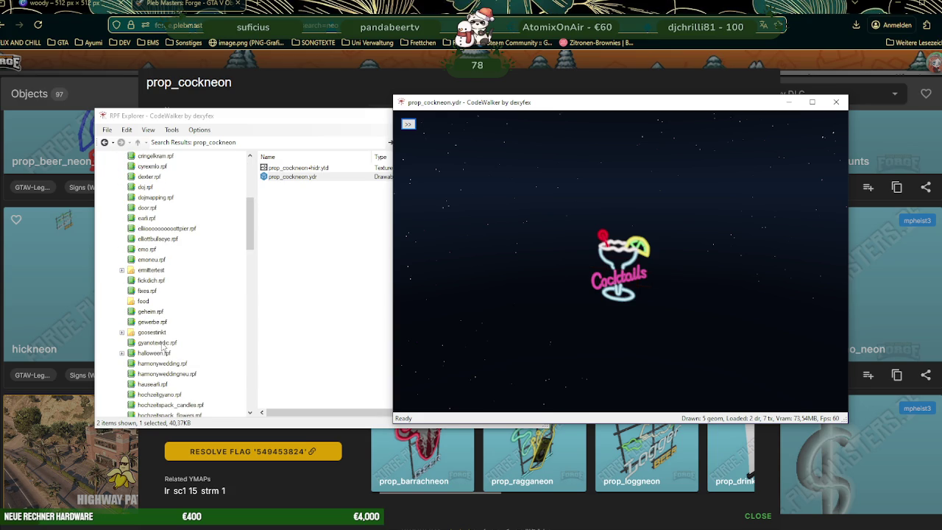
click(156, 384)
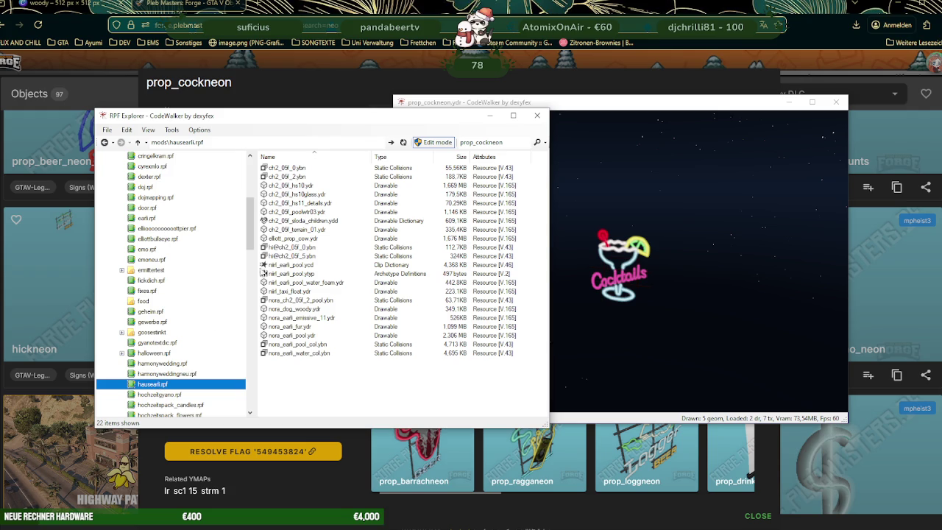
- Open nora_earli_emissive_11.ydr in a viewer, rotate it, then return to Forge's prop_cockneon page
double_click(296, 317)
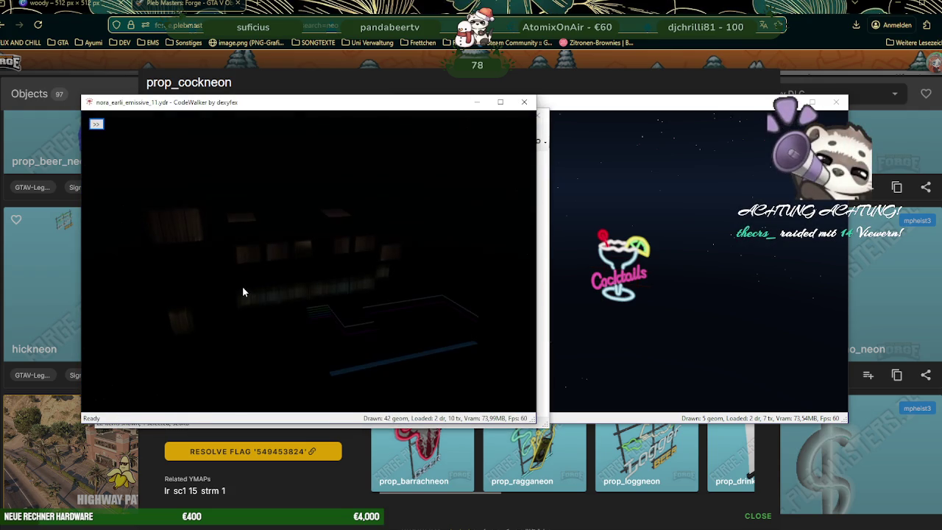
mouse_move(338, 295)
mouse_down()
mouse_move(325, 262)
mouse_move(352, 312)
mouse_move(322, 322)
mouse_up()
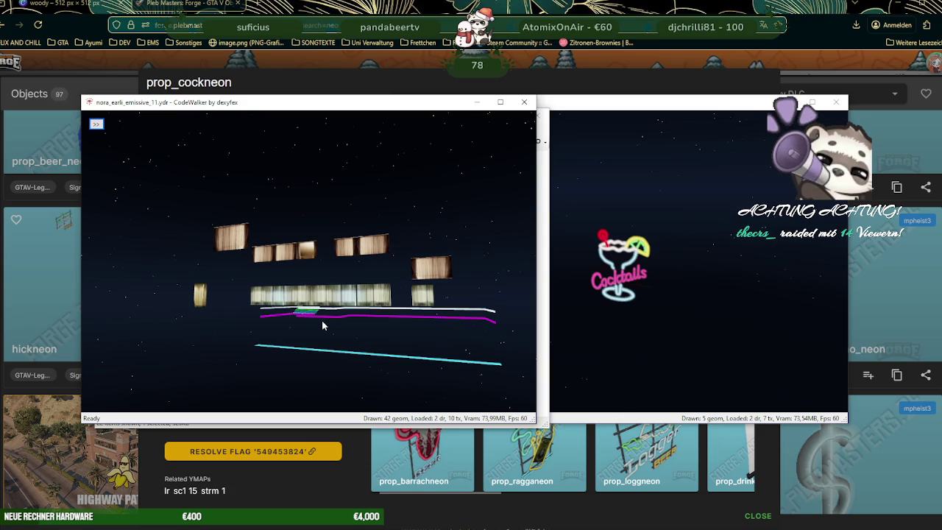
click(185, 56)
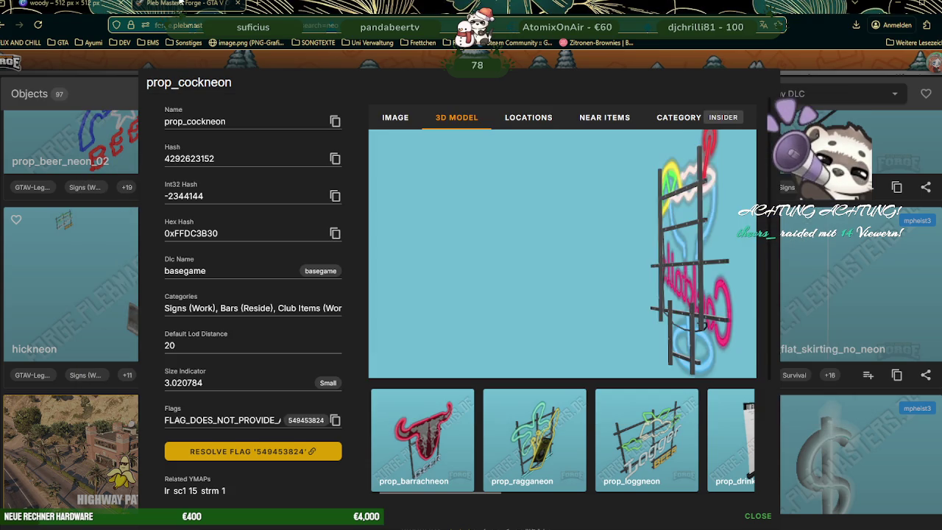
- Close prop_cockneon details and open ch_chint02_vinewood_neon from page 2 of the neo results
drag(642, 315, 615, 312)
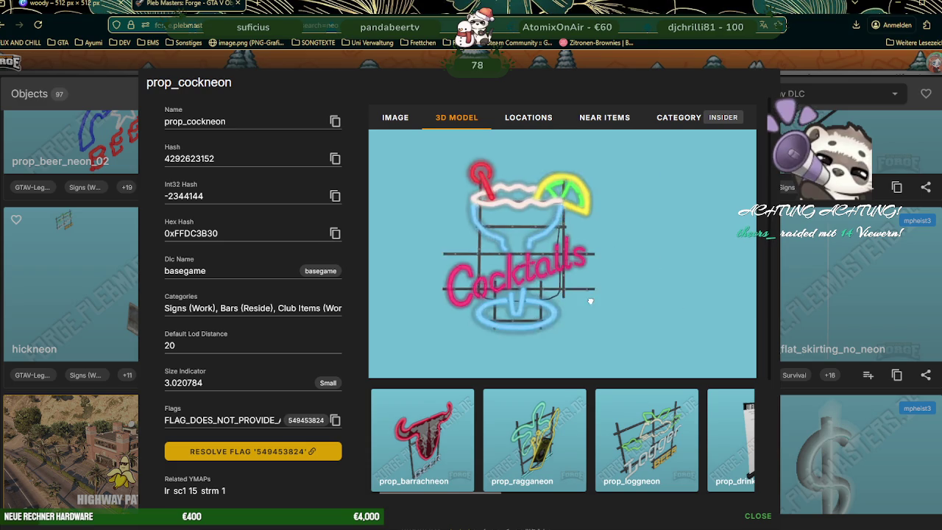
click(848, 290)
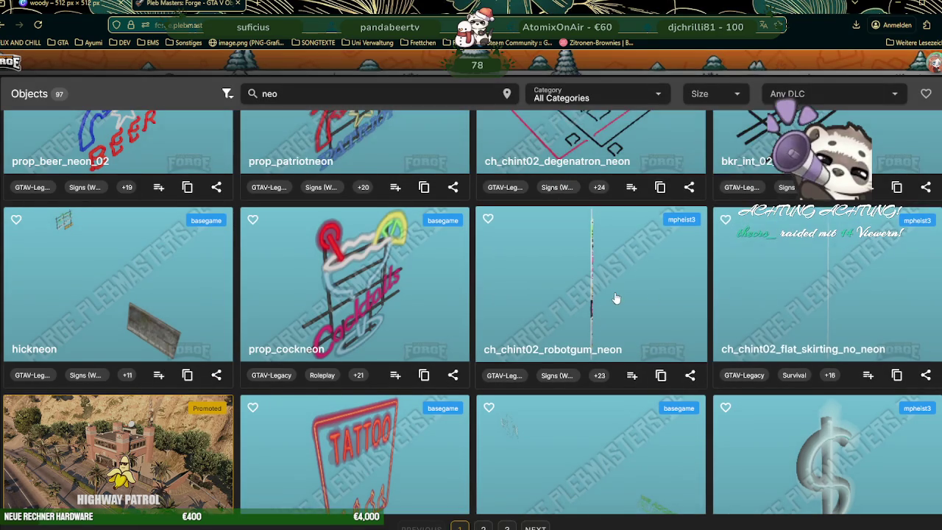
scroll(616, 298, down, 2)
scroll(597, 331, down, 3)
scroll(578, 326, down, 2)
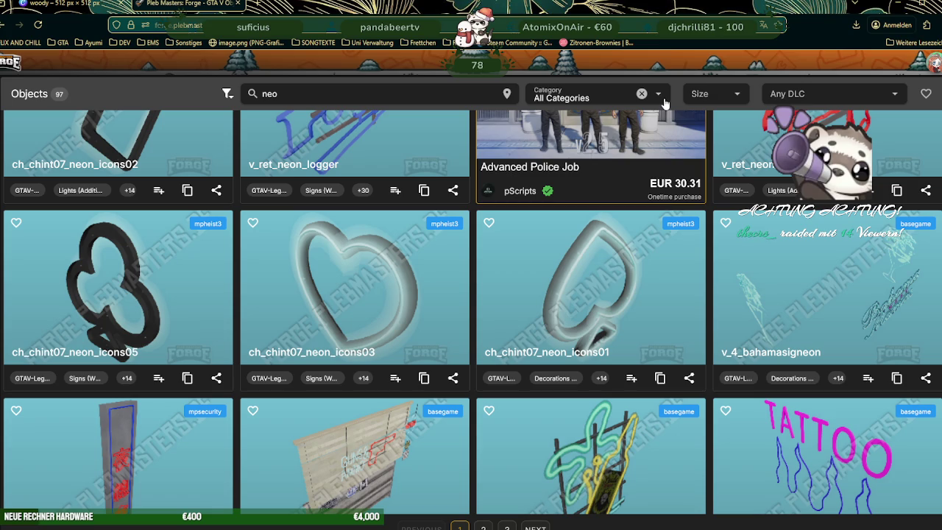
scroll(619, 212, down, 2)
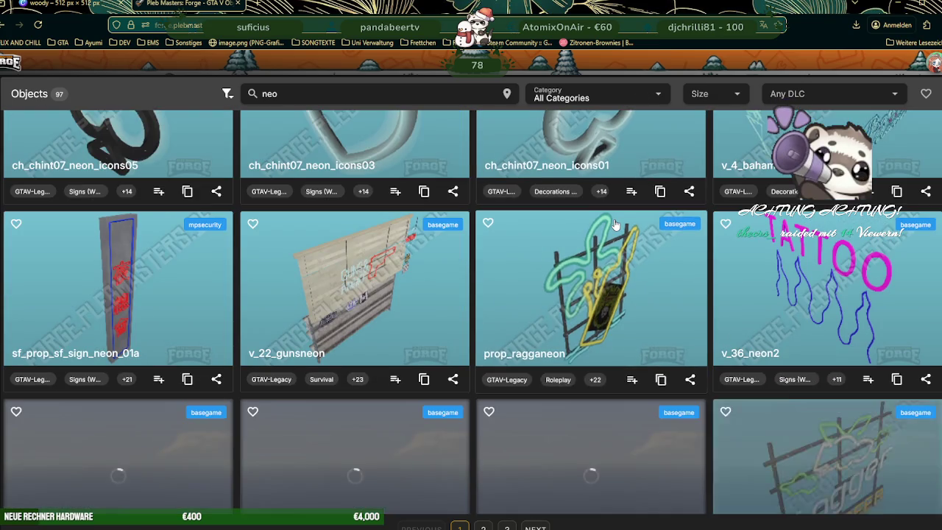
scroll(616, 220, down, 2)
scroll(616, 224, down, 1)
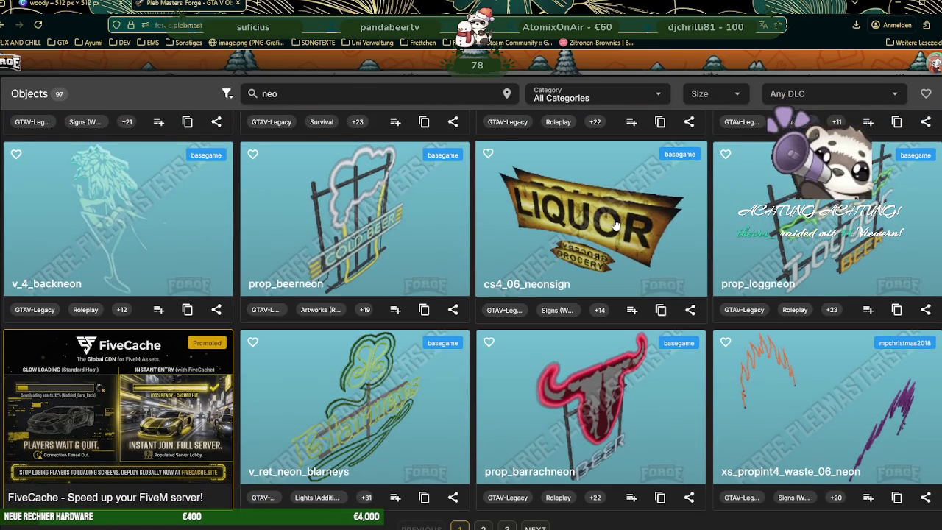
click(535, 527)
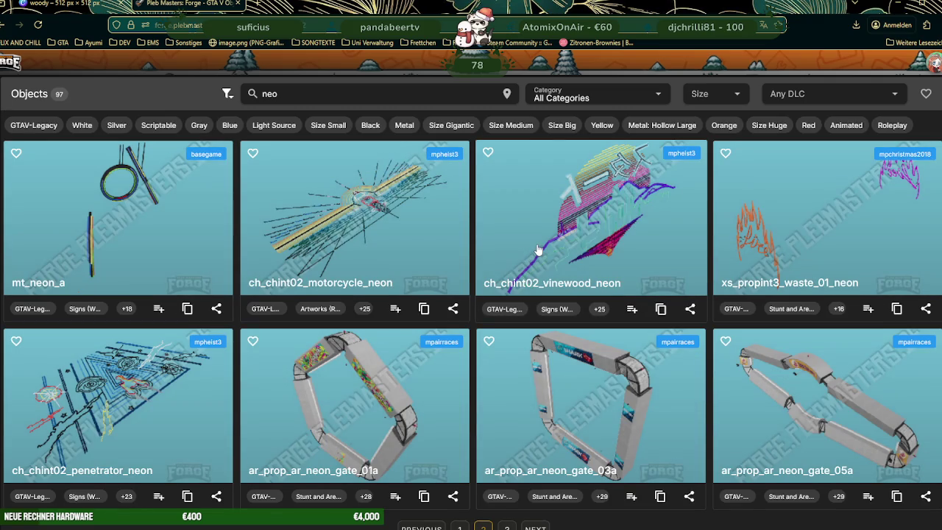
click(538, 250)
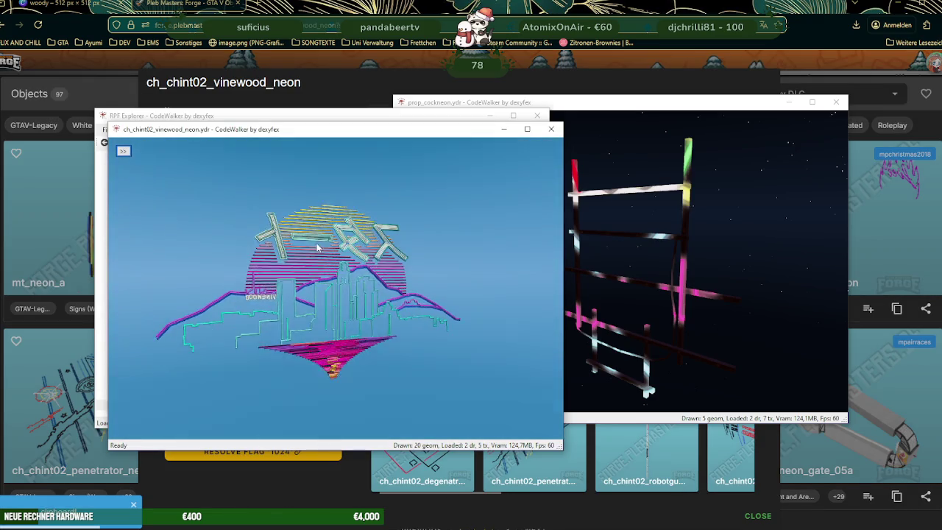
- Open the vinewood neon's Light Editor and inspect lights Light3 through Light7
scroll(343, 273, up, 3)
scroll(361, 243, up, 3)
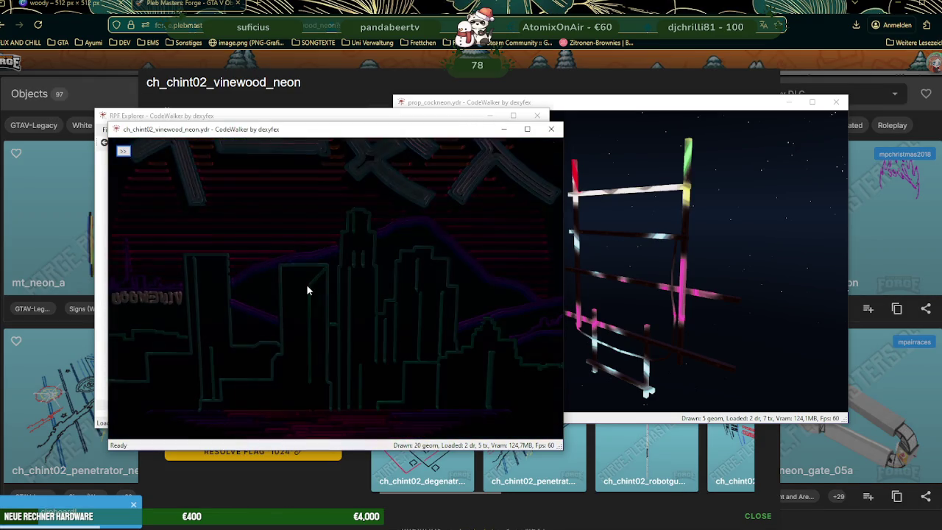
click(123, 151)
click(163, 151)
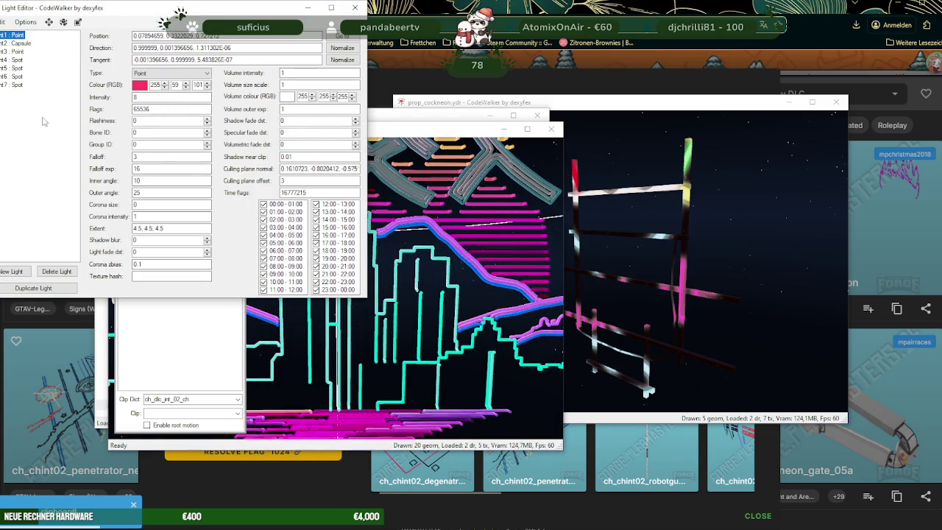
mouse_move(96, 7)
mouse_down()
mouse_move(231, 29)
mouse_move(780, 185)
mouse_move(772, 144)
mouse_up()
scroll(432, 192, down, 5)
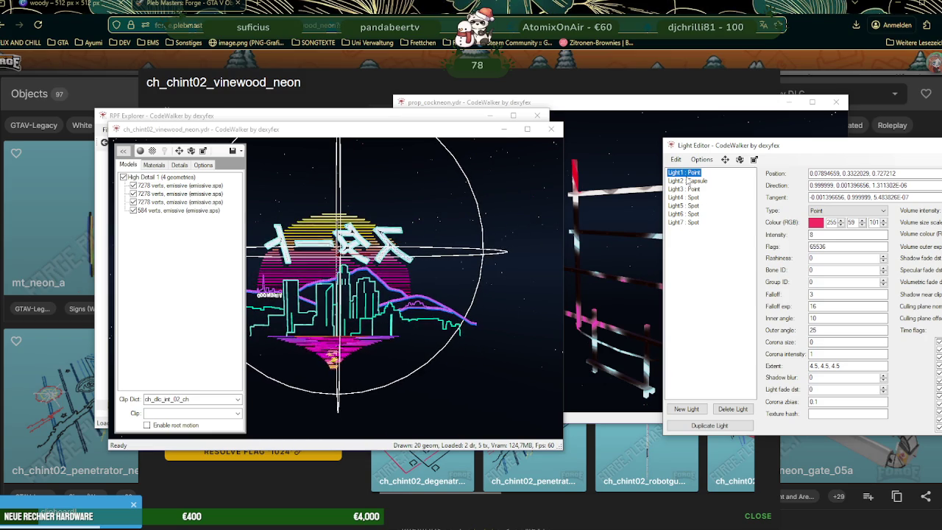
click(689, 189)
click(686, 198)
click(684, 206)
click(684, 214)
click(684, 223)
key(Up)
key(Up)
key(Up)
key(Up)
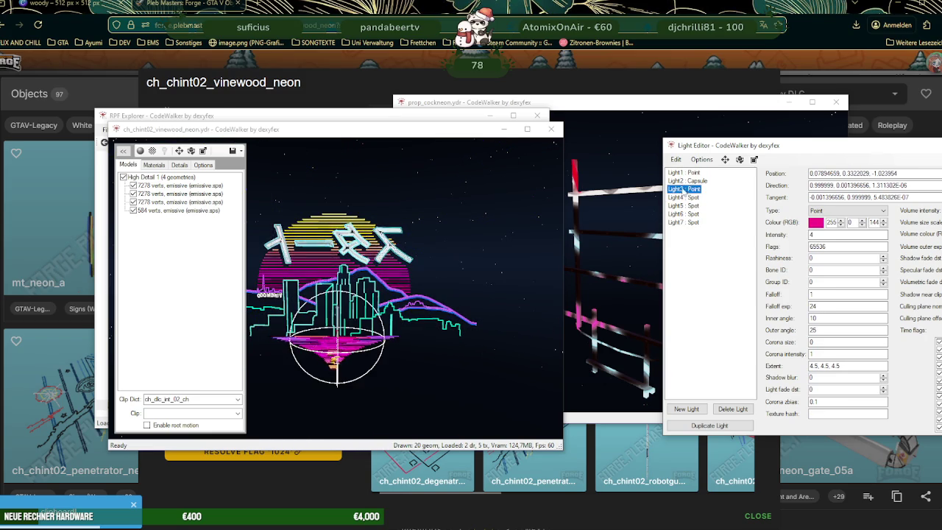
scroll(403, 267, up, 2)
scroll(407, 261, up, 3)
scroll(409, 256, up, 3)
scroll(412, 250, up, 2)
mouse_move(412, 250)
mouse_down()
mouse_move(298, 274)
mouse_move(373, 271)
mouse_move(424, 252)
mouse_up()
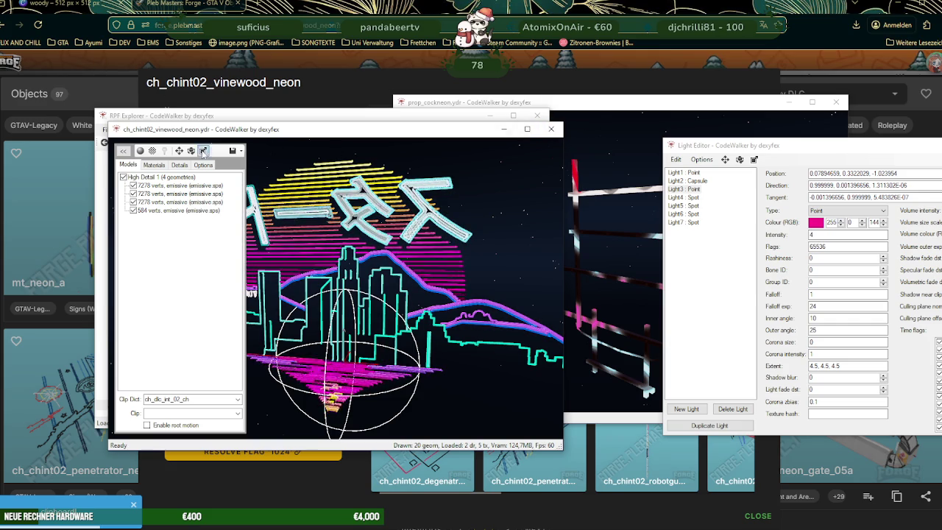
- Save all the model's textures, close the viewer, and export ch_chint02_vinewood_neon.ydr as XML
click(154, 164)
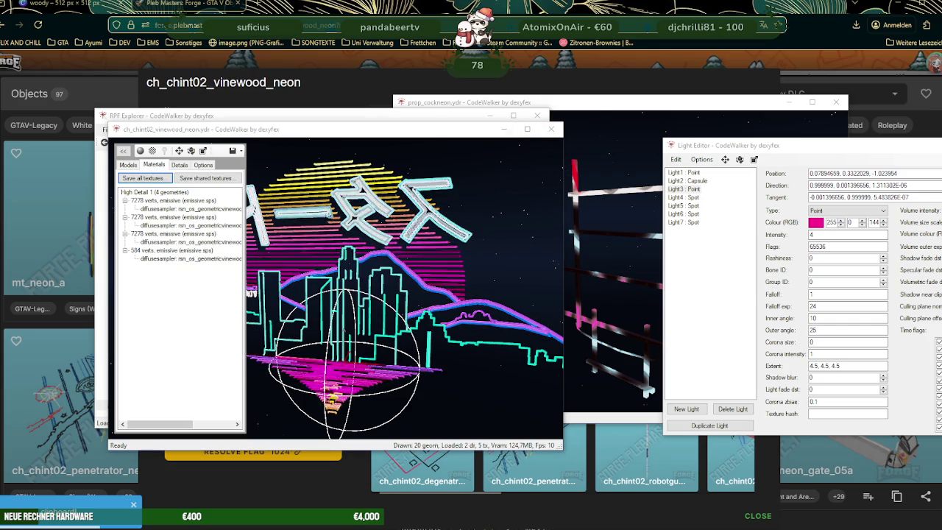
click(499, 304)
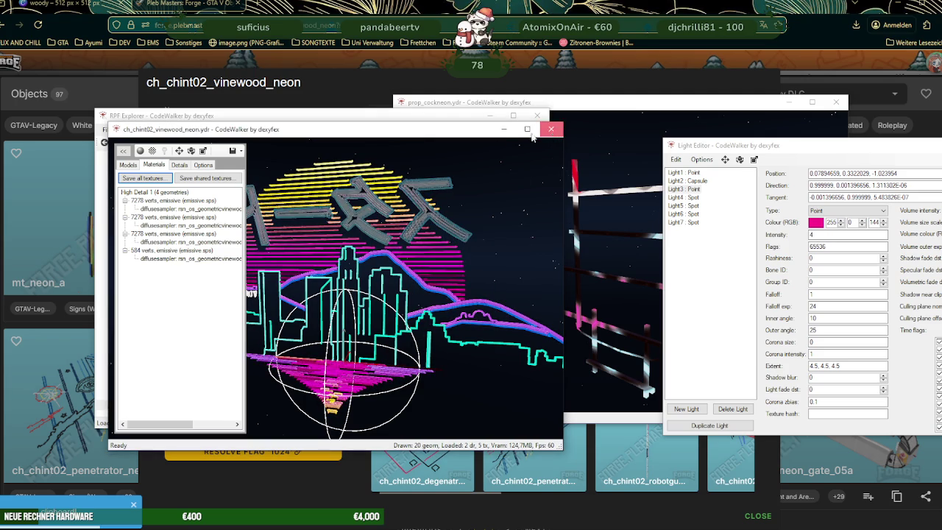
key(alt+F4)
right_click(320, 168)
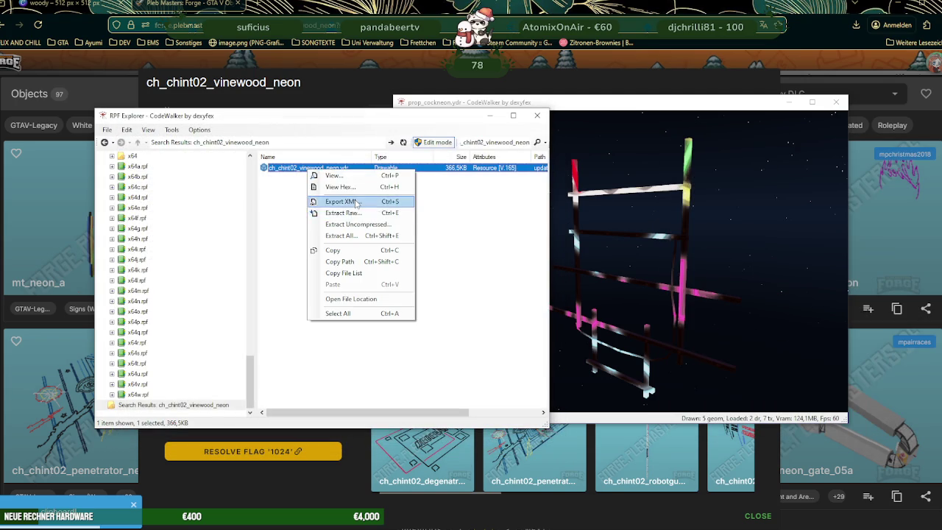
click(356, 204)
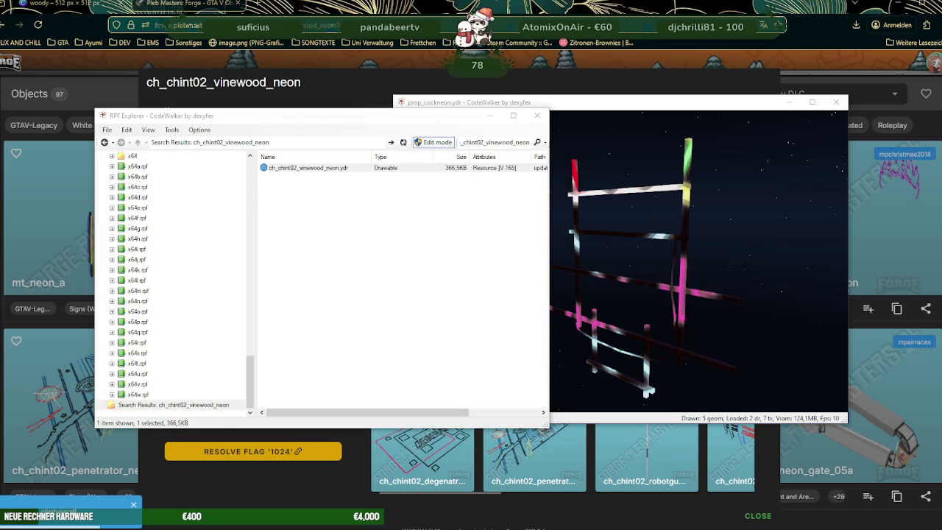
mouse_move(314, 515)
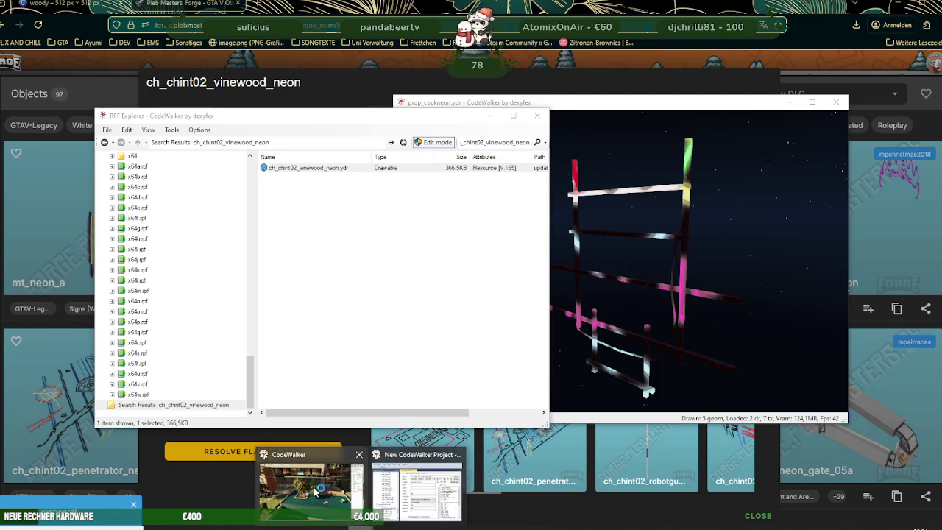
click(315, 491)
scroll(356, 261, down, 5)
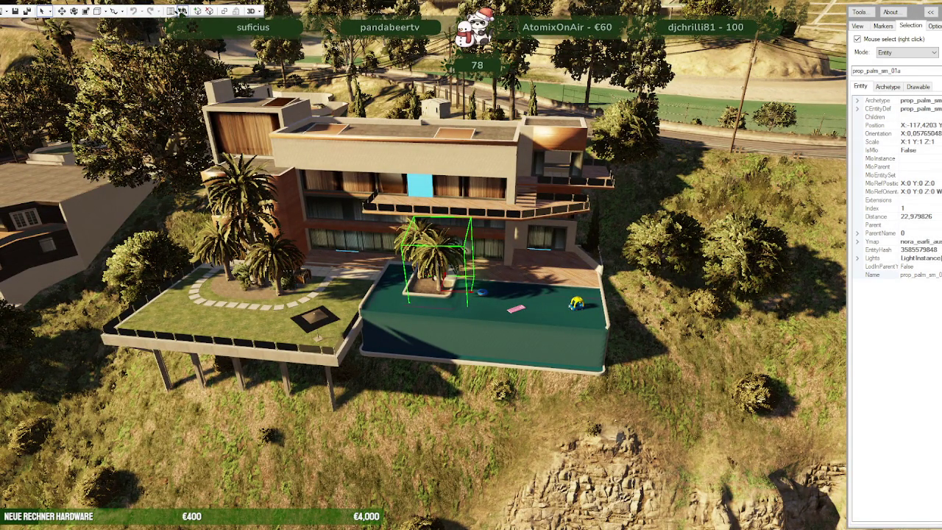
click(181, 10)
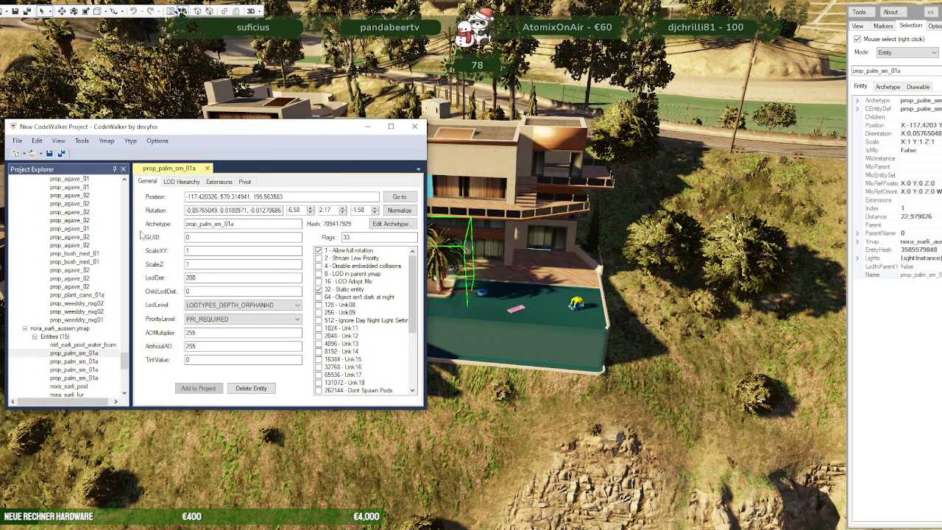
scroll(92, 247, up, 3)
scroll(92, 245, up, 3)
scroll(93, 241, up, 3)
scroll(94, 236, up, 3)
scroll(92, 236, up, 3)
scroll(94, 232, up, 3)
scroll(99, 225, up, 3)
scroll(111, 217, up, 3)
click(368, 126)
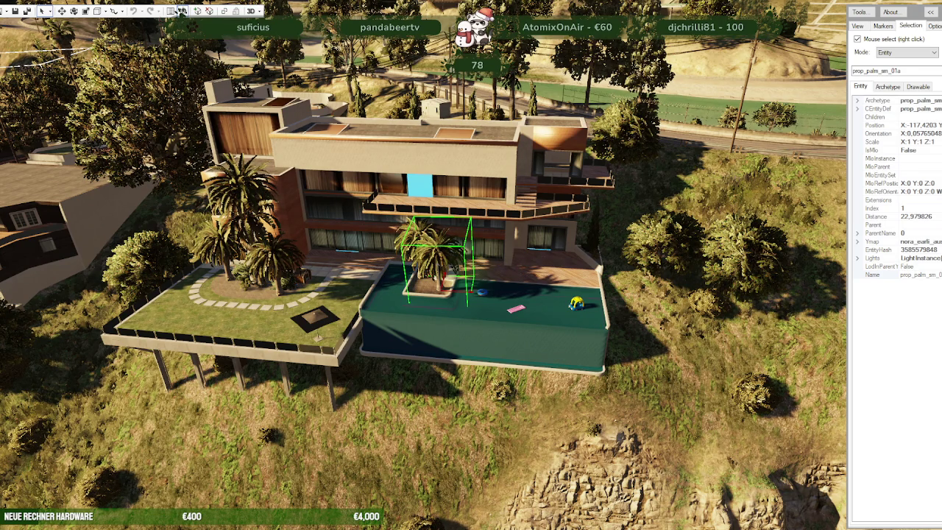
scroll(456, 267, down, 3)
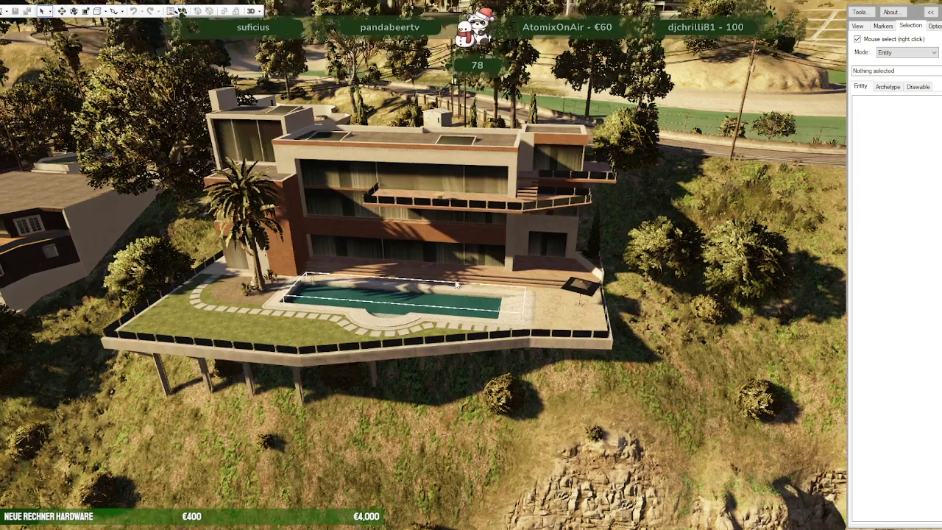
drag(455, 220, 456, 267)
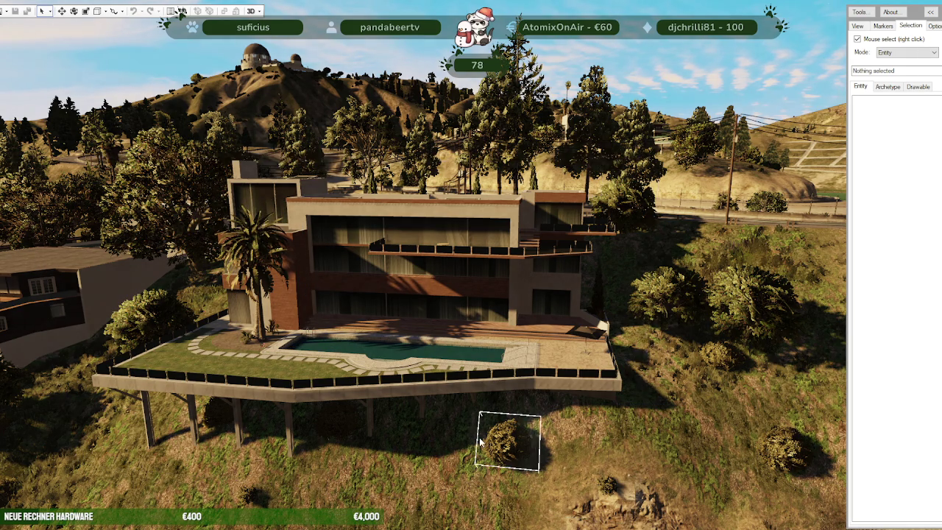
- Restart the alt:V server so it rebuilds the newmap resource
key(alt+Tab)
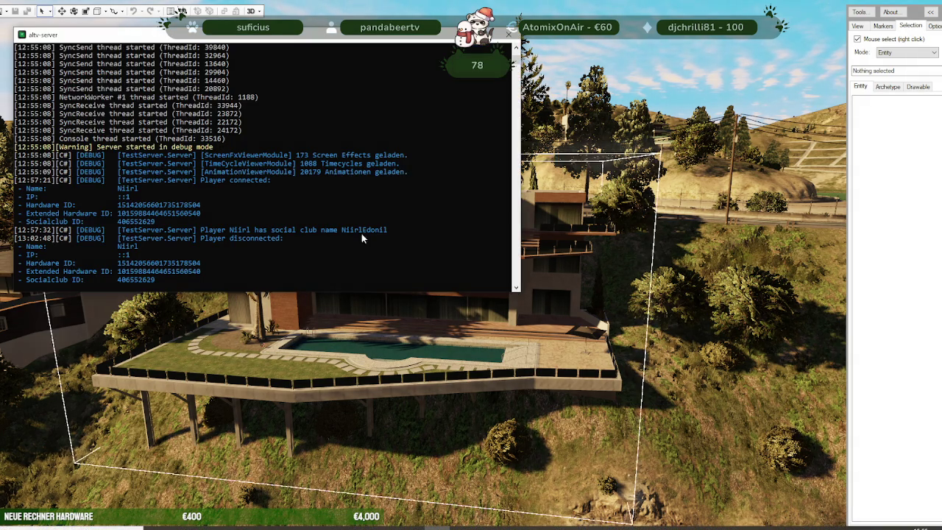
click(508, 37)
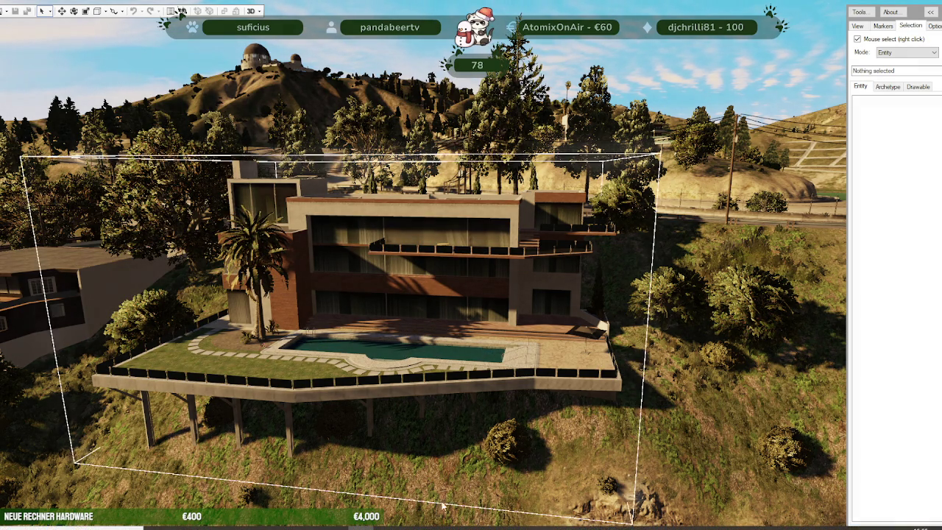
click(181, 11)
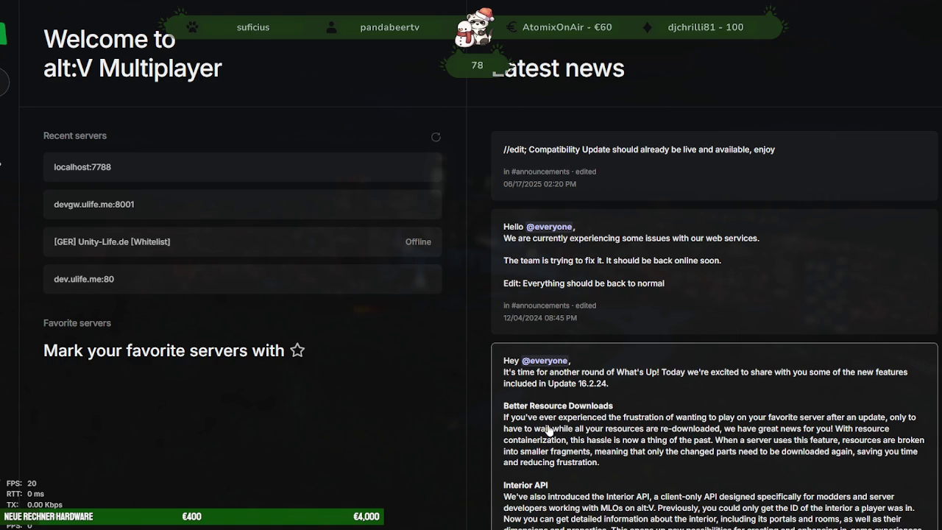
- Direct-connect to the local server at localhost:7788
click(204, 173)
click(557, 306)
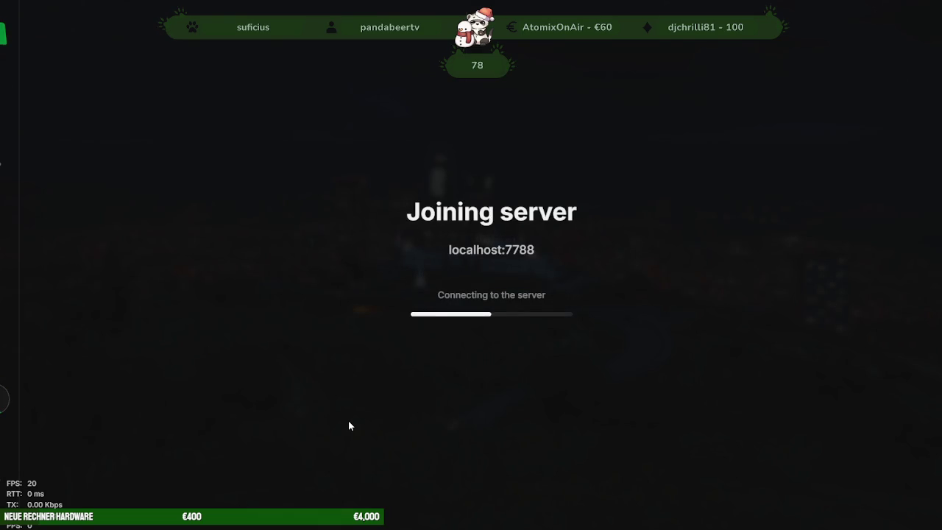
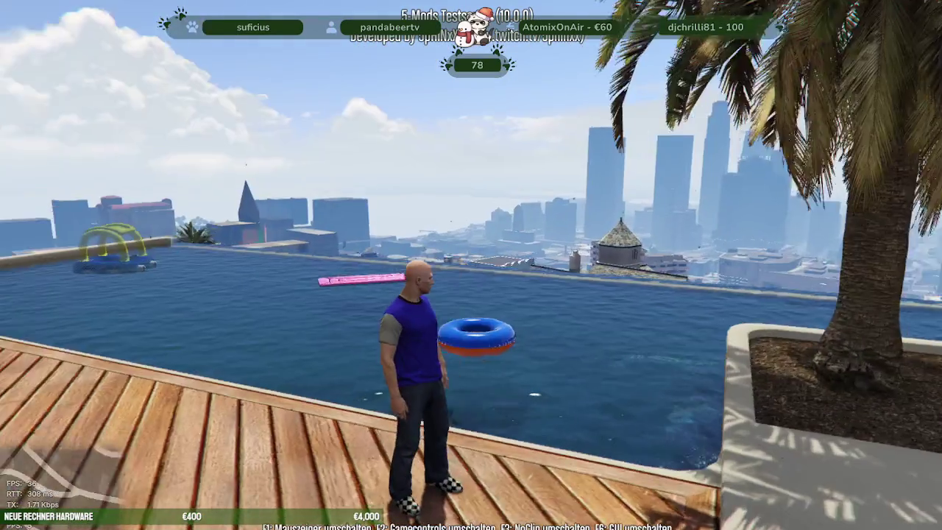
- Walk the character around the sunny pool deck to the house wall and back
key(w)
key(w)
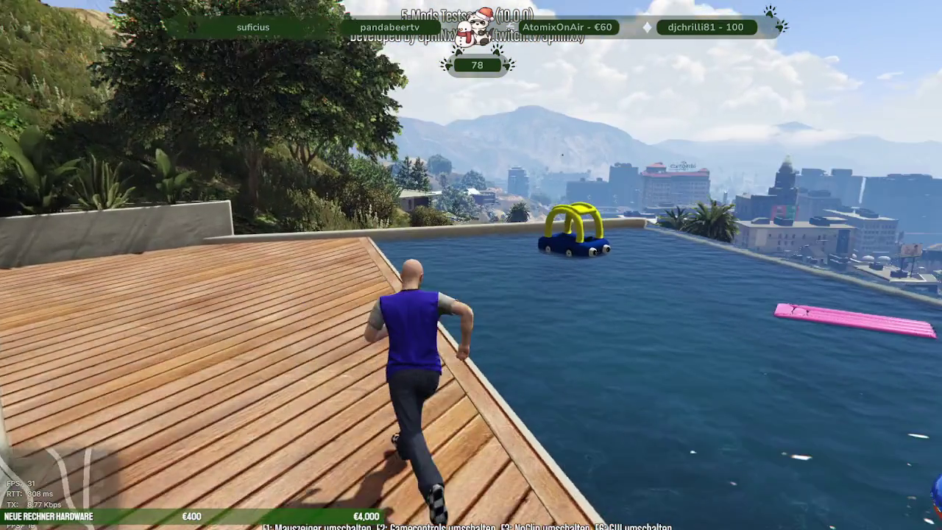
key(w)
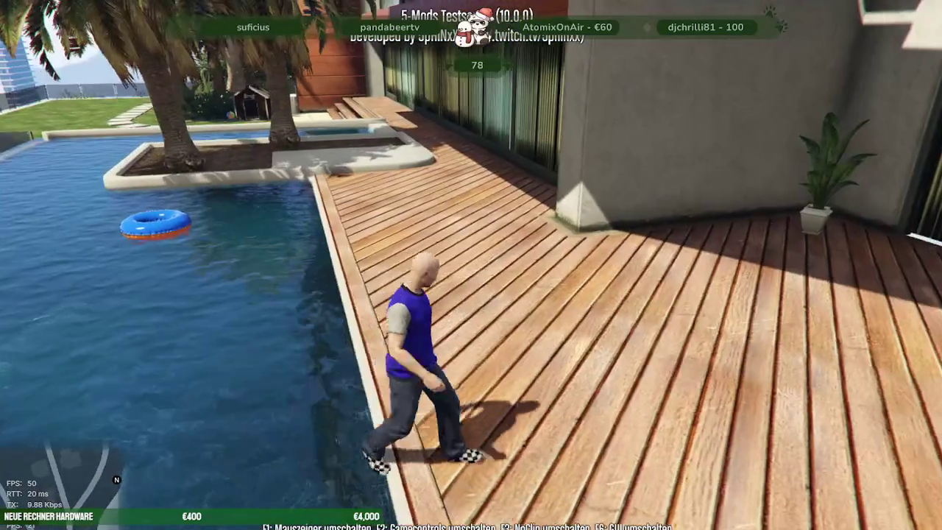
key(w)
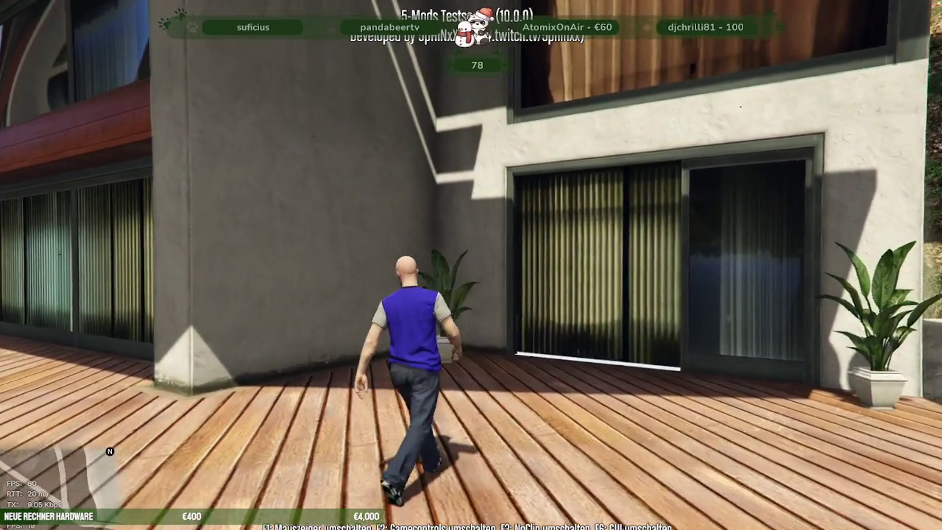
key(w)
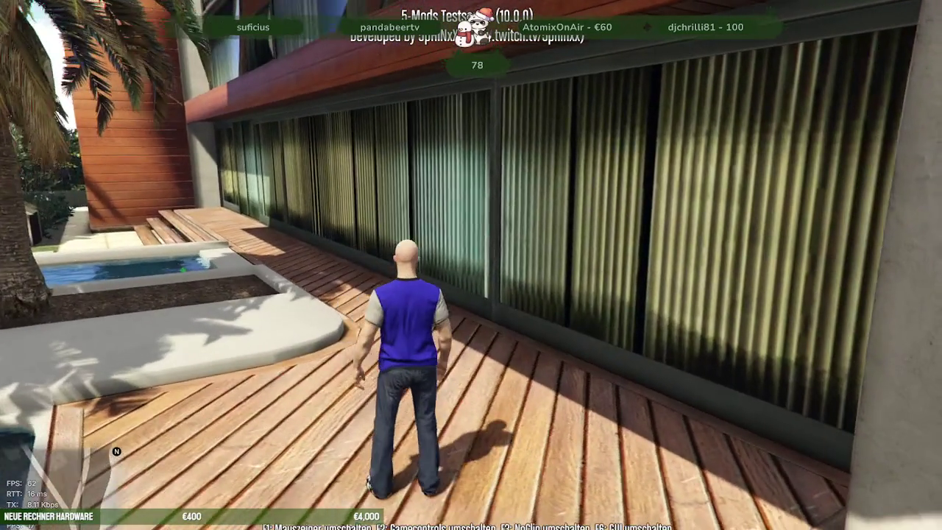
key(w)
key(w)
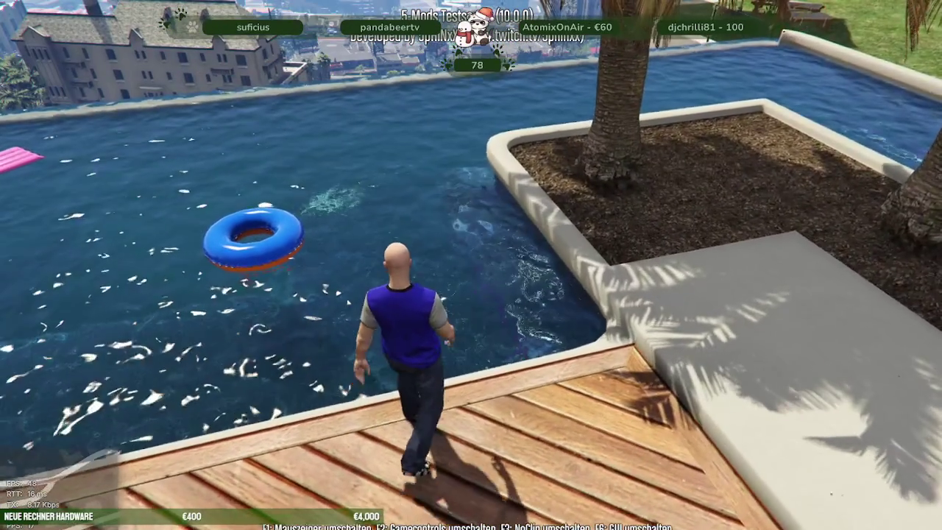
- Stop at the pool edge and bring up the trainer's Zeit Menü time settings
key(F5)
key(Down)
key(Down)
key(Down)
key(Down)
key(Return)
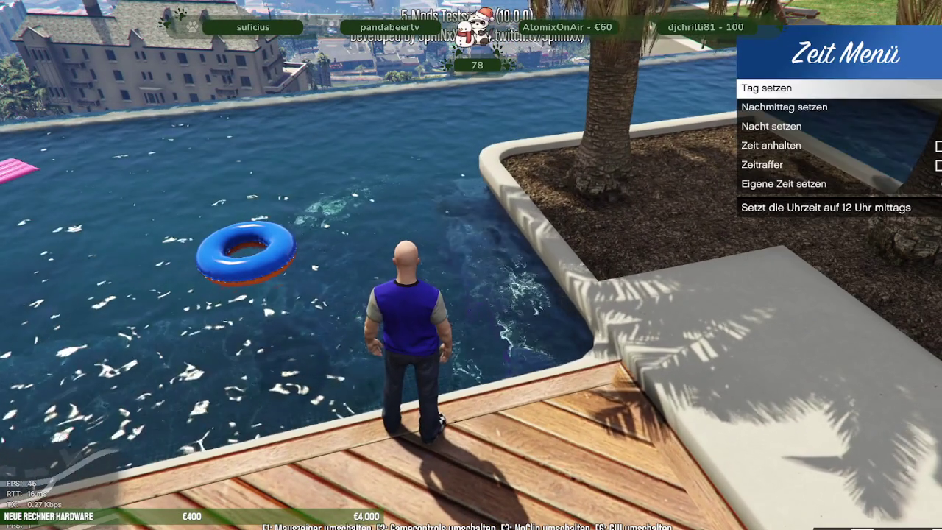
key(Down)
- Set the game to night with Nacht setzen, then step off the deck into the pool
key(Return)
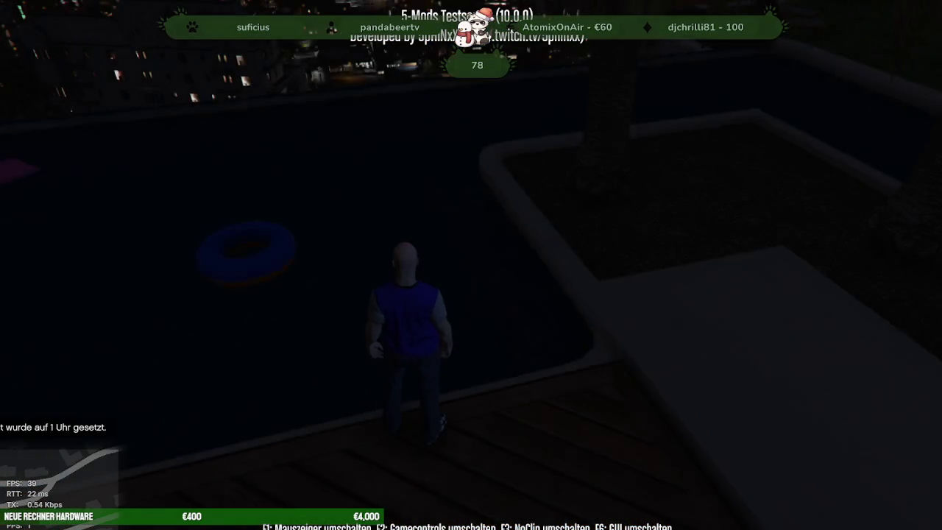
key(w)
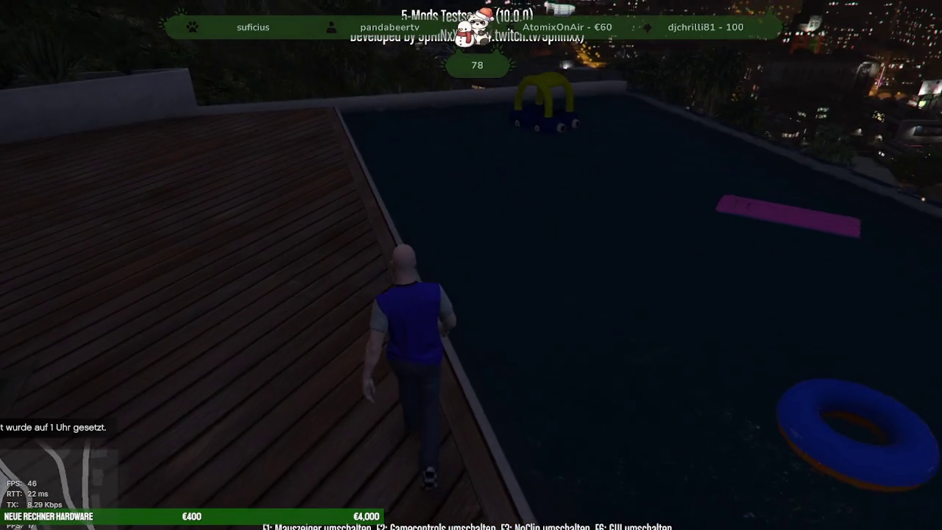
key(w)
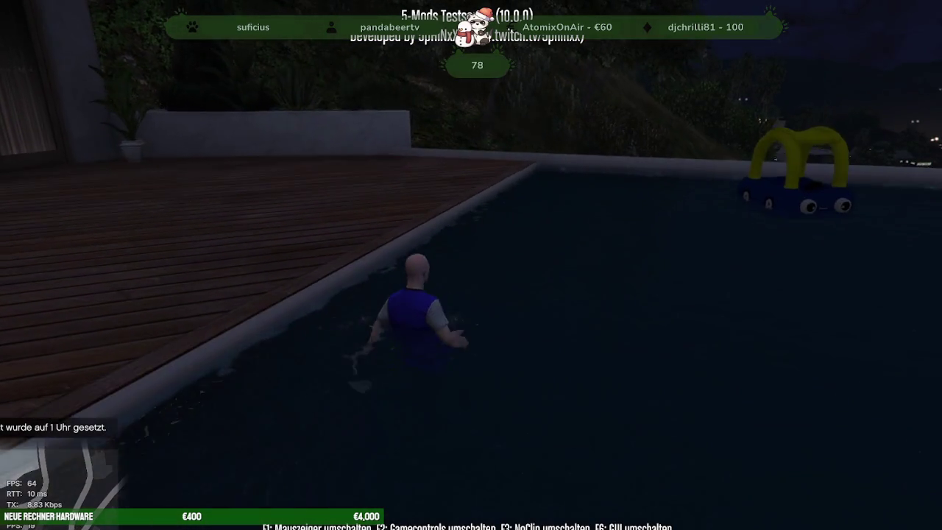
key(w)
- Dive and swim the length of the pool, checking its walls at night
key(ctrl)
key(w)
key(w)
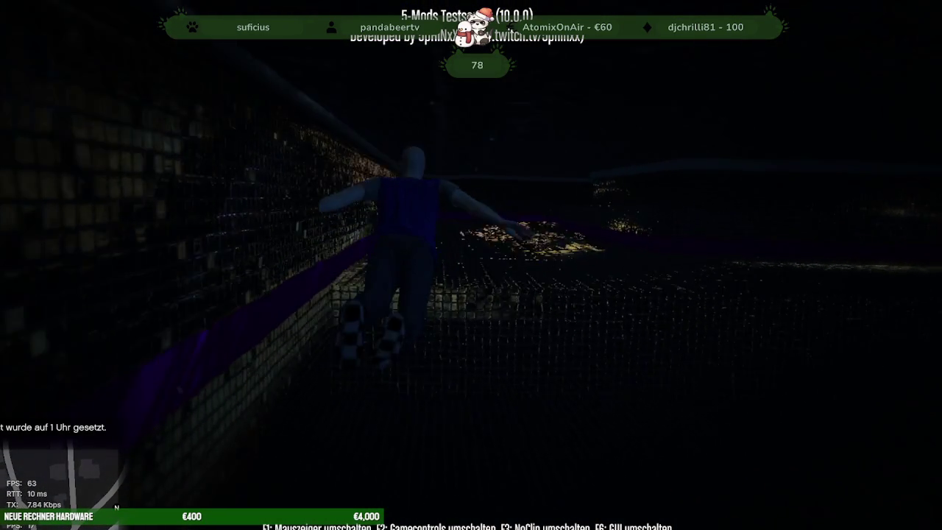
key(w)
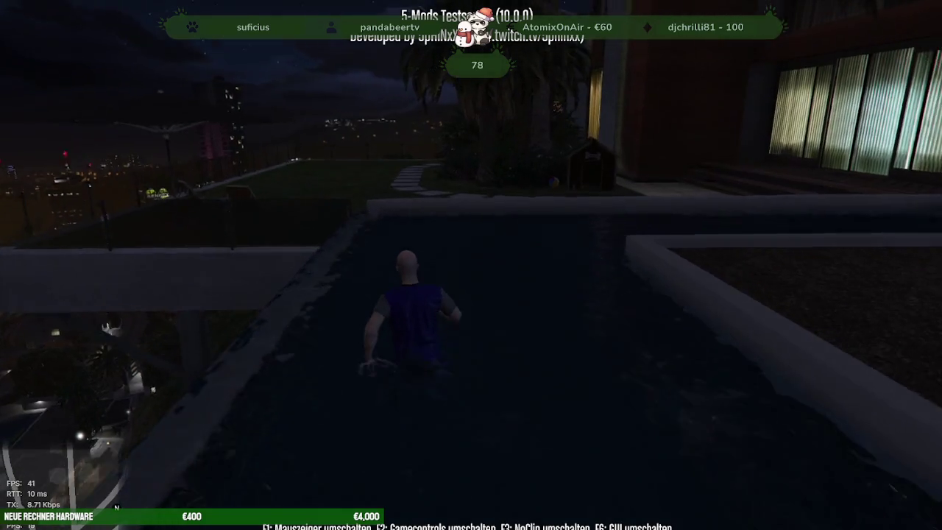
key(w)
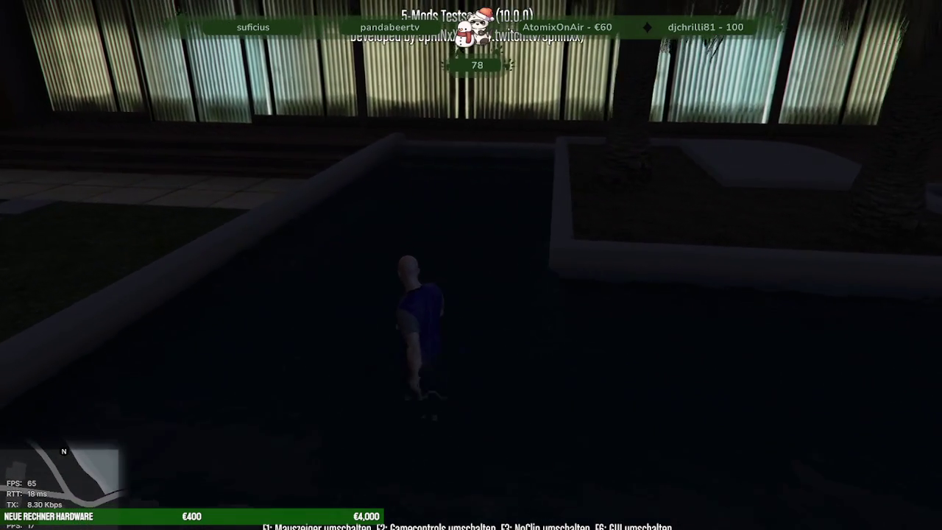
key(w)
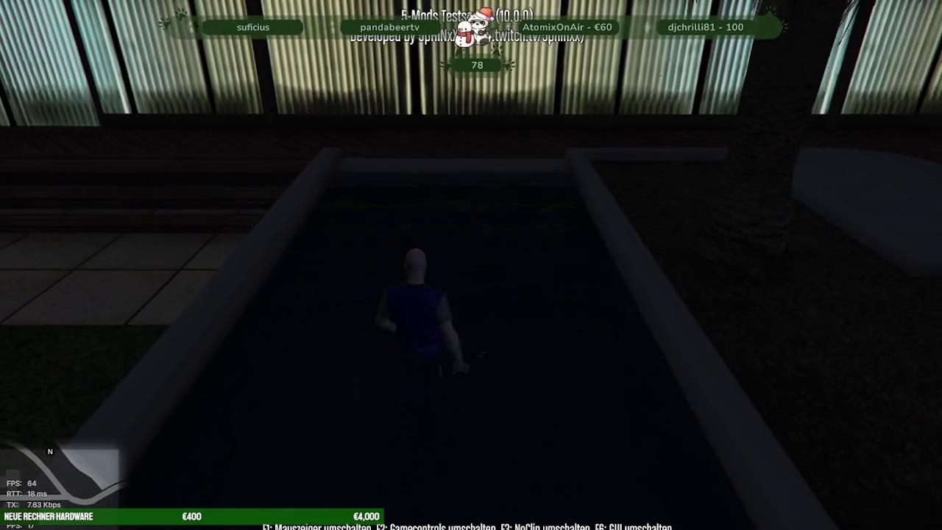
key(w)
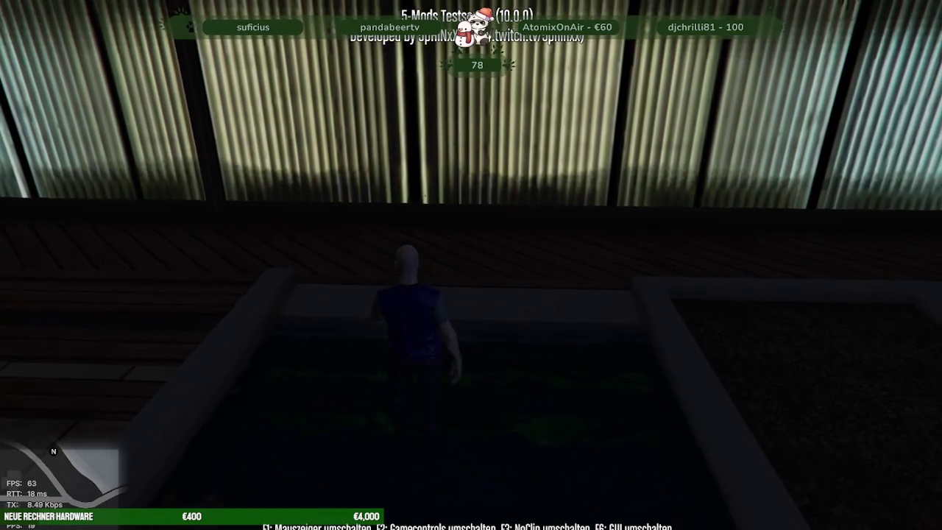
- Climb out and walk the lawn-side pool edge toward the lit building
key(w)
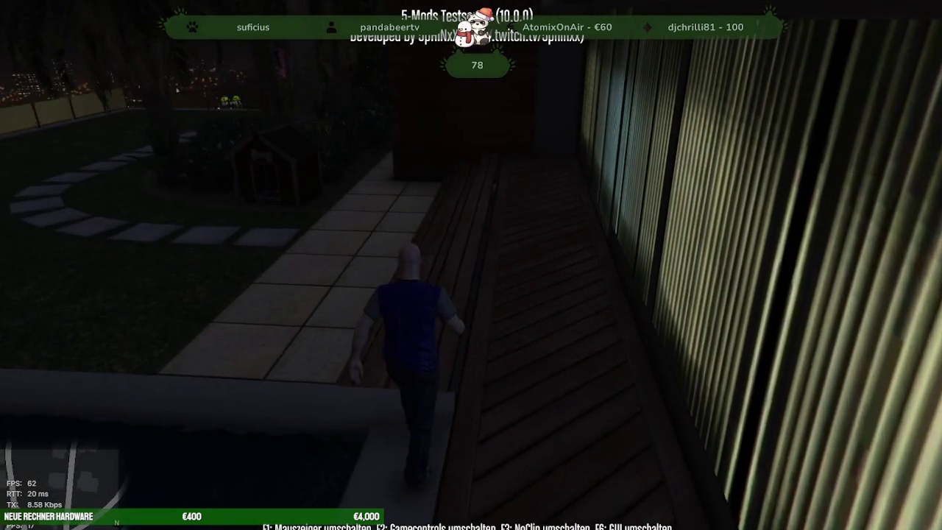
key(w)
key(w)
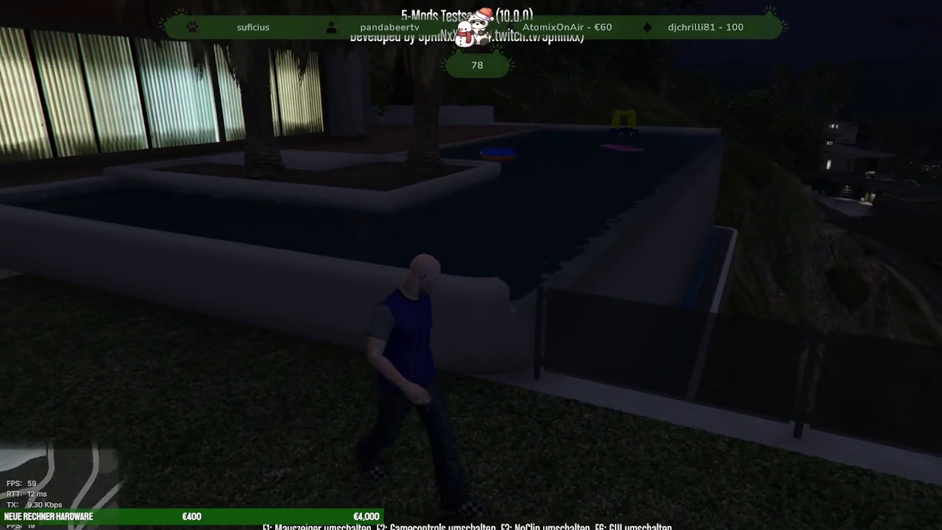
key(w)
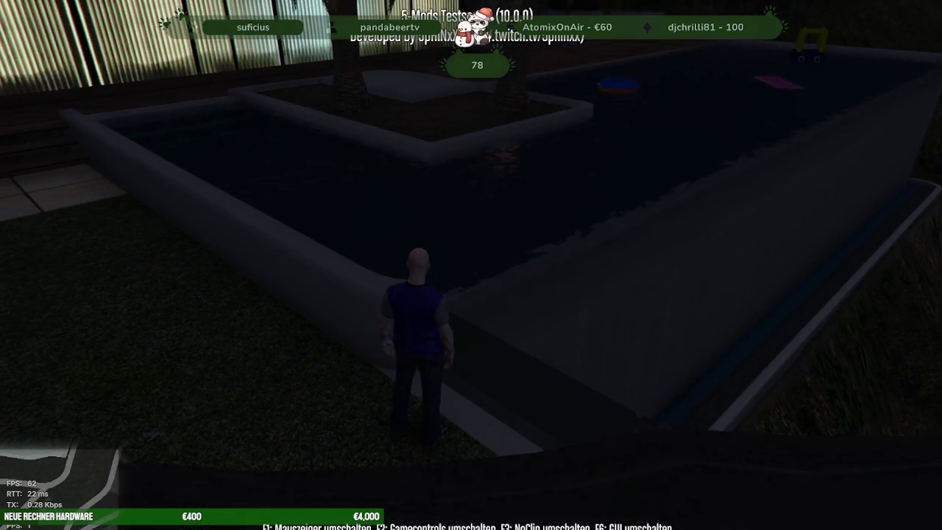
key(w)
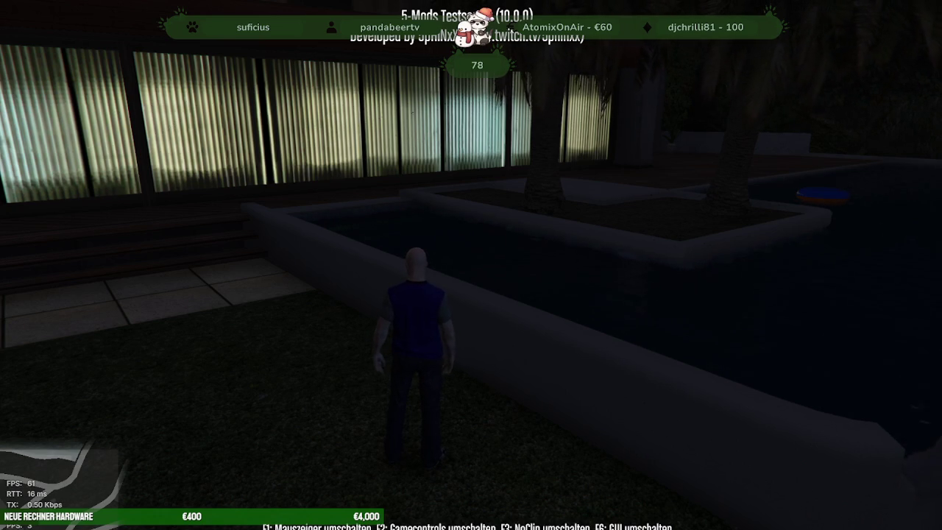
key(F1)
- Quit the game and select an object in CodeWalker's map view
text(it)
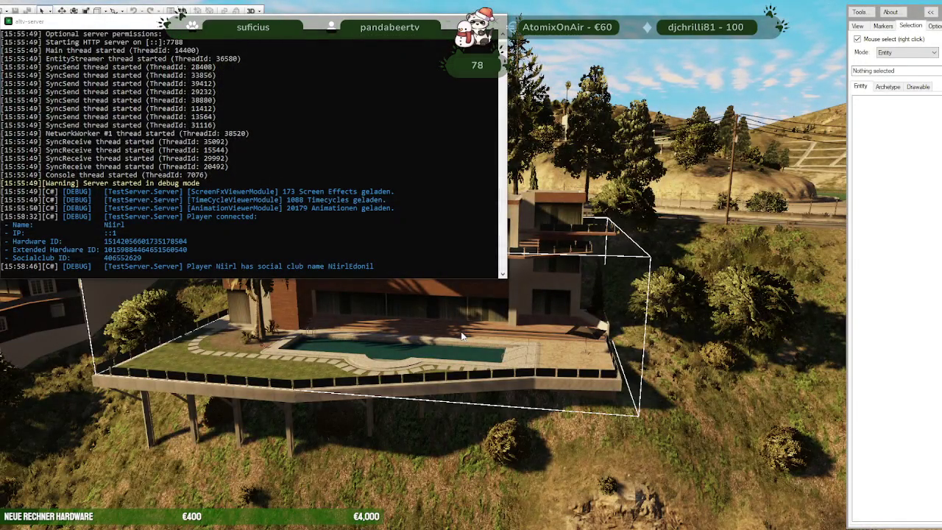
right_click(461, 332)
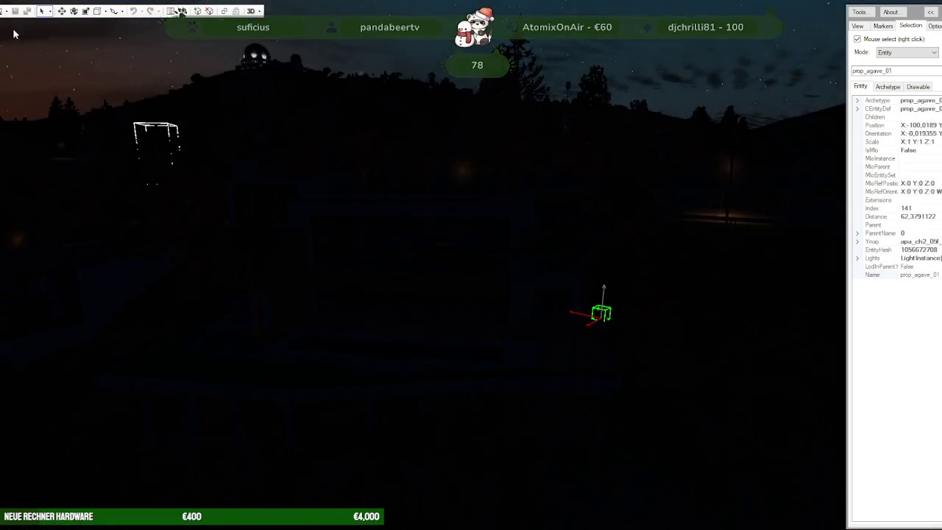
click(5, 10)
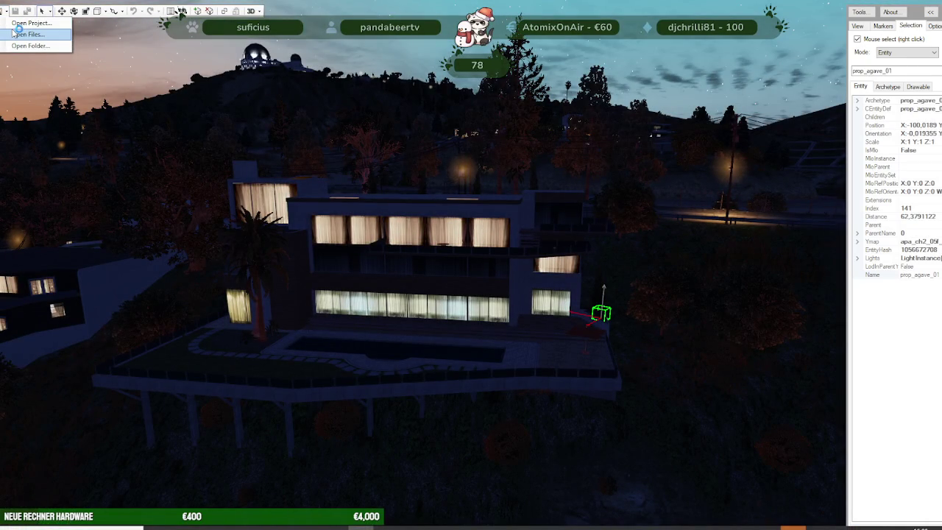
click(22, 23)
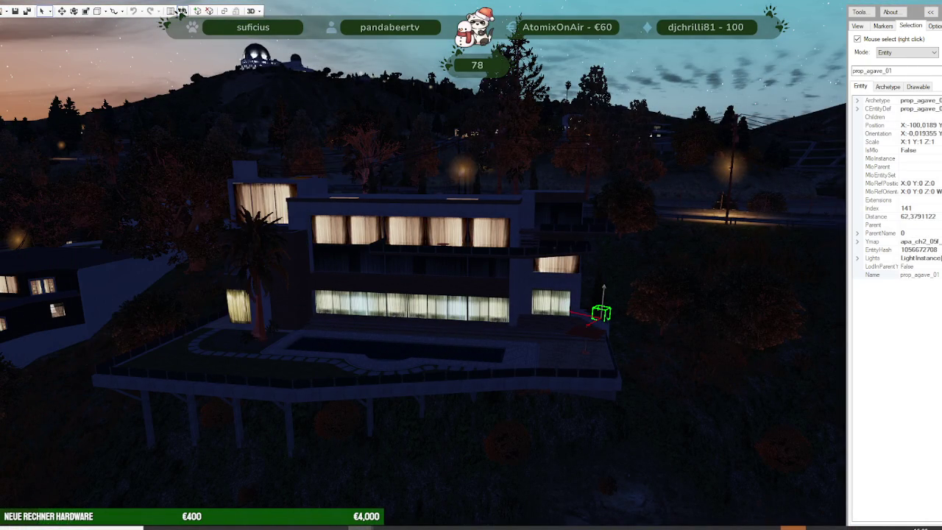
- Select the villa house, undo its accidental move with Ctrl+Z, and deselect it
right_click(504, 312)
key(w)
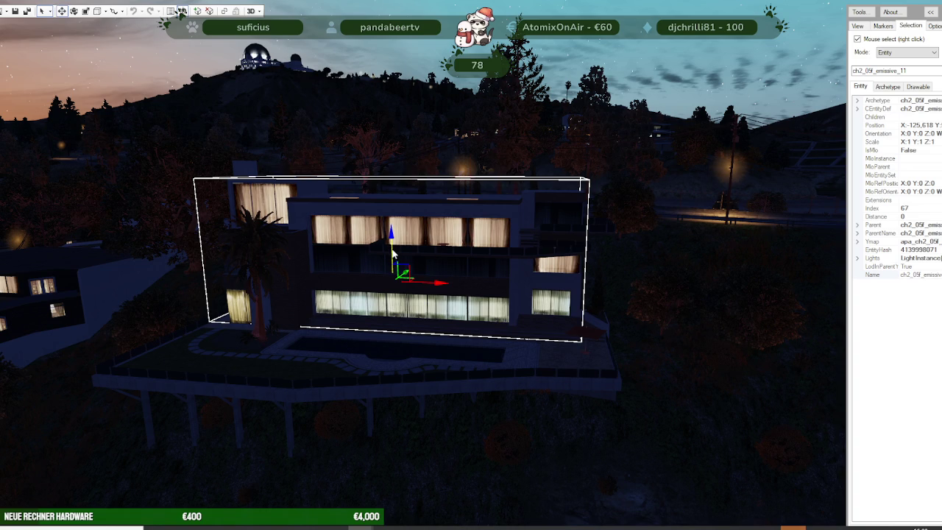
double_click(908, 70)
key(ctrl+c)
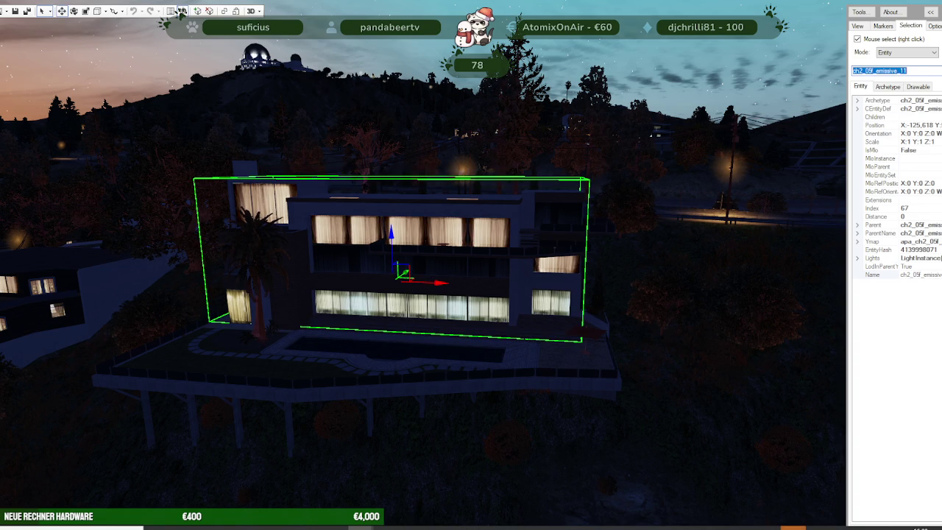
right_click(386, 223)
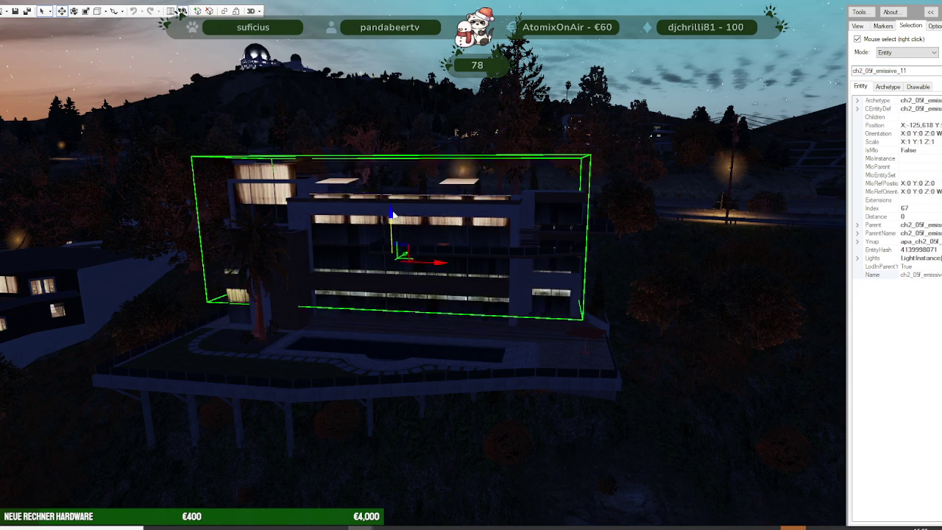
key(ctrl+z)
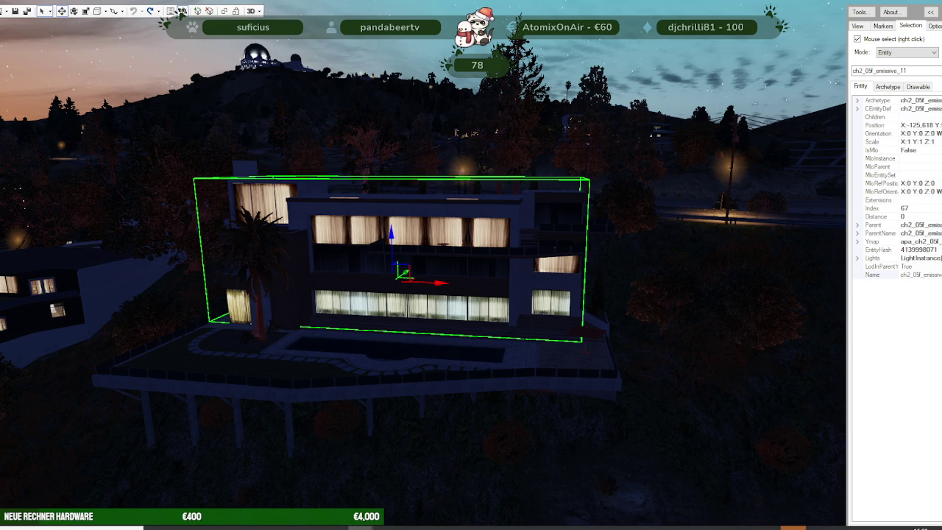
click(181, 12)
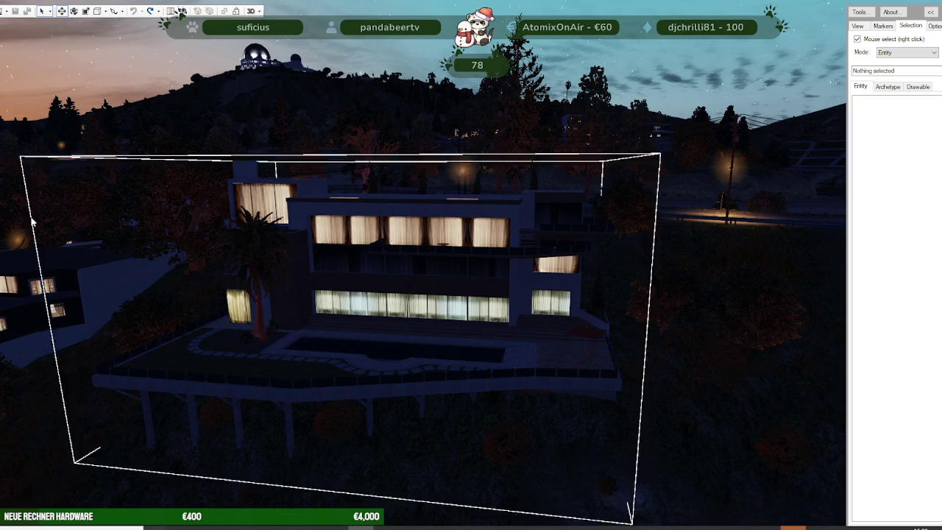
mouse_move(155, 527)
click(110, 497)
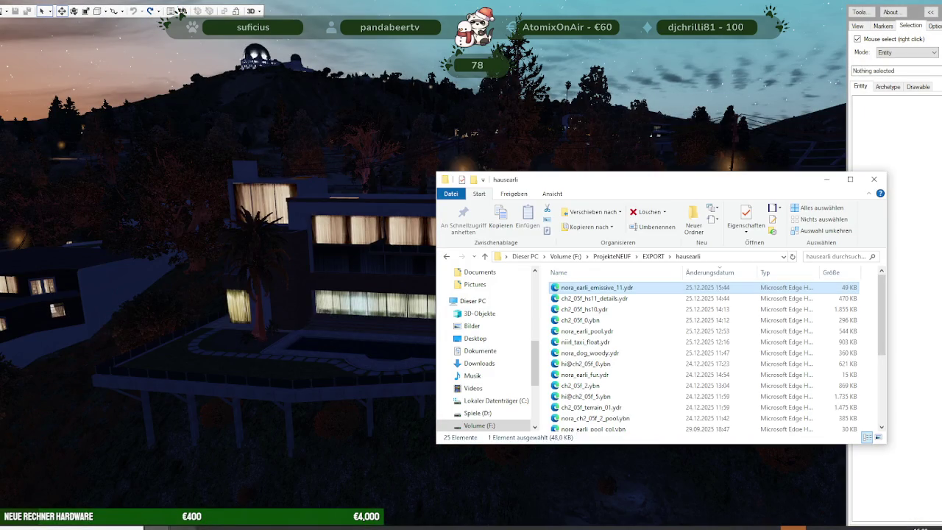
- Delete nora_earli_emissive_11.ydr from the nora_earli_haus_mapping folder and switch away from Explorer
click(62, 489)
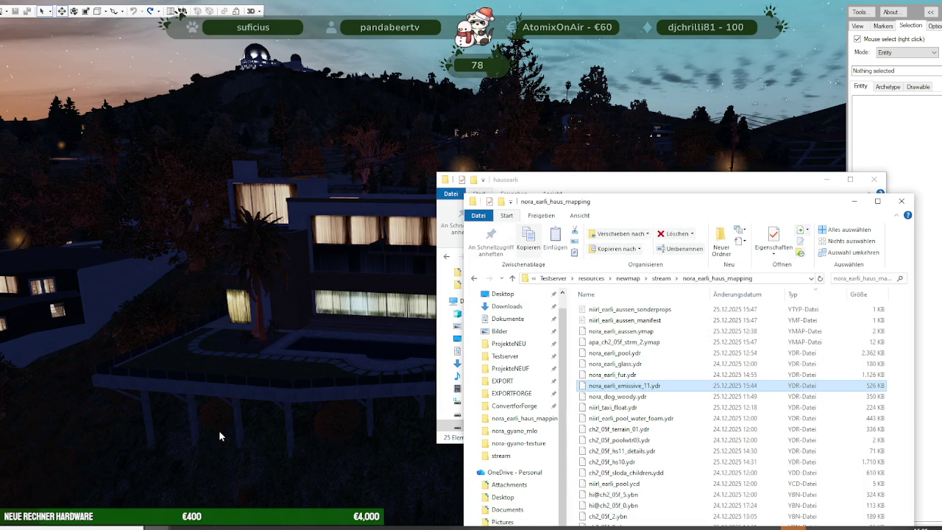
right_click(632, 388)
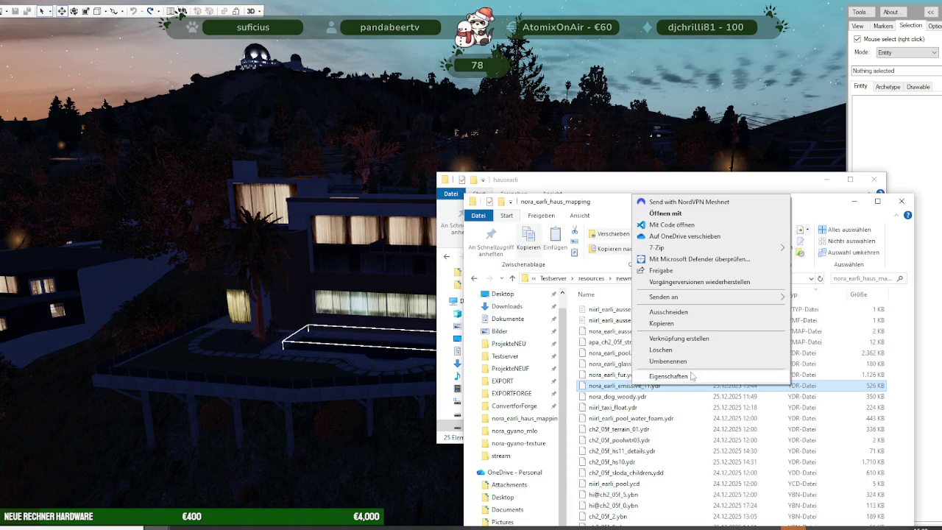
click(662, 352)
key(alt+Tab)
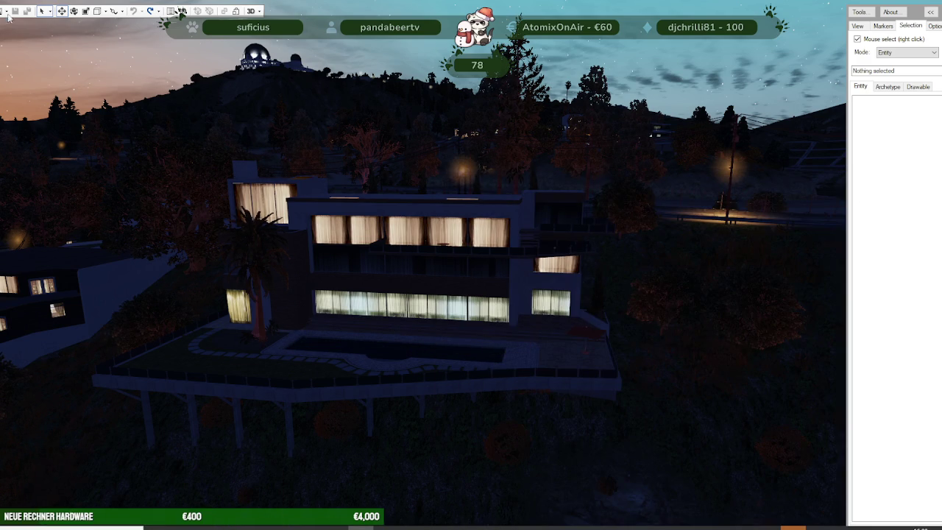
click(6, 11)
- Load the mapping project and delete the nora_earli_emissive_11 archetype from the ytyp
click(18, 46)
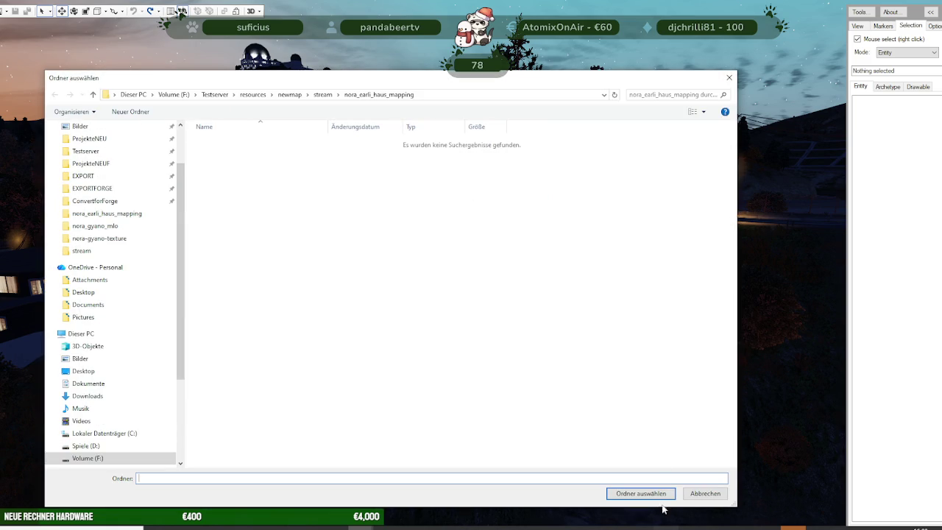
click(660, 497)
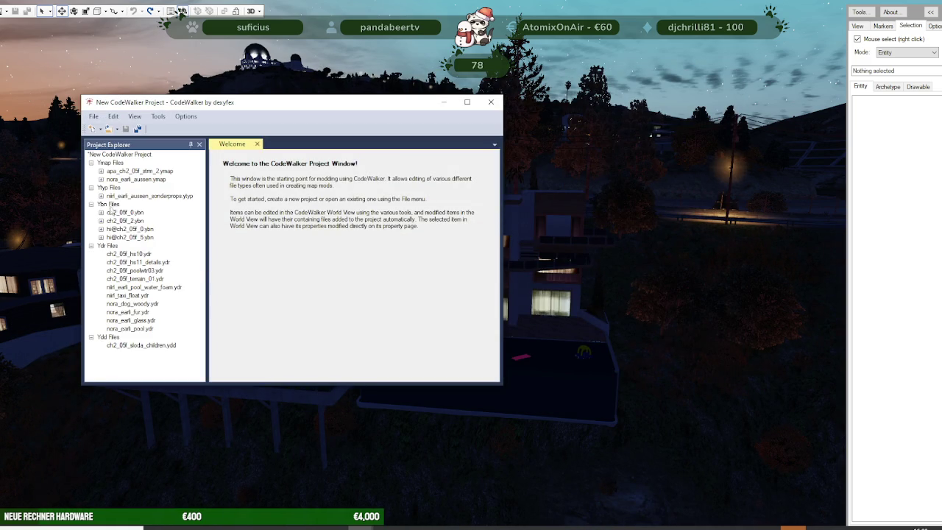
click(101, 196)
click(111, 204)
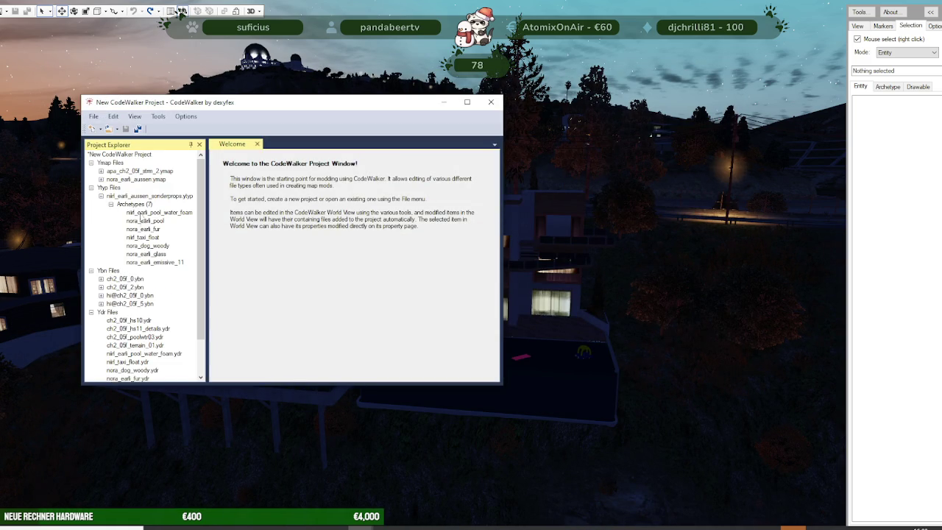
click(154, 262)
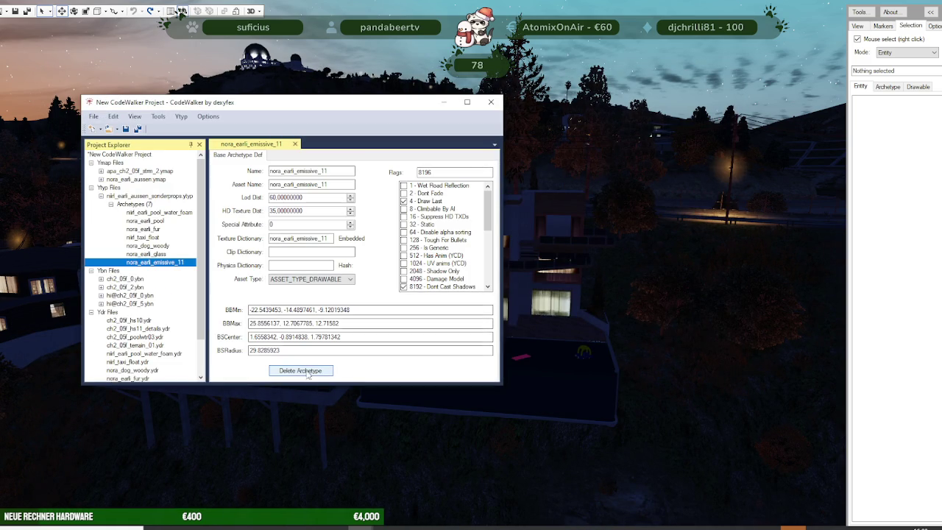
click(301, 370)
click(473, 313)
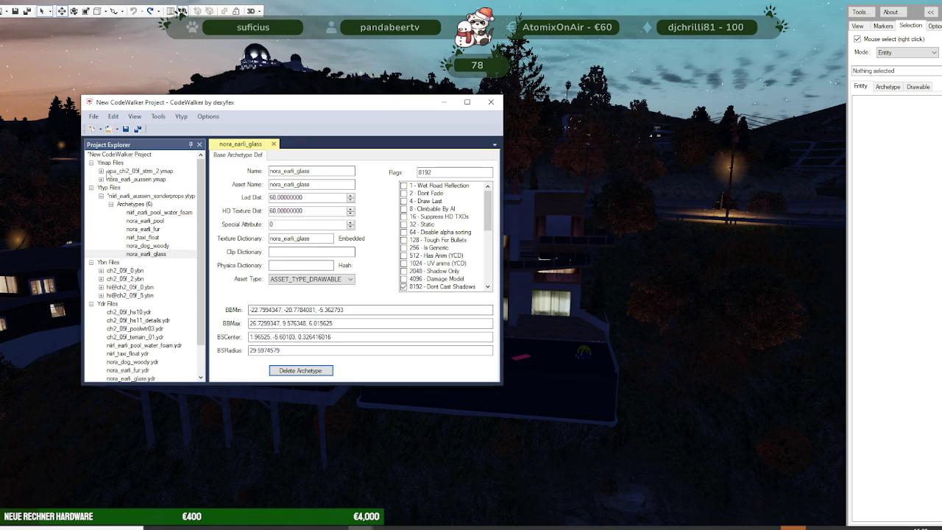
- Toggle automatic ymap extents calculation and list the first ymap's 279 entities
click(101, 171)
click(109, 180)
click(208, 116)
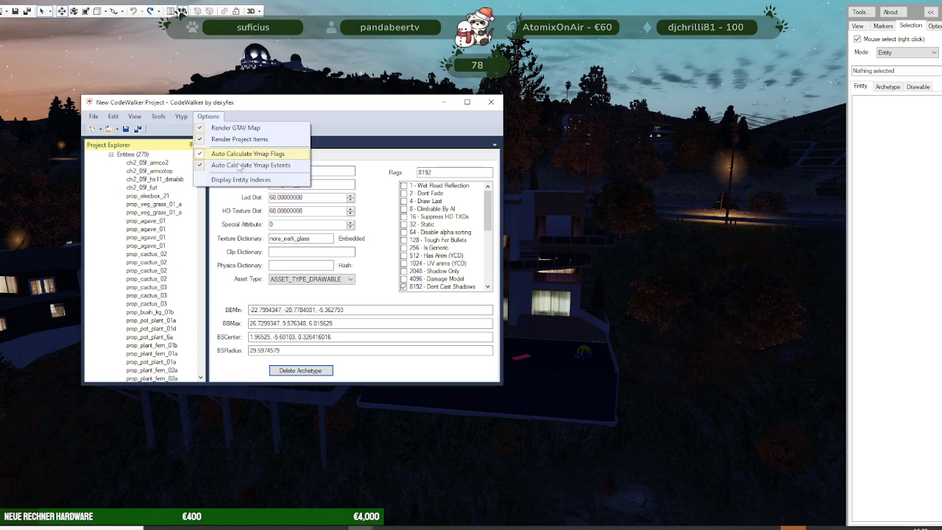
click(228, 179)
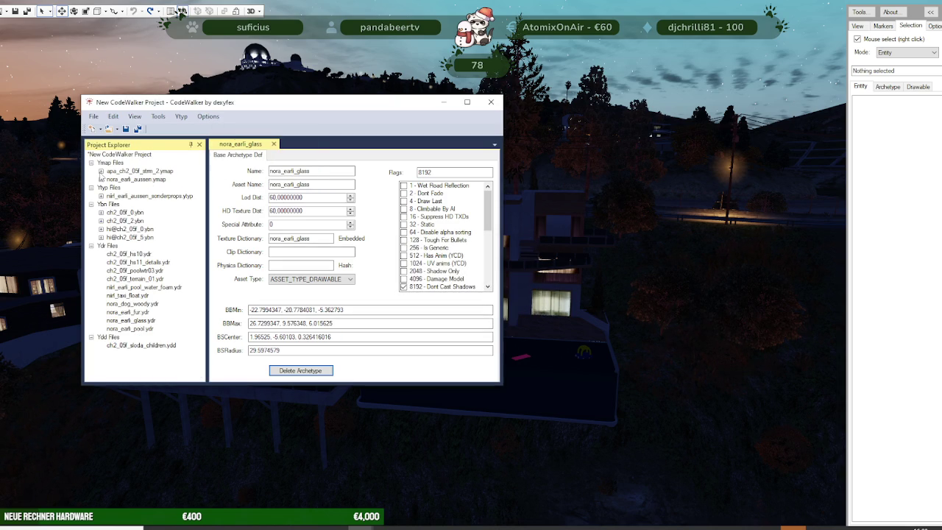
click(102, 172)
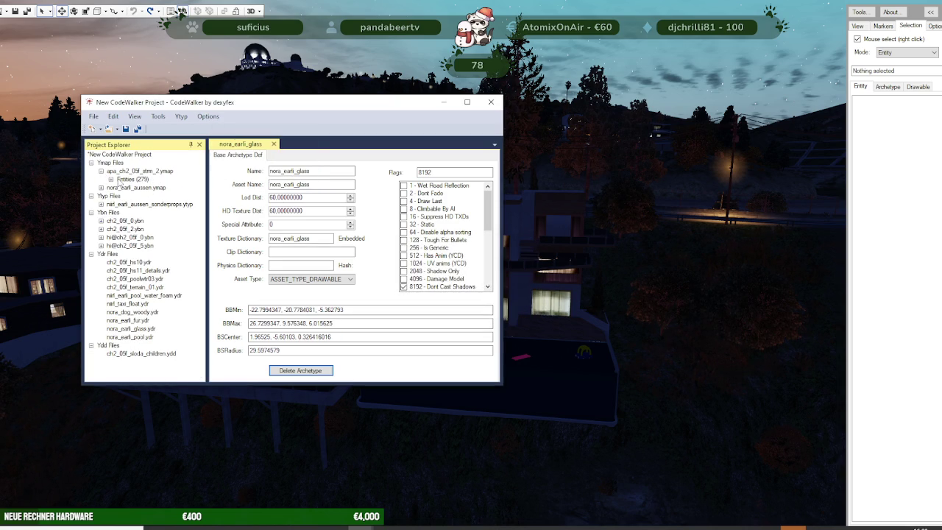
double_click(120, 179)
scroll(151, 243, down, 10)
scroll(154, 247, down, 12)
scroll(151, 265, up, 1)
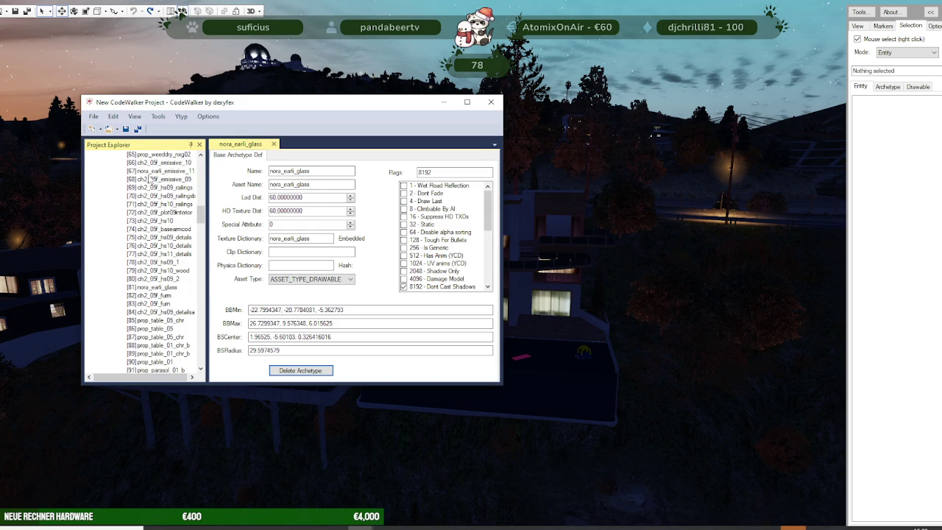
- Change entity 67's archetype from nora_earli_emissive_11 to ch2_05f_emissive_11
click(150, 173)
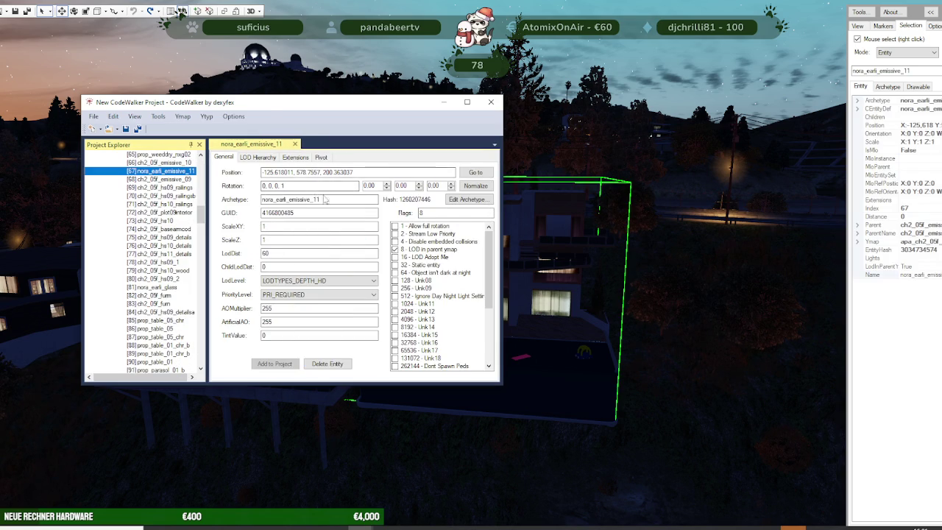
drag(321, 199, 234, 199)
key(ctrl+v)
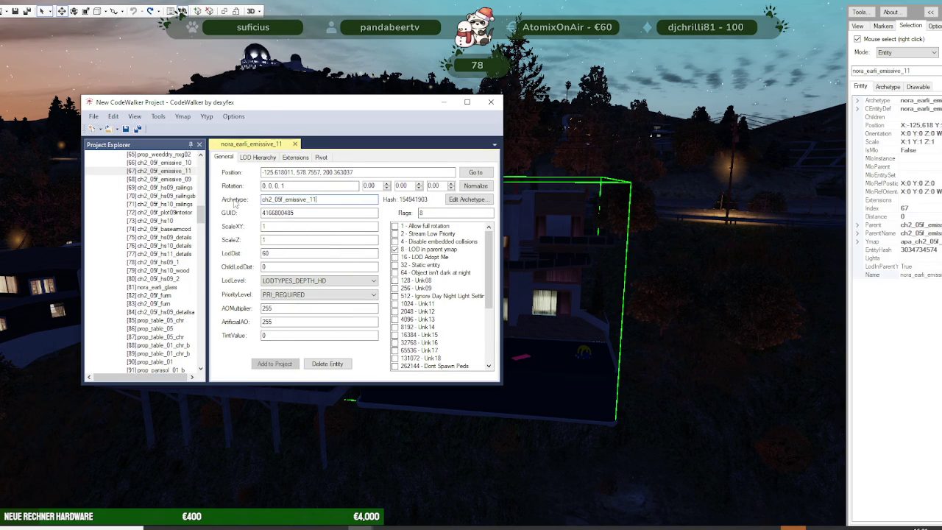
click(147, 291)
- Save the apa_ch2_05f_strm_2 ymap with Save As, overwriting the existing file
scroll(108, 184, up, 15)
click(140, 171)
click(93, 116)
click(182, 229)
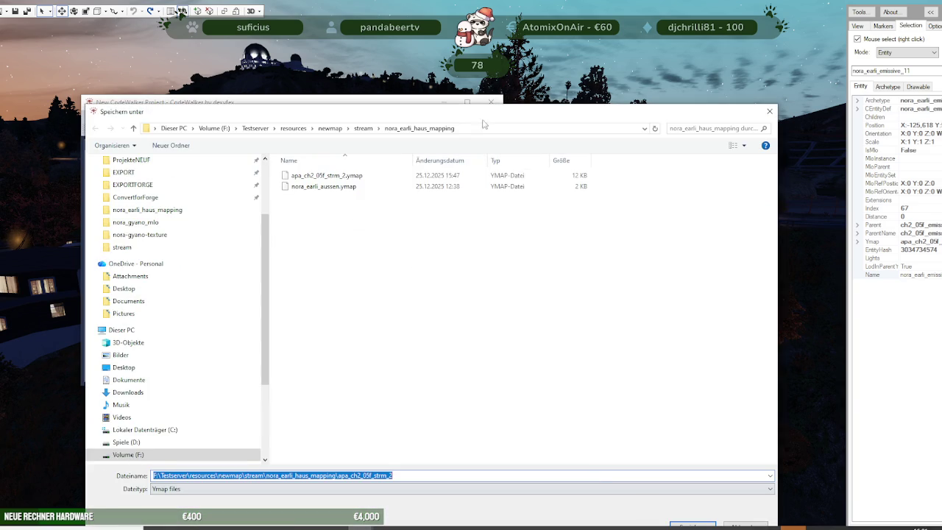
click(688, 509)
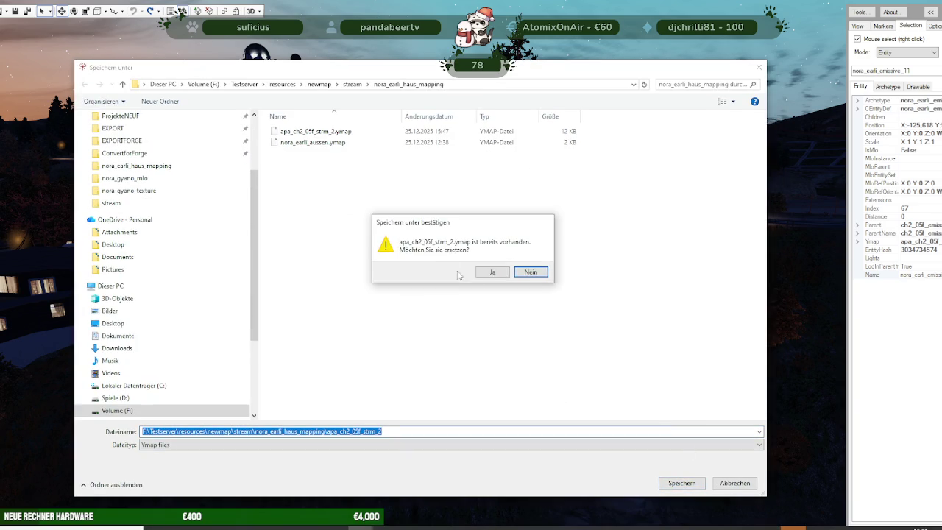
click(414, 268)
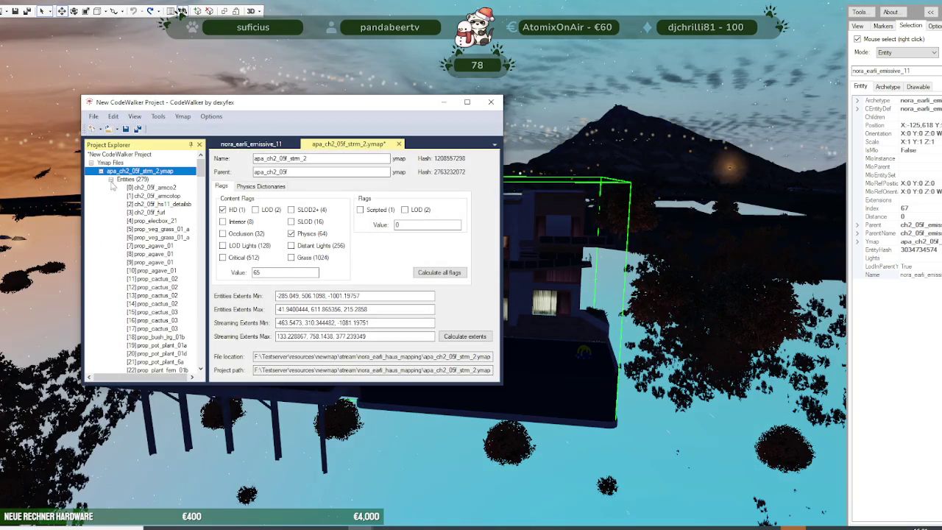
- Save the nirl_earli_aussen_sonderprops ytyp over its existing file
click(101, 171)
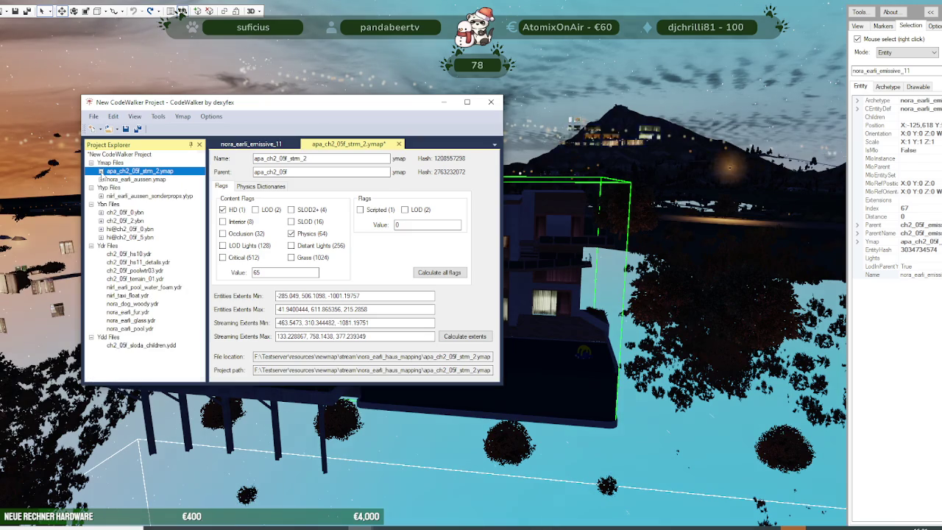
double_click(107, 196)
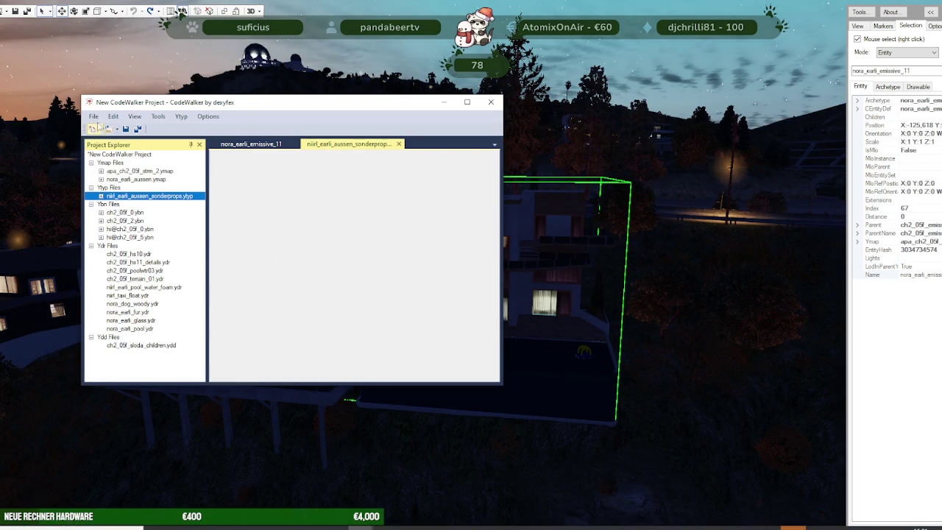
click(94, 116)
click(169, 225)
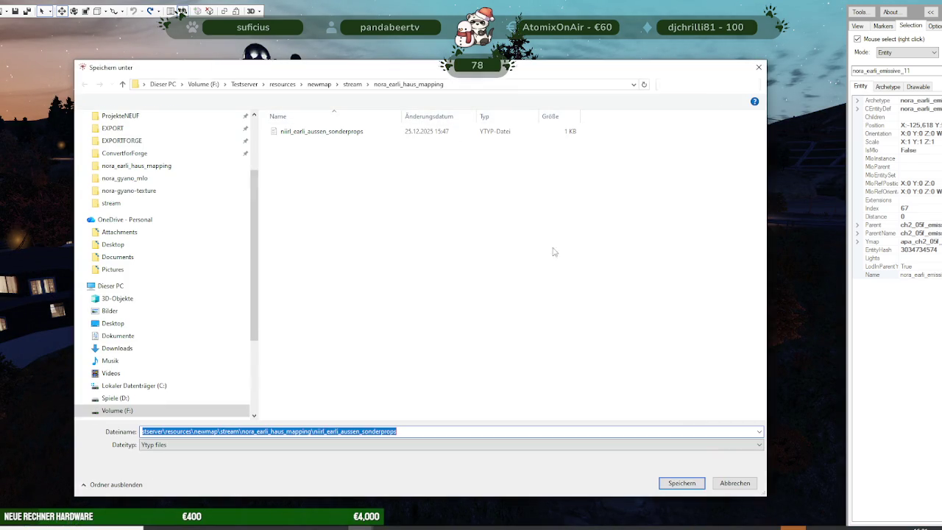
click(692, 484)
click(505, 272)
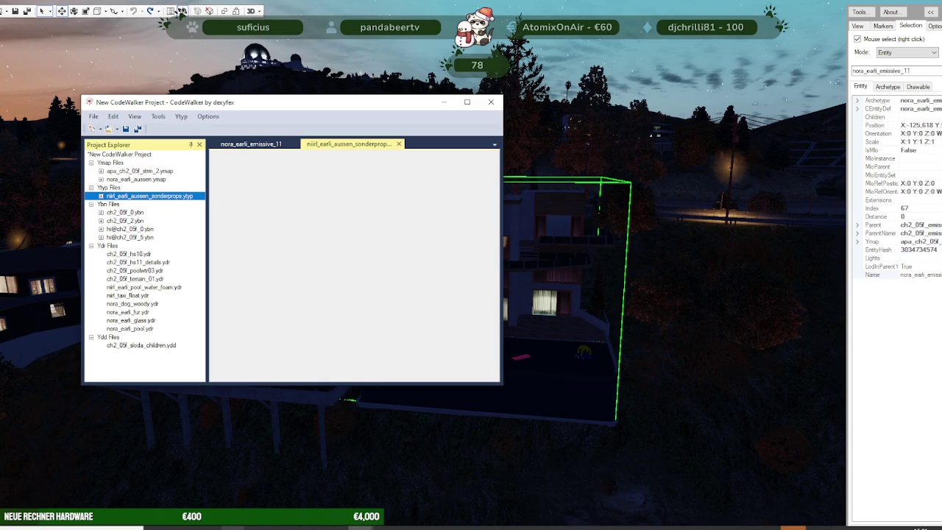
mouse_move(233, 524)
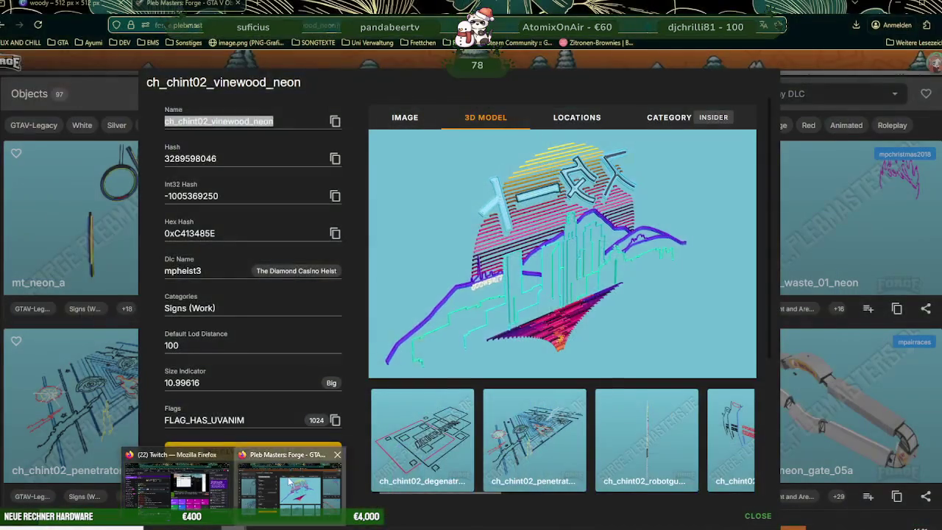
- Search the Forge catalogue for 'tube' and scroll down through the 245 results
click(289, 482)
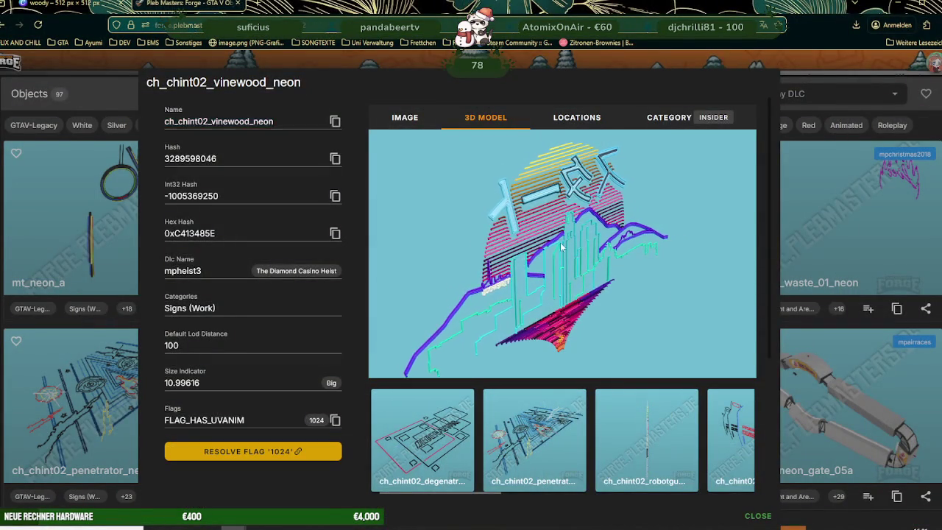
key(Escape)
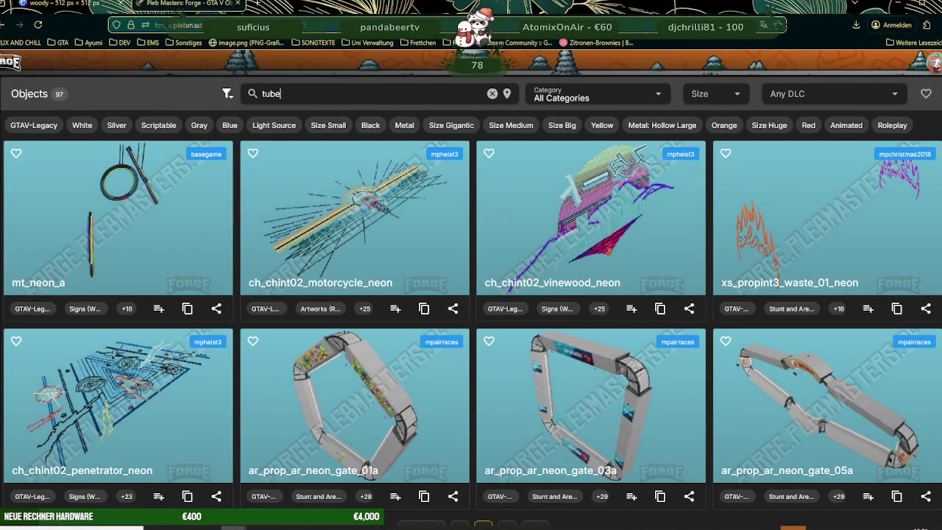
key(Return)
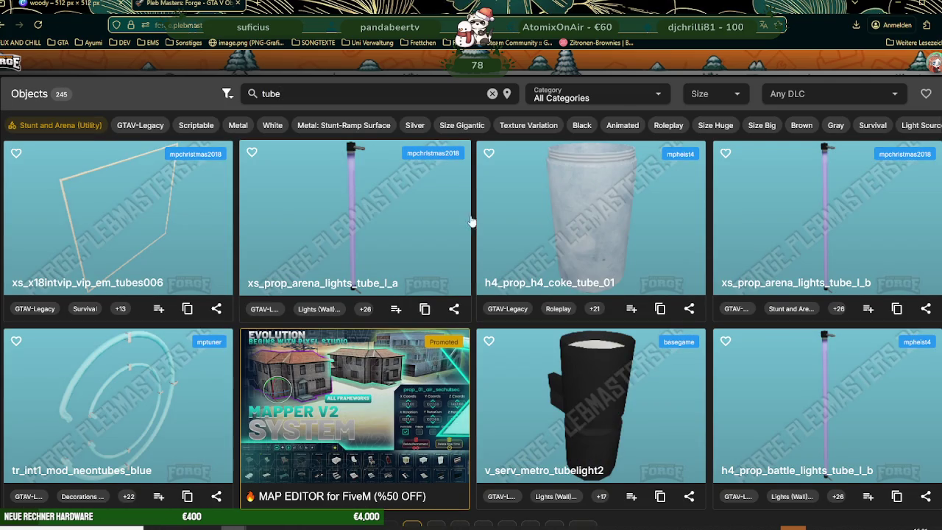
scroll(795, 255, down, 2)
scroll(795, 255, down, 2)
scroll(794, 255, down, 1)
scroll(794, 255, down, 2)
scroll(795, 255, down, 1)
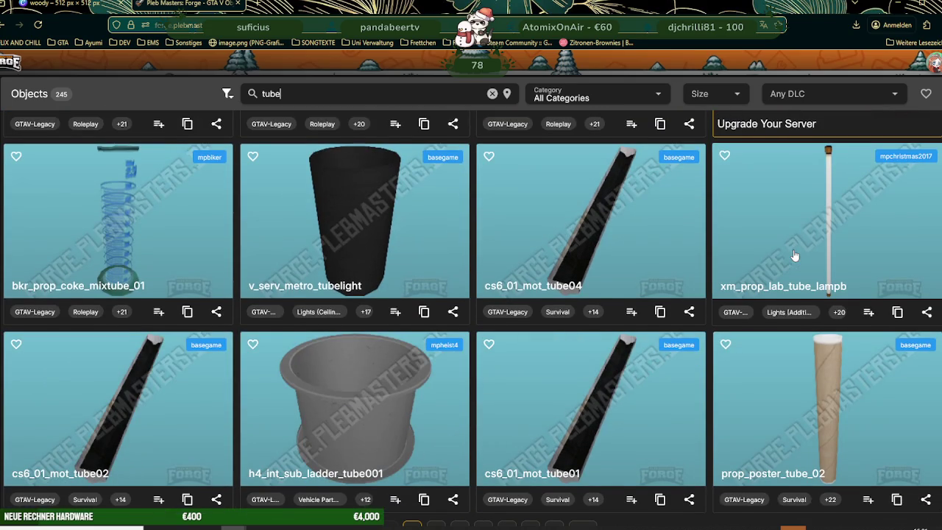
scroll(795, 256, down, 1)
scroll(794, 255, down, 1)
scroll(795, 255, down, 2)
scroll(794, 256, down, 2)
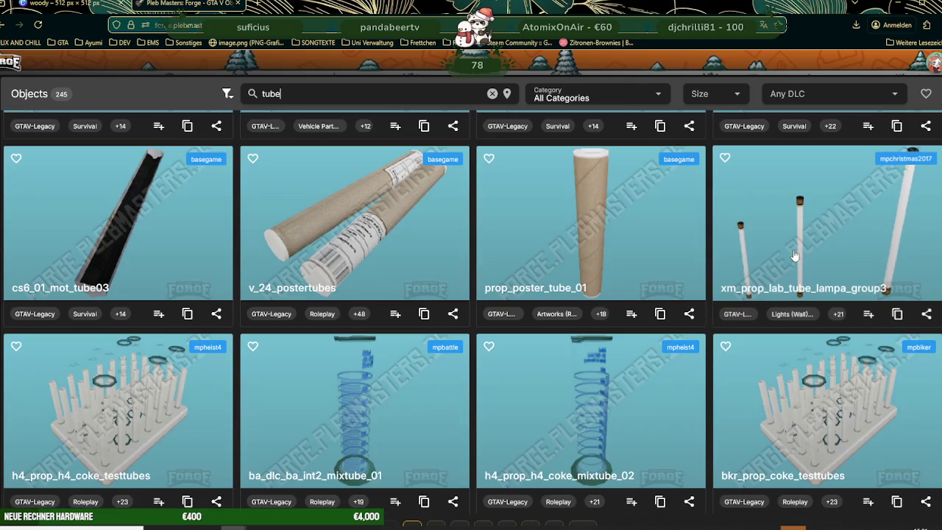
scroll(795, 255, down, 2)
scroll(794, 255, down, 3)
scroll(795, 255, down, 3)
scroll(794, 256, down, 2)
scroll(795, 255, down, 1)
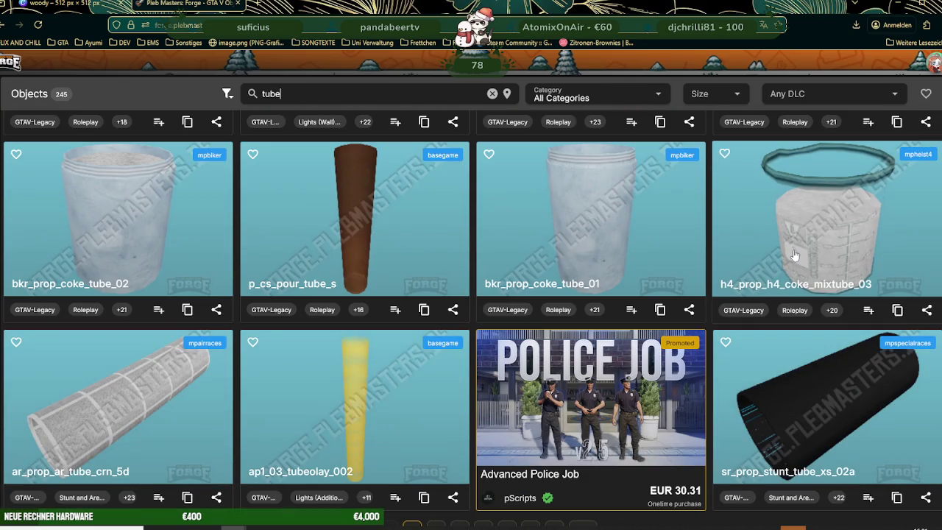
- Scroll back up and open the xs_prop_arena_lights_tube_l_b detail page
scroll(795, 255, up, 2)
scroll(795, 255, up, 2)
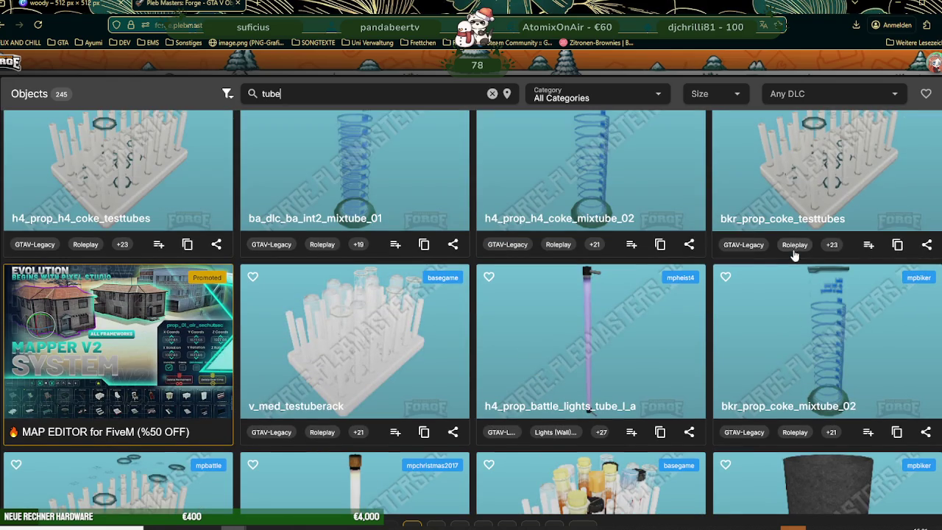
scroll(673, 323, up, 3)
scroll(672, 323, up, 3)
scroll(677, 318, up, 3)
scroll(692, 313, up, 3)
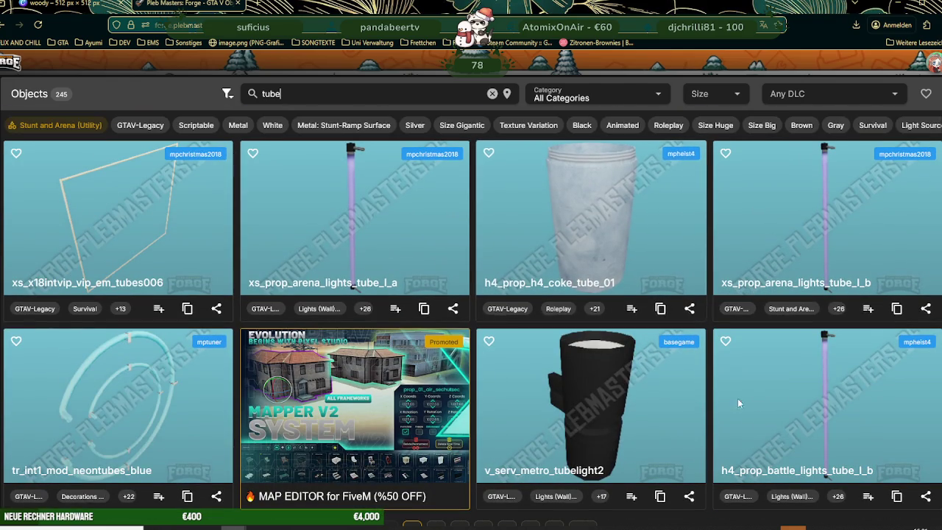
click(808, 252)
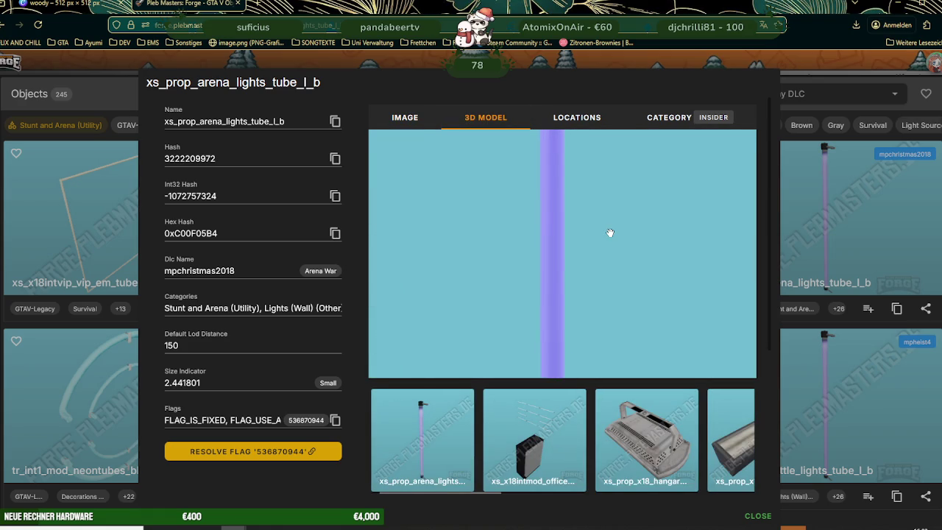
- Copy the name xs_prop_arena_lights_tube_l_b, close its popup, and browse further tube results
click(335, 121)
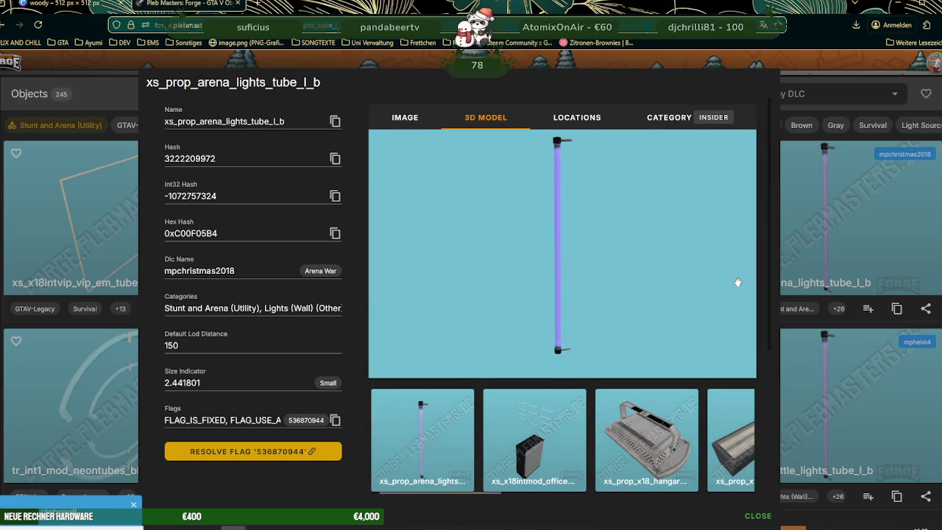
click(825, 250)
scroll(567, 254, down, 2)
scroll(567, 254, down, 3)
scroll(567, 254, down, 3)
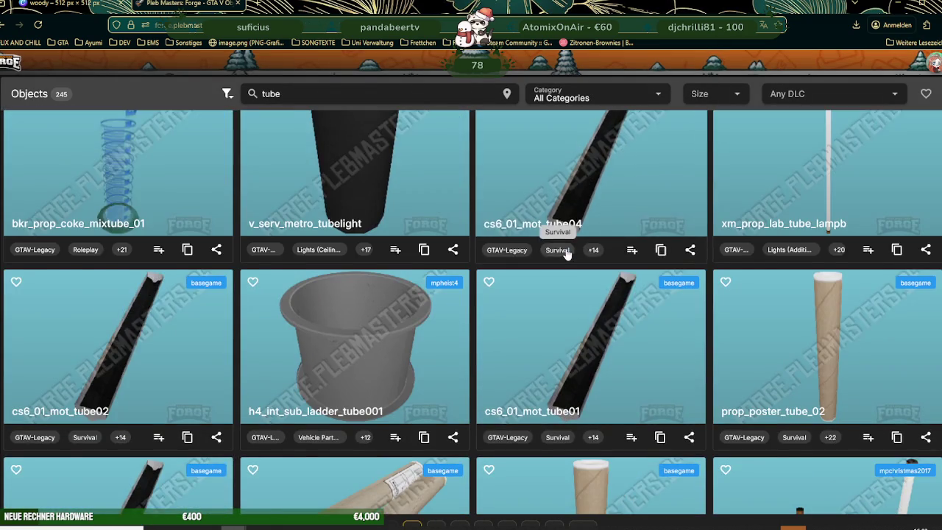
scroll(567, 255, down, 3)
scroll(566, 255, down, 2)
scroll(567, 255, down, 3)
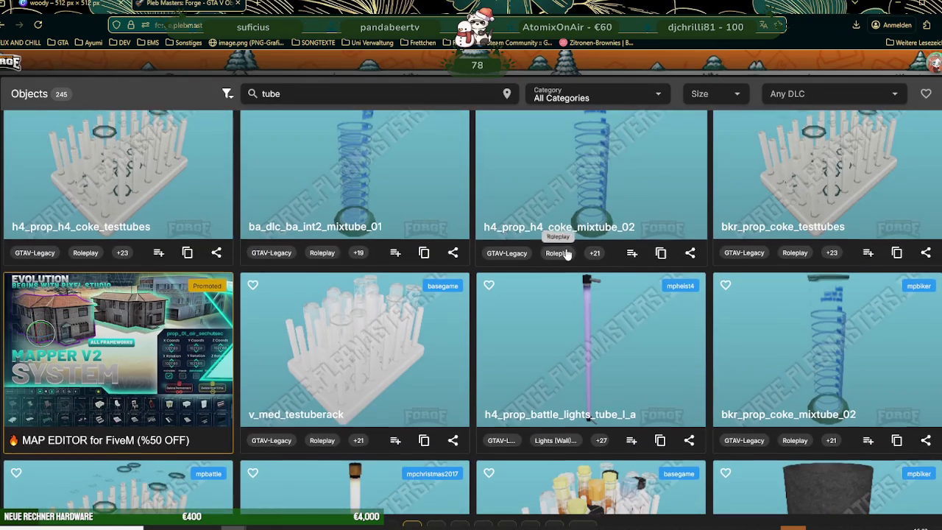
scroll(567, 255, down, 2)
scroll(567, 254, down, 1)
scroll(567, 254, down, 1)
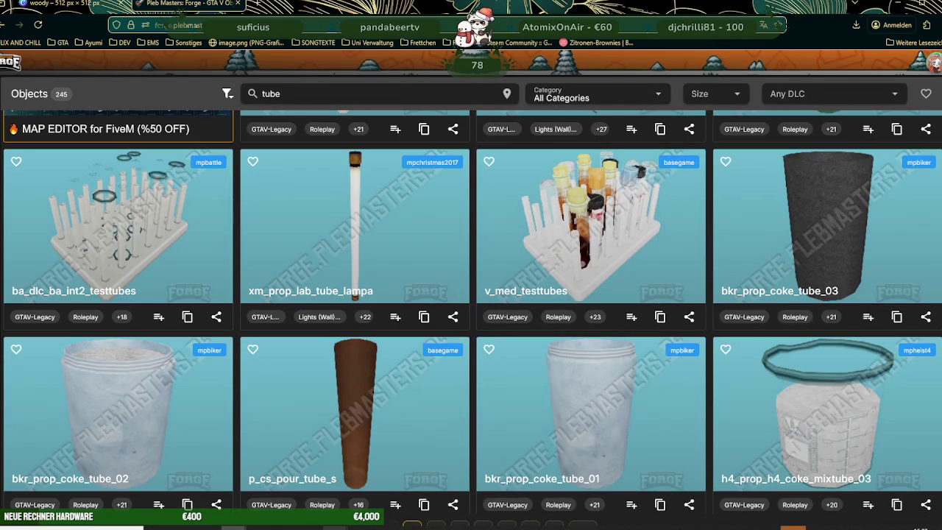
click(242, 483)
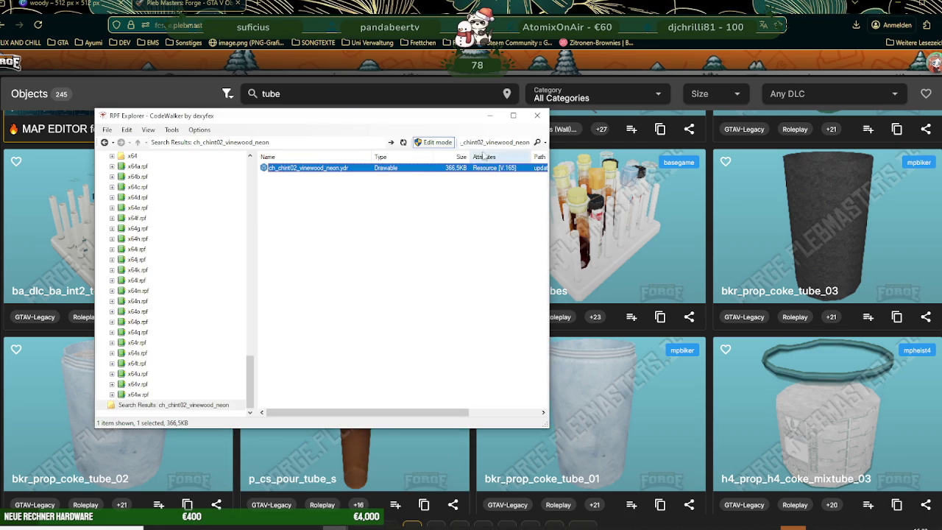
- Find and open xs_prop_arena_lights_tube_l_b.ydr, showing its Spot and Point lights in the Light Editor
double_click(502, 142)
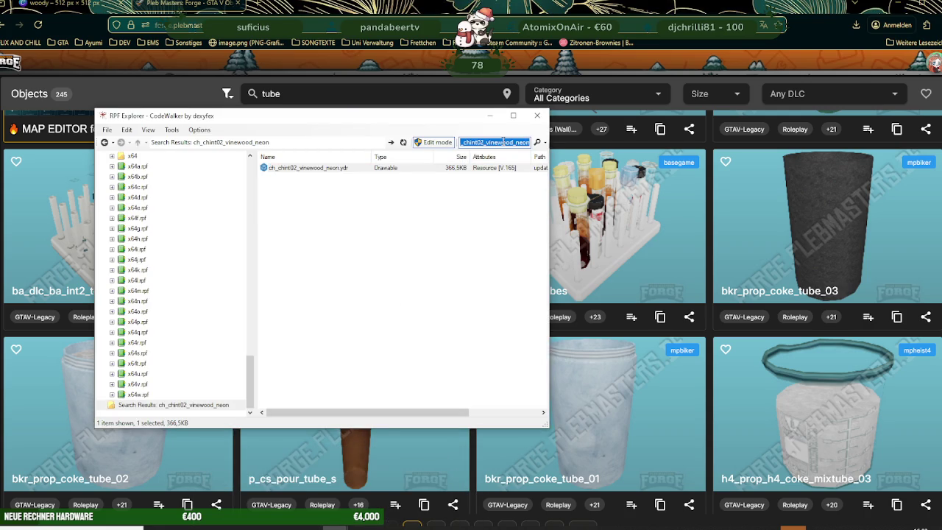
key(ctrl+v)
key(Return)
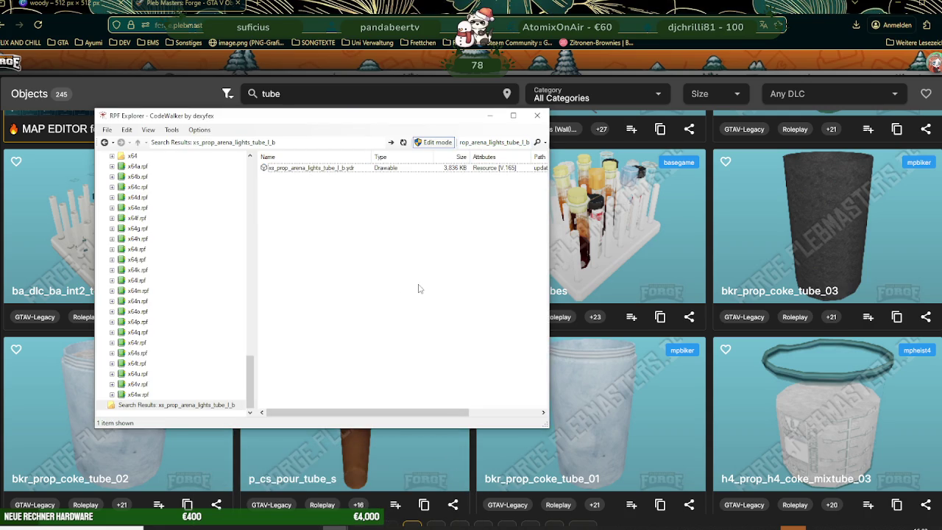
double_click(308, 168)
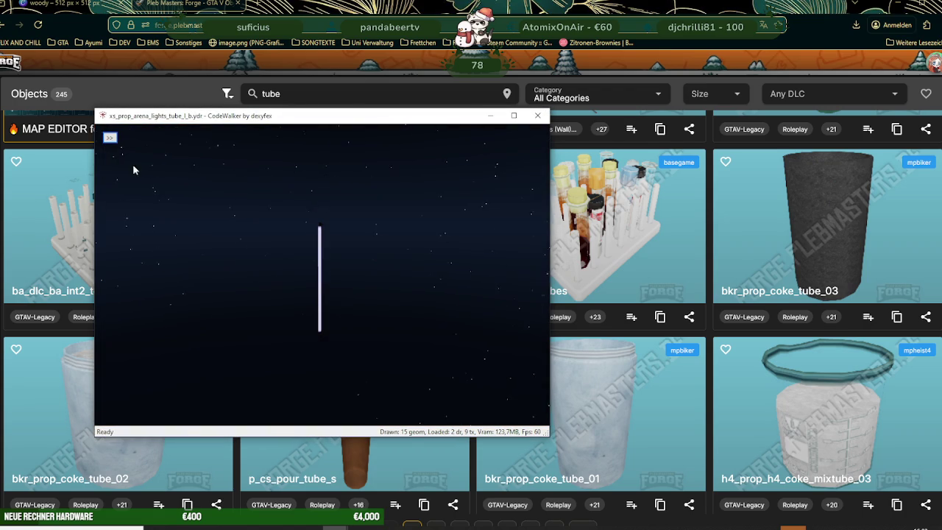
click(110, 138)
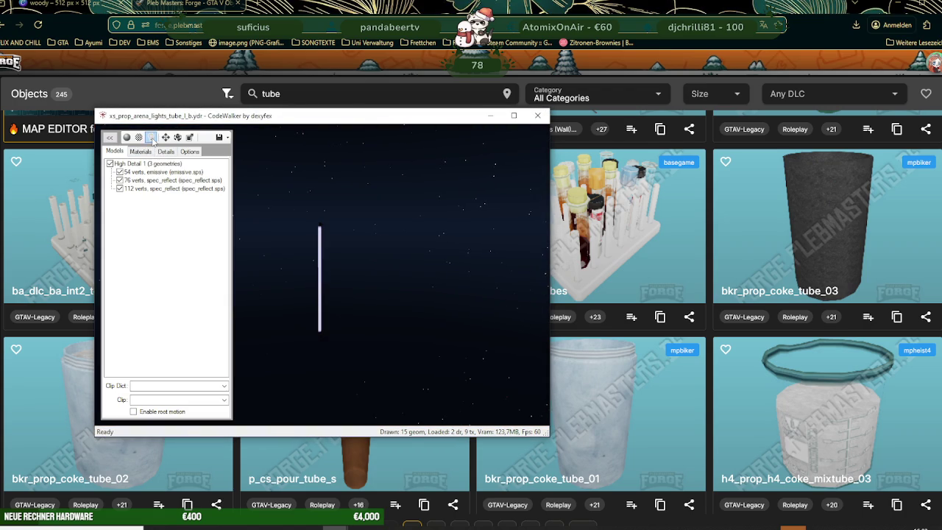
click(152, 138)
click(132, 164)
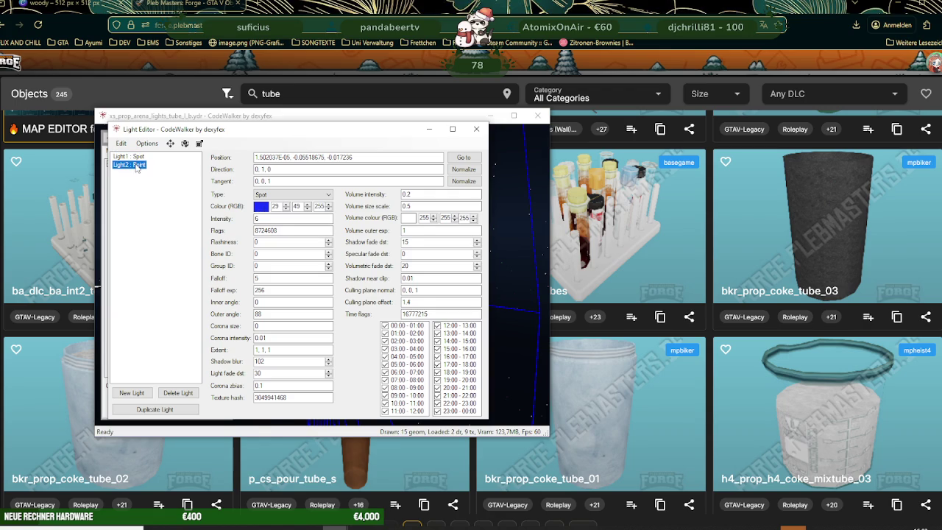
- Inspect the Light2 point light's settings, then move the Light Editor out of the way
click(136, 157)
click(134, 165)
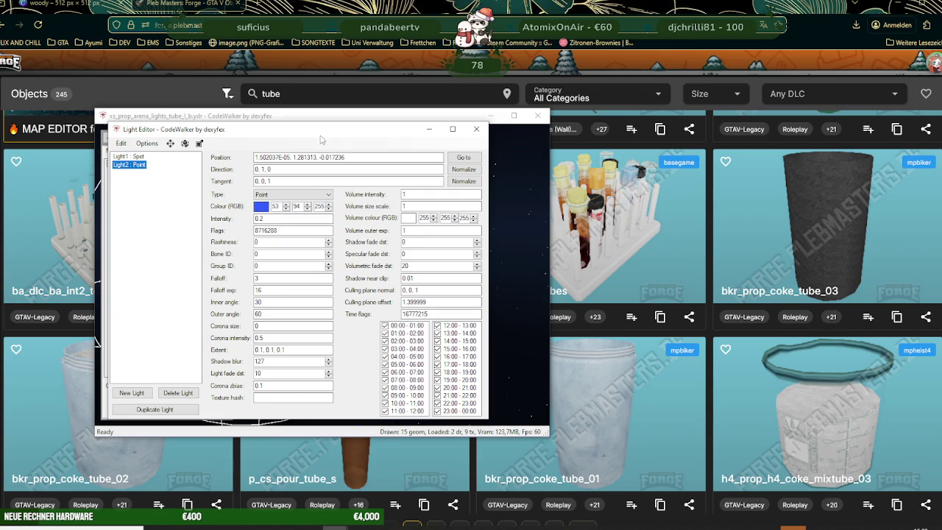
drag(320, 139, 279, 177)
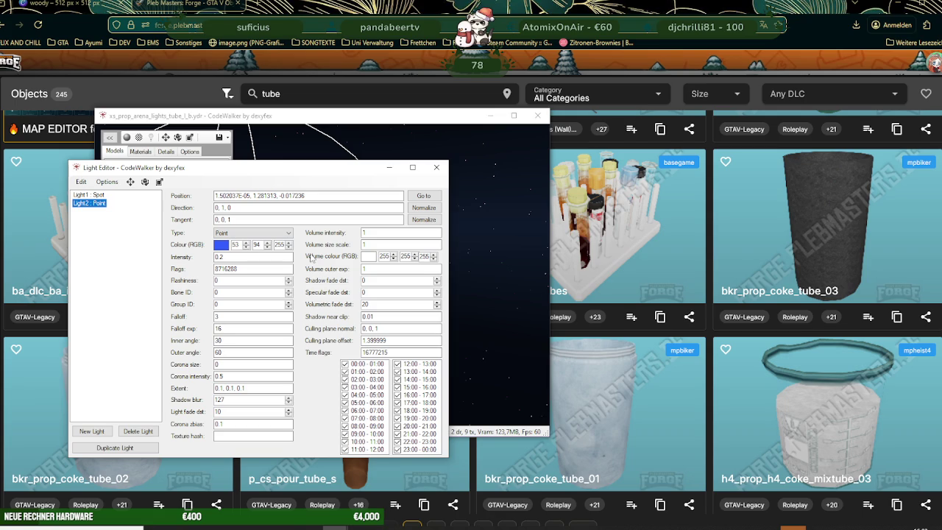
click(483, 331)
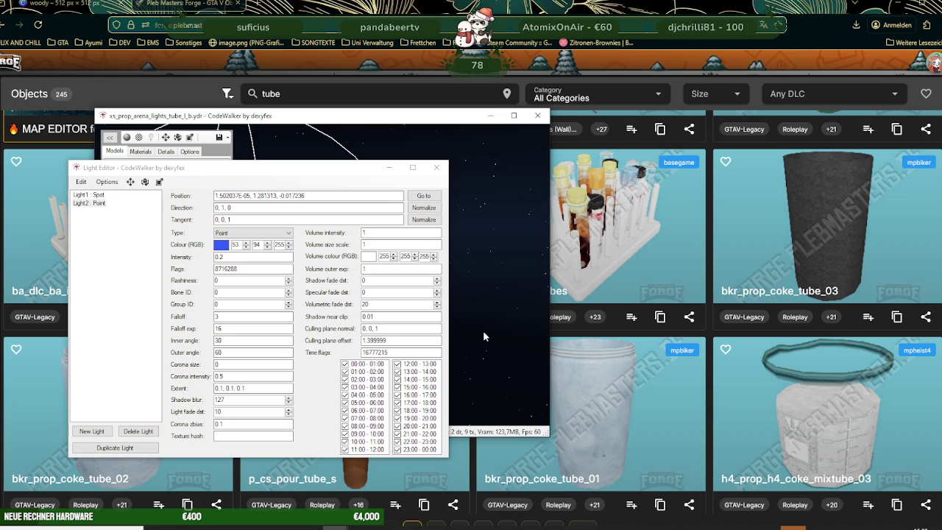
click(390, 168)
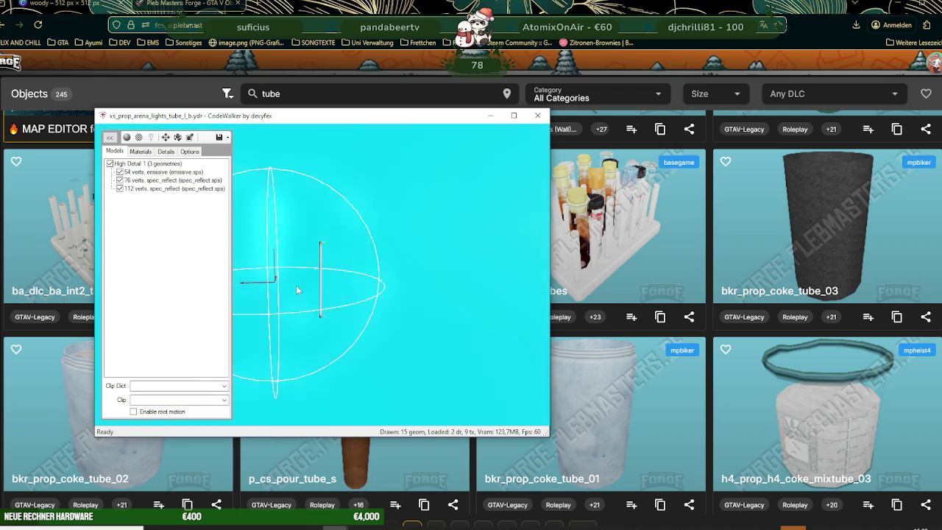
- Orbit around the tube's light sphere, glance at the Material Editor, and close the viewer
drag(432, 273, 395, 289)
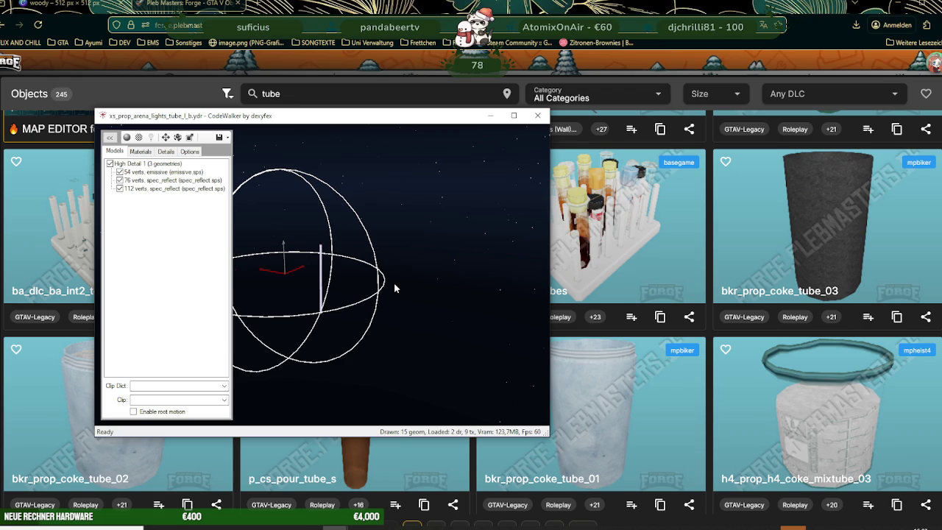
click(131, 146)
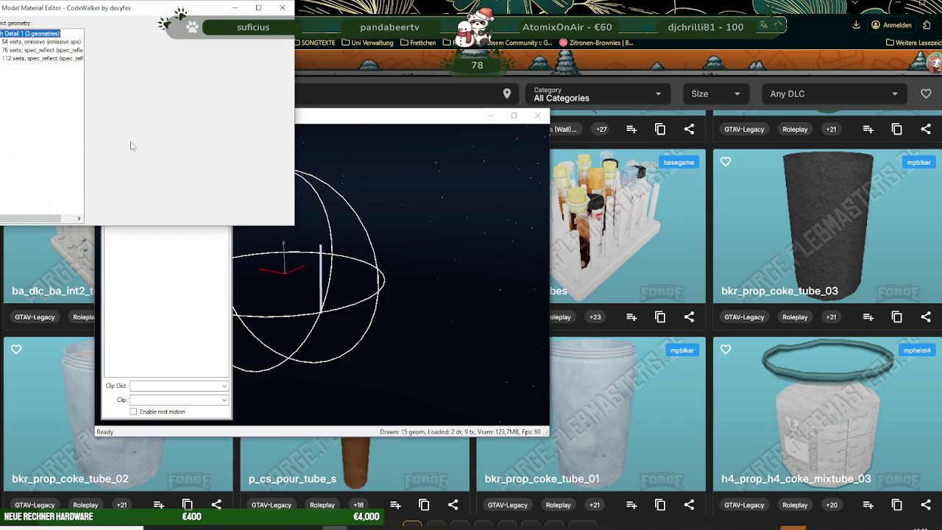
click(282, 7)
scroll(374, 235, up, 3)
mouse_move(349, 256)
mouse_down()
mouse_move(385, 288)
mouse_move(353, 287)
mouse_move(254, 237)
mouse_up()
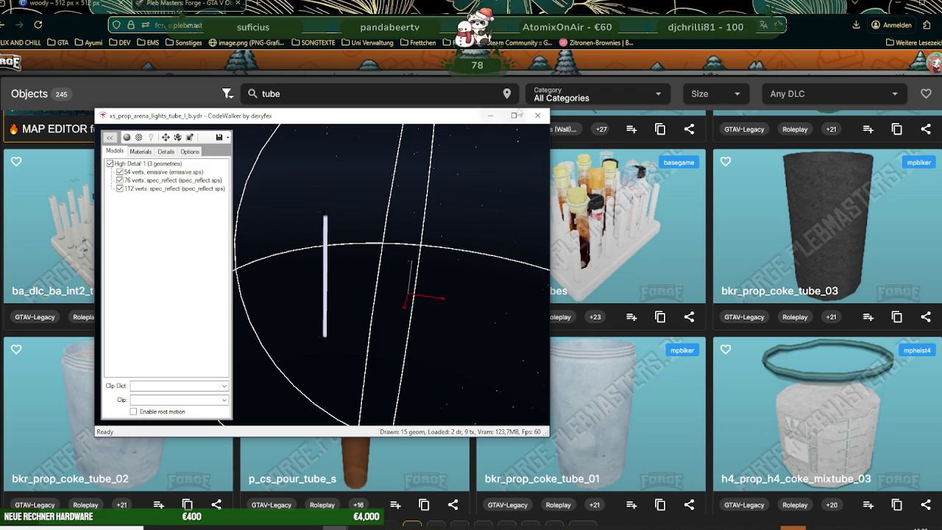
click(538, 116)
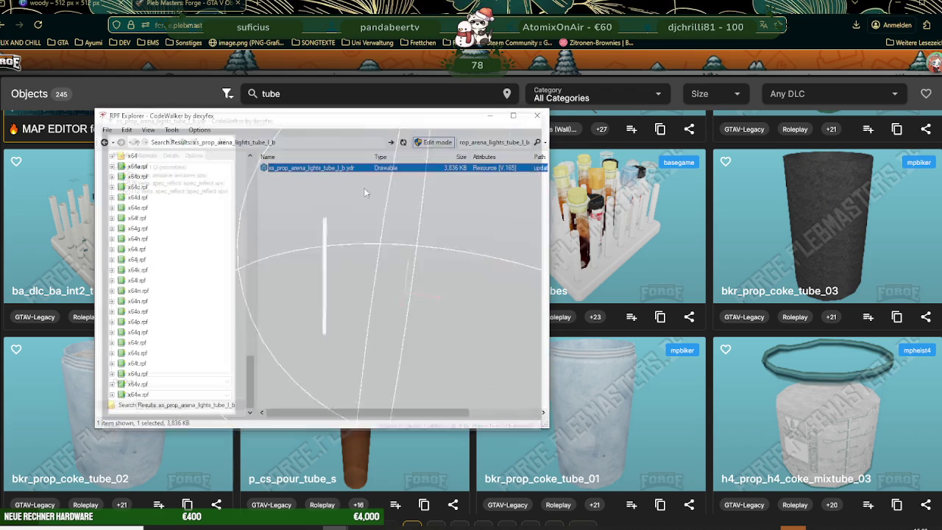
- Back in the Pleb Masters Forge results, find and open the xm_prop_lab_tube_lampb card
click(484, 303)
scroll(348, 223, down, 2)
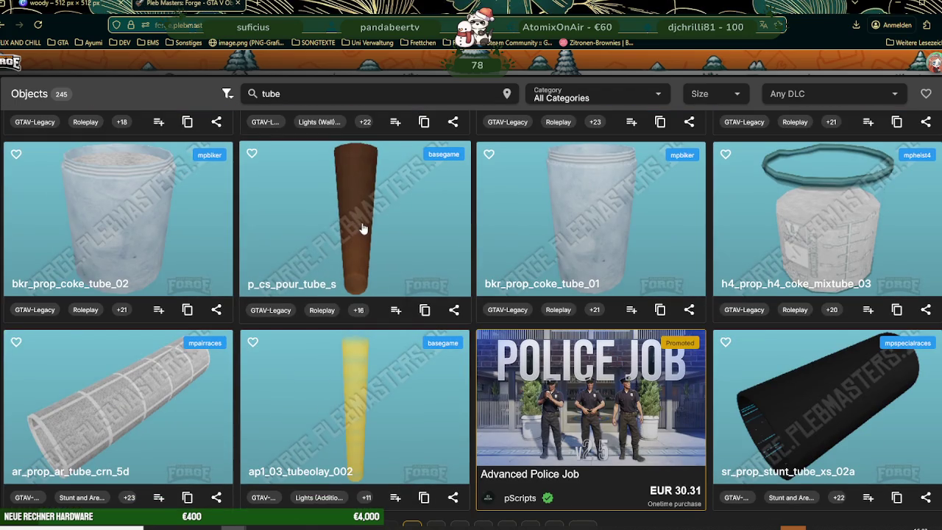
scroll(491, 281, up, 6)
scroll(491, 282, up, 3)
scroll(441, 265, up, 3)
scroll(373, 241, up, 3)
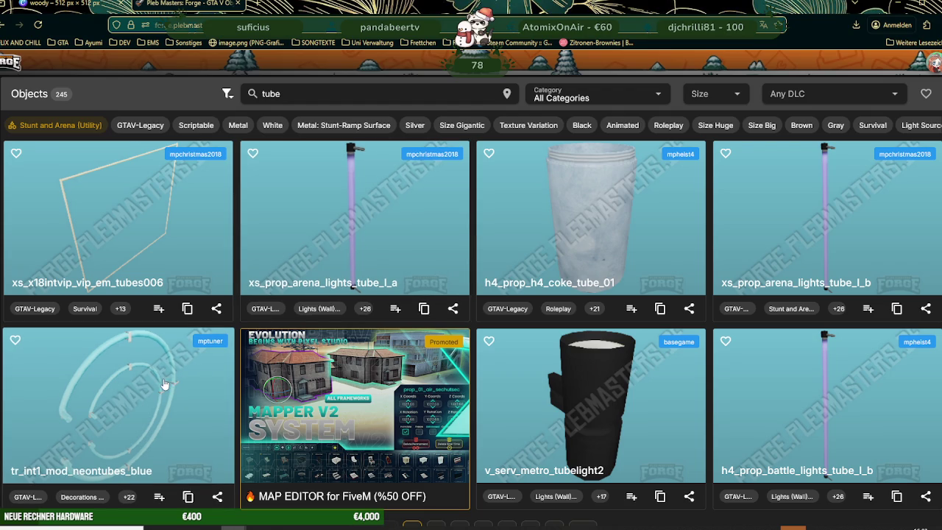
scroll(445, 257, down, 3)
scroll(450, 261, down, 3)
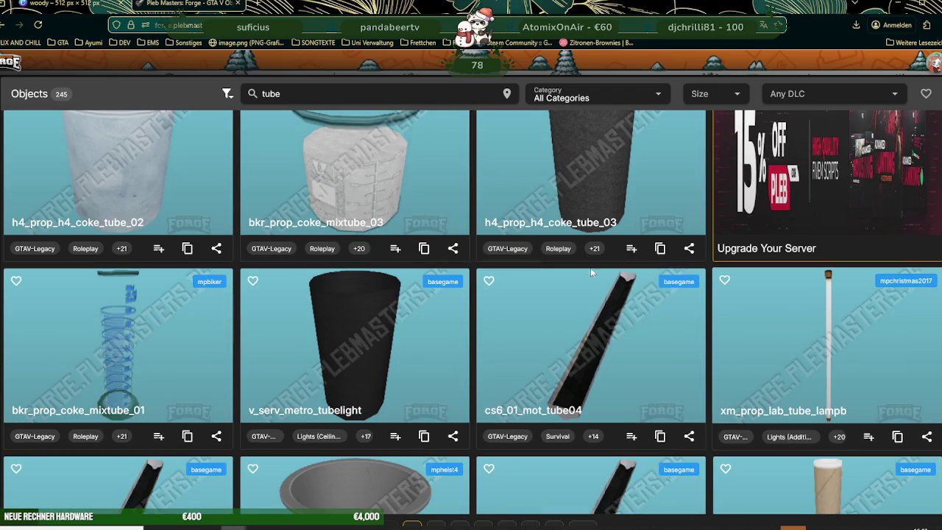
click(813, 344)
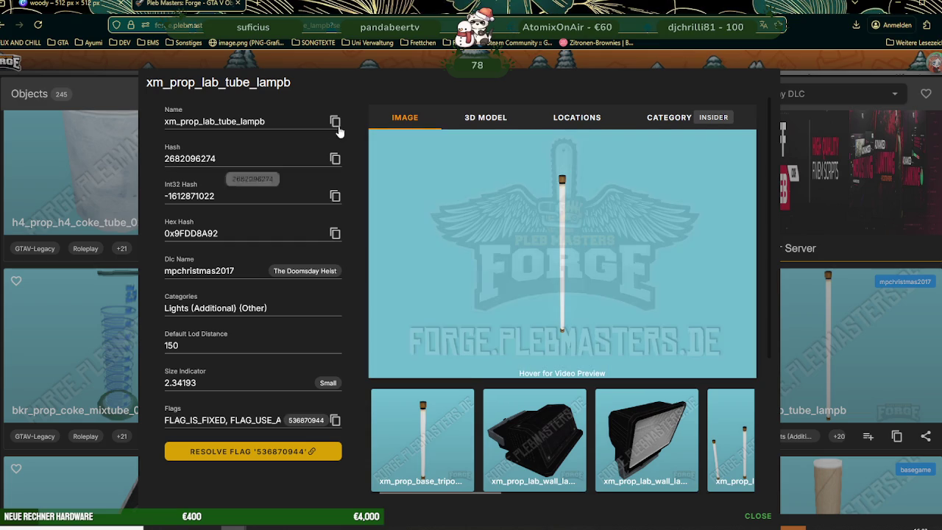
- Copy the name xm_prop_lab_tube_lampb and search it in CodeWalker's RPF Explorer
double_click(214, 121)
key(ctrl+c)
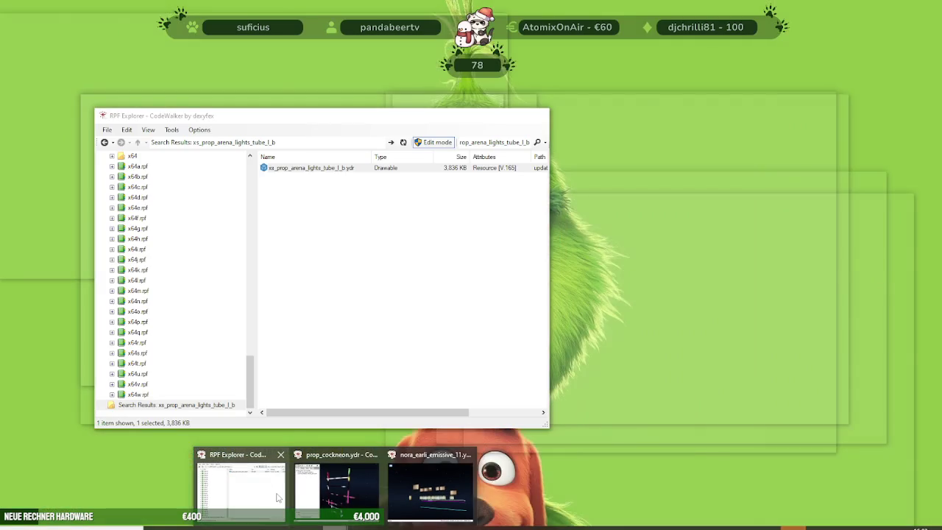
click(243, 486)
click(493, 142)
key(ctrl+v)
key(Return)
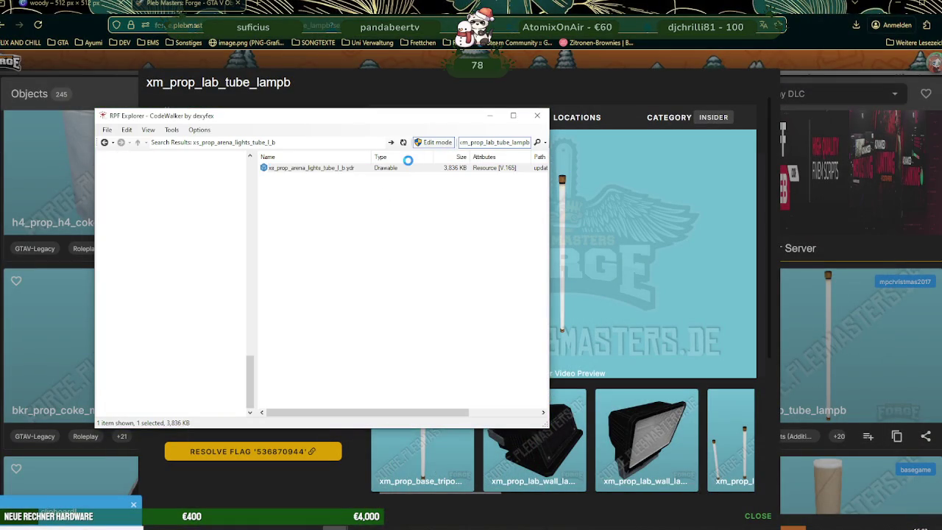
- Open xm_prop_lab_tube_lampb.ydr in CodeWalker's viewer and bring up its Light Editor
click(325, 168)
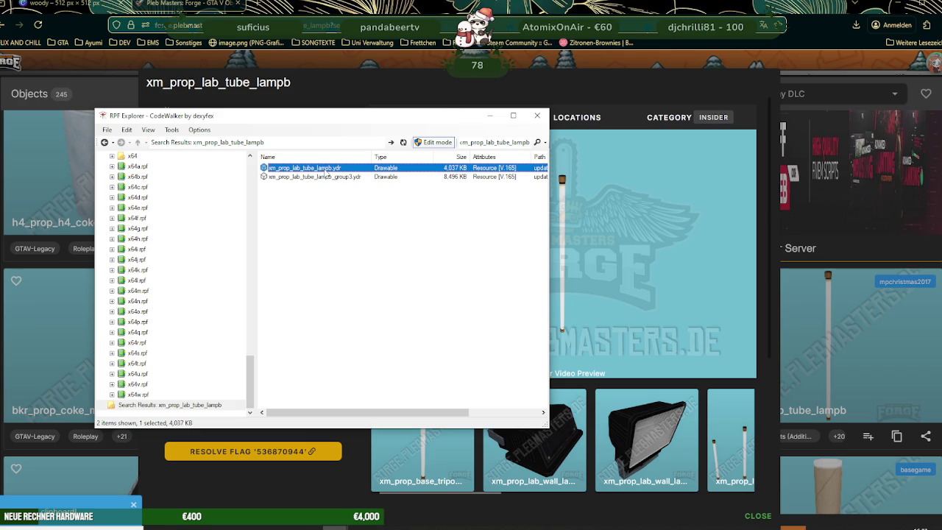
double_click(326, 171)
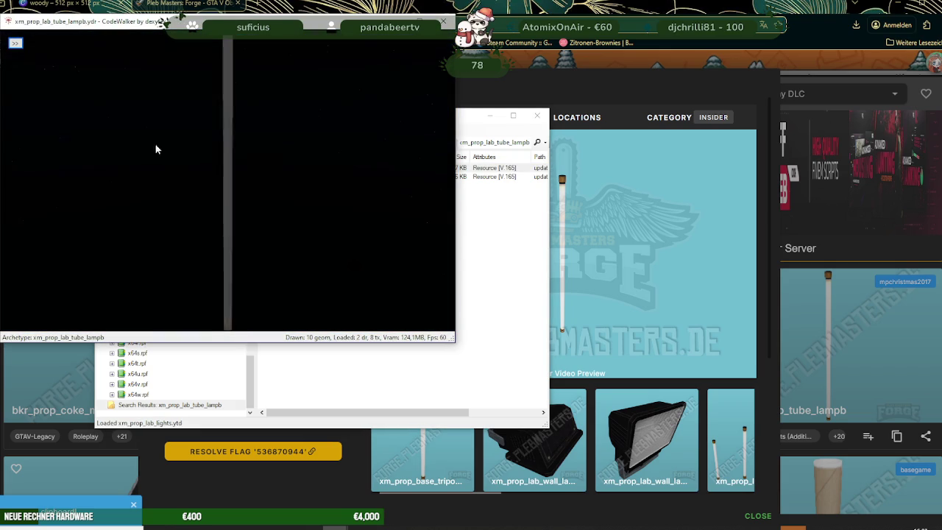
click(14, 42)
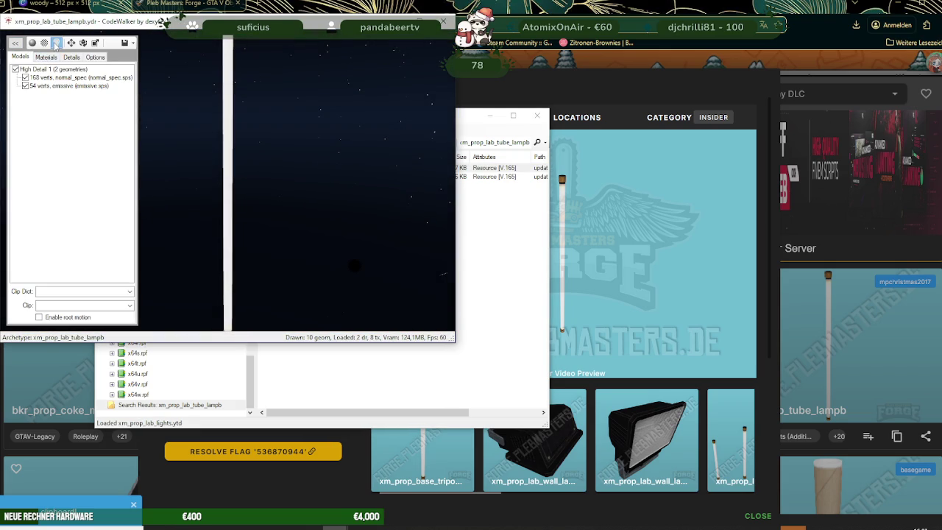
click(55, 45)
- Inspect the point light's orange colour and sphere, then close the Light Editor and return to Forge
click(166, 112)
click(514, 125)
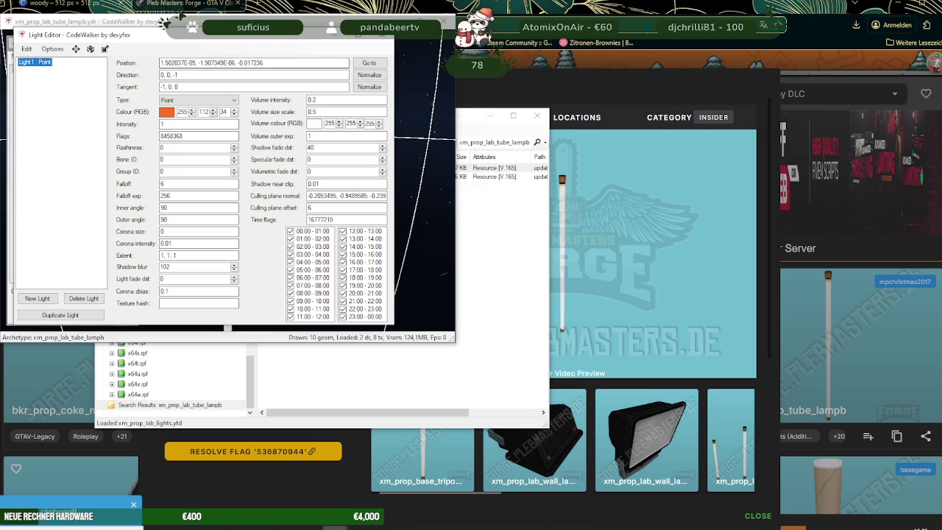
drag(184, 35, 637, 194)
mouse_move(329, 155)
mouse_down()
mouse_move(231, 212)
mouse_move(335, 158)
mouse_move(317, 172)
mouse_move(347, 175)
mouse_move(291, 171)
mouse_move(296, 149)
mouse_up()
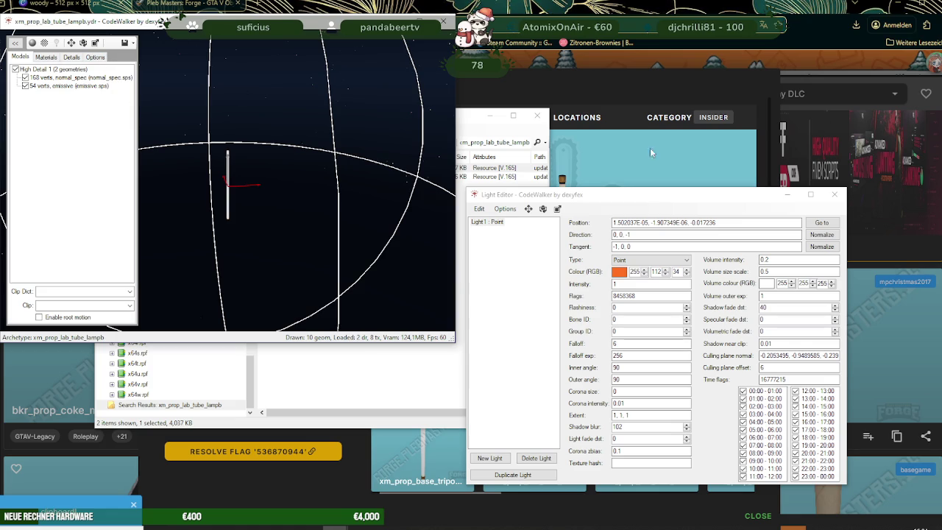
click(834, 194)
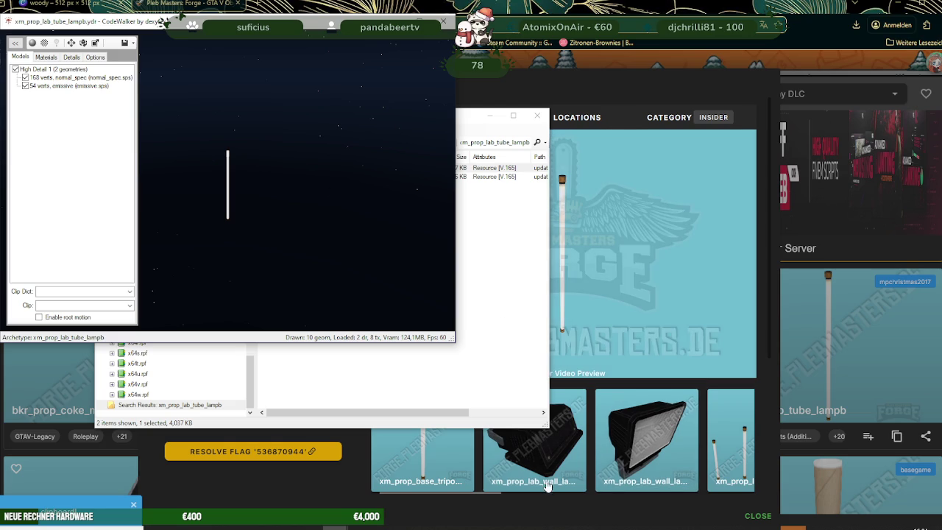
click(548, 507)
- Close the lamp's detail view and open the h4_prop_battle_lights_tube_l_a prop details
scroll(517, 261, down, 3)
scroll(517, 261, up, 1)
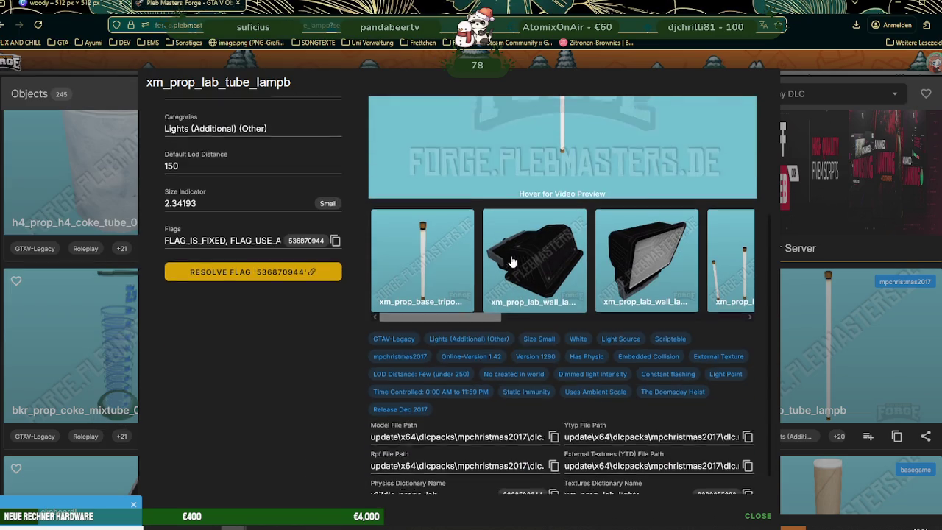
click(883, 360)
scroll(515, 248, down, 4)
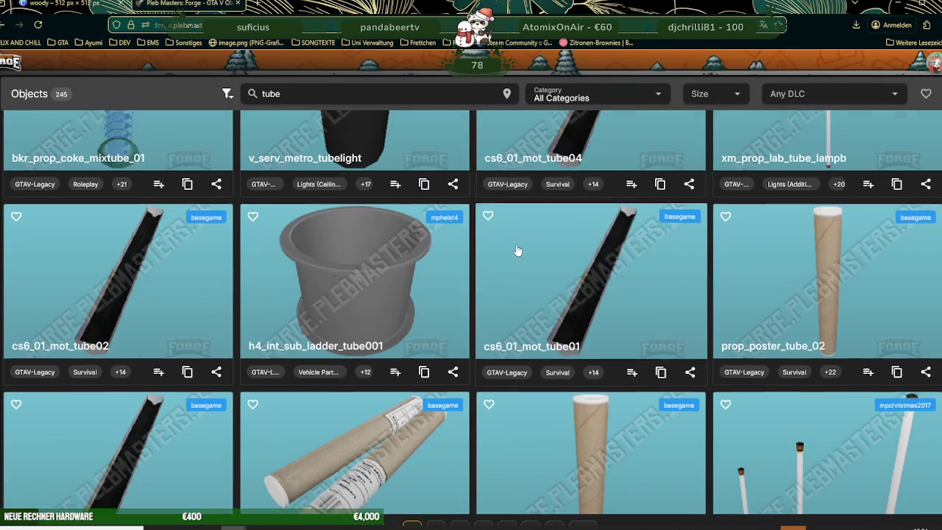
scroll(546, 254, down, 2)
scroll(545, 254, down, 3)
scroll(545, 254, down, 2)
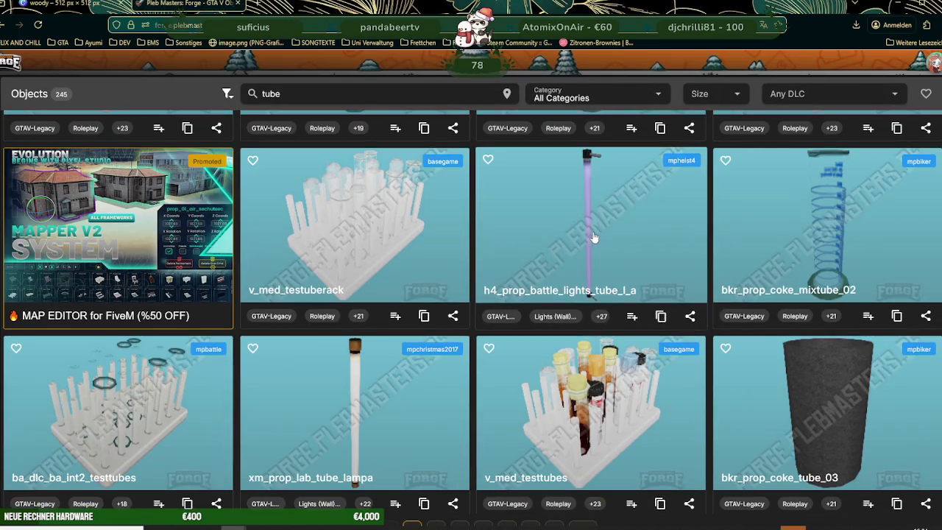
click(594, 236)
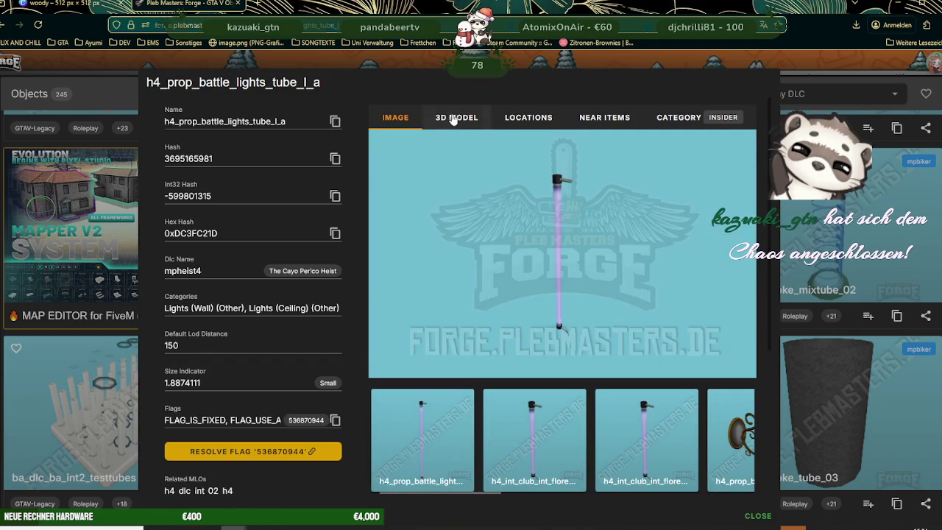
- Show the prop's 3D model, copy its name, and select CodeWalker's old search term
click(457, 118)
click(337, 120)
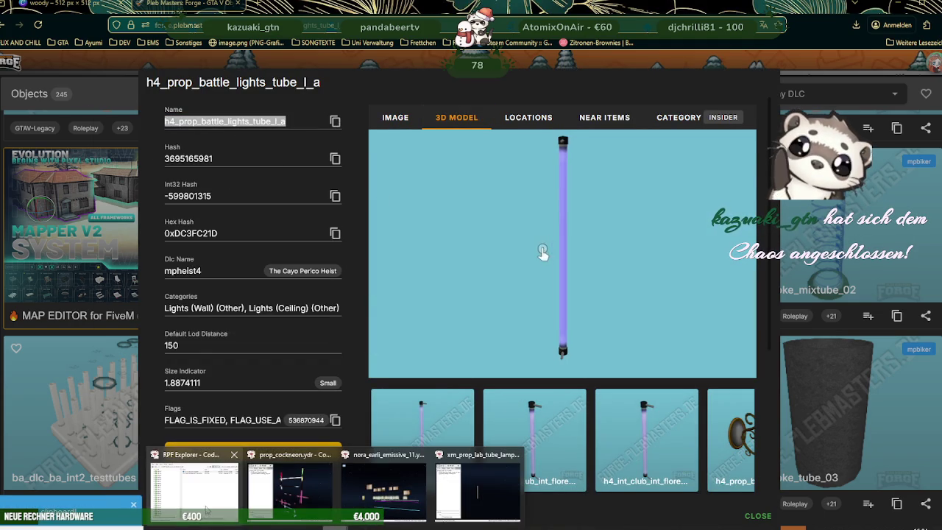
mouse_move(365, 524)
click(209, 482)
click(476, 141)
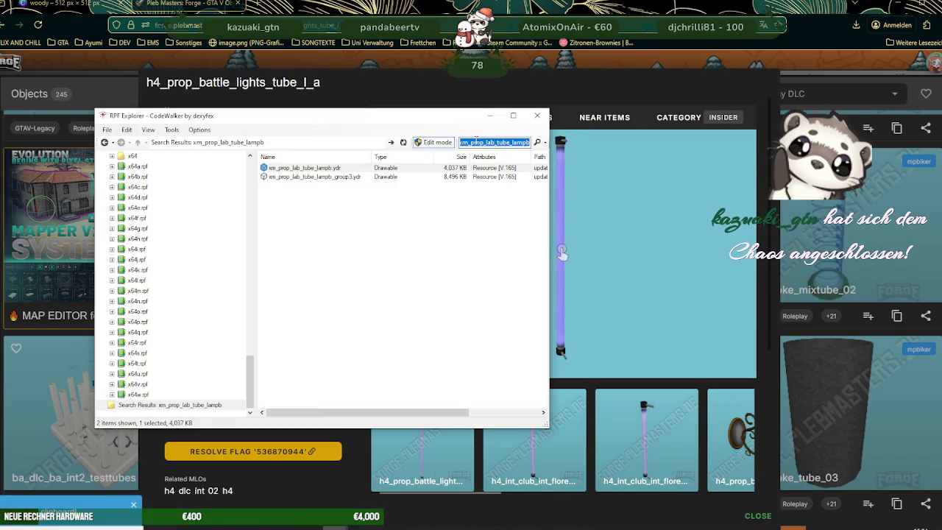
- Search CodeWalker for h4_prop_battle_lights_tube_l_a and open its .ydr model
text(h4_prop_battle_lights_tube_l_a)
key(Return)
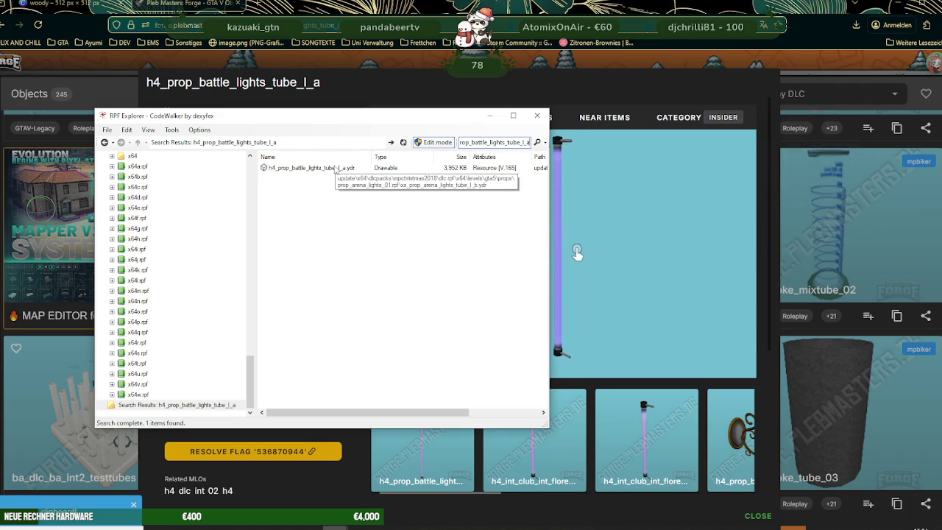
double_click(334, 168)
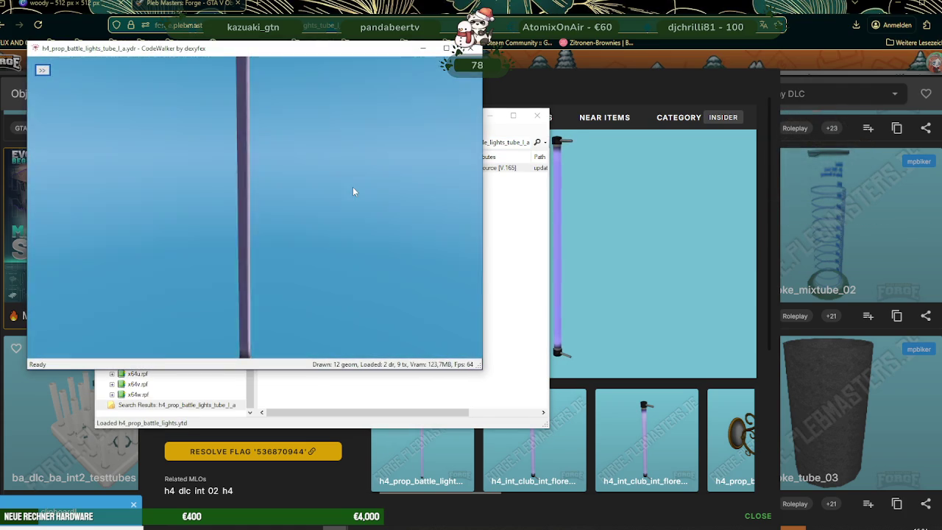
scroll(280, 198, down, 5)
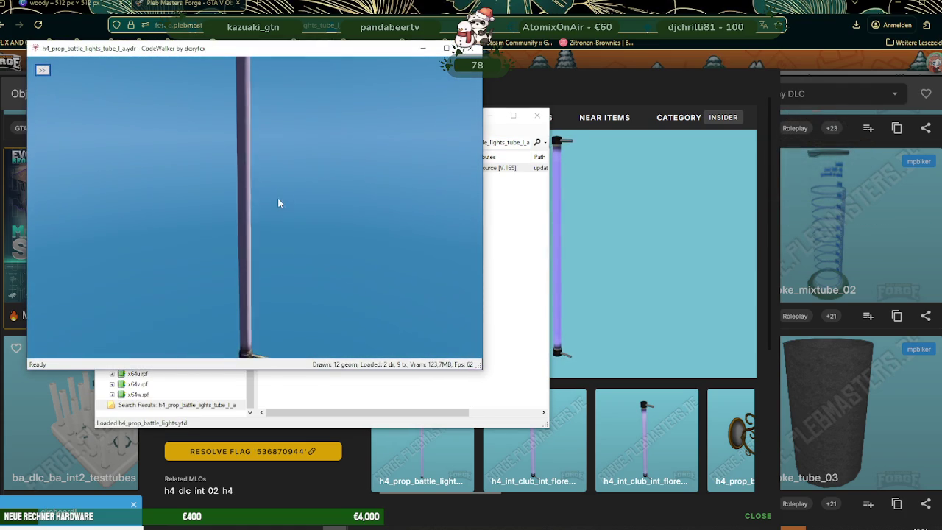
scroll(334, 187, down, 3)
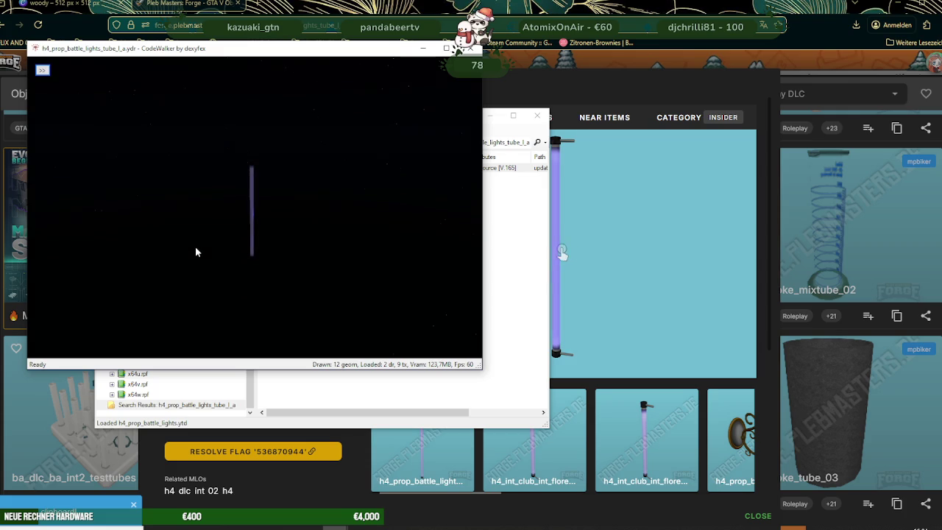
- Export all 5 of the model's textures from the Materials tab with Save all textures
click(42, 70)
click(73, 83)
click(69, 96)
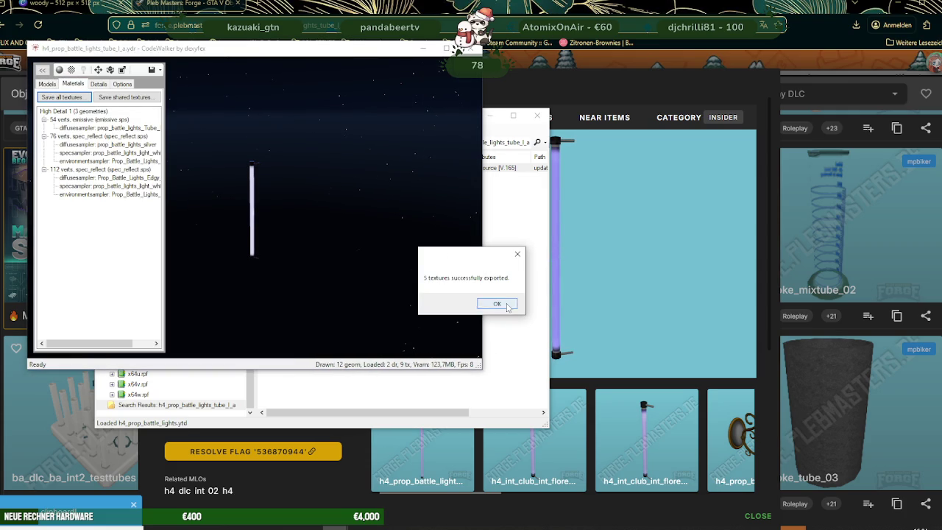
click(496, 303)
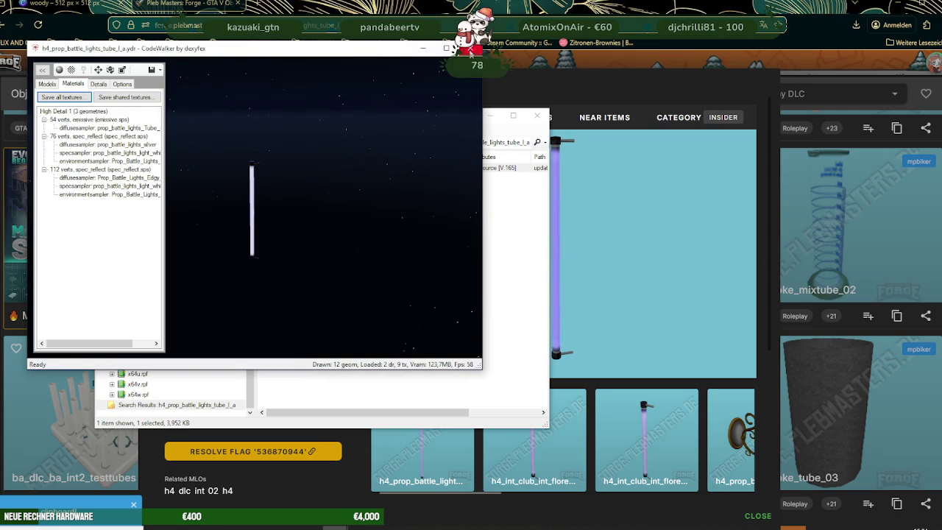
- Close the model viewer, rotate the web preview of the tube, and switch to Blender
click(471, 48)
right_click(328, 168)
click(367, 197)
key(alt+Tab)
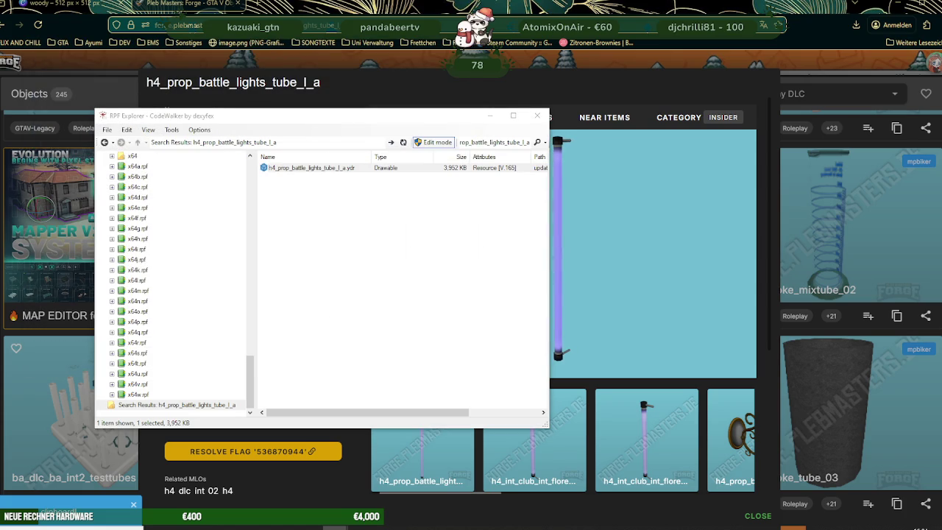
key(alt+Tab)
drag(550, 256, 562, 252)
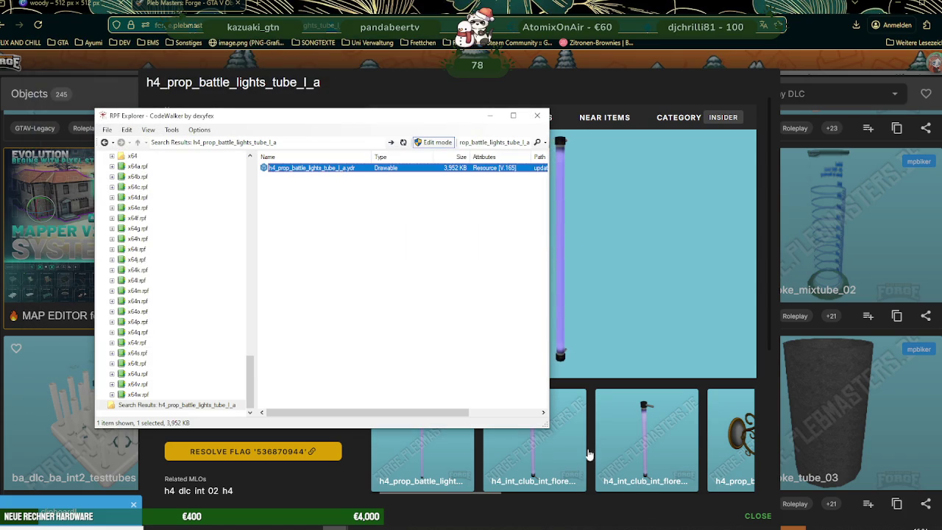
key(alt+Tab)
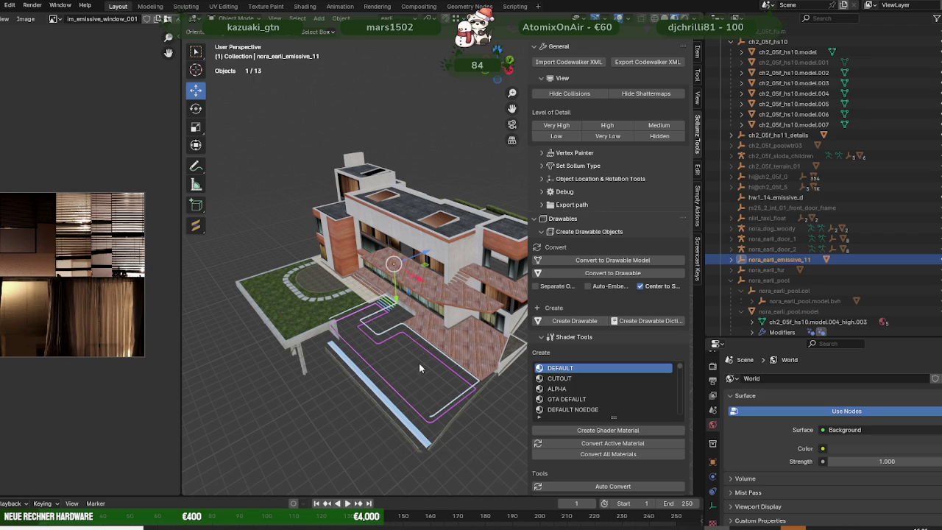
- Import the tube-light and ch_chint02_vinewood_neon .ydr.xml files through Sollumz, then select the neon object
click(568, 61)
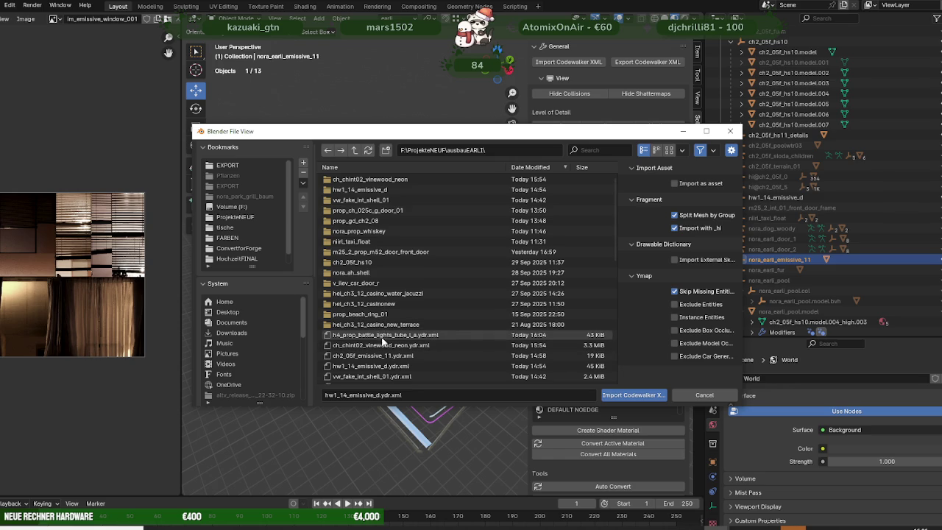
click(386, 336)
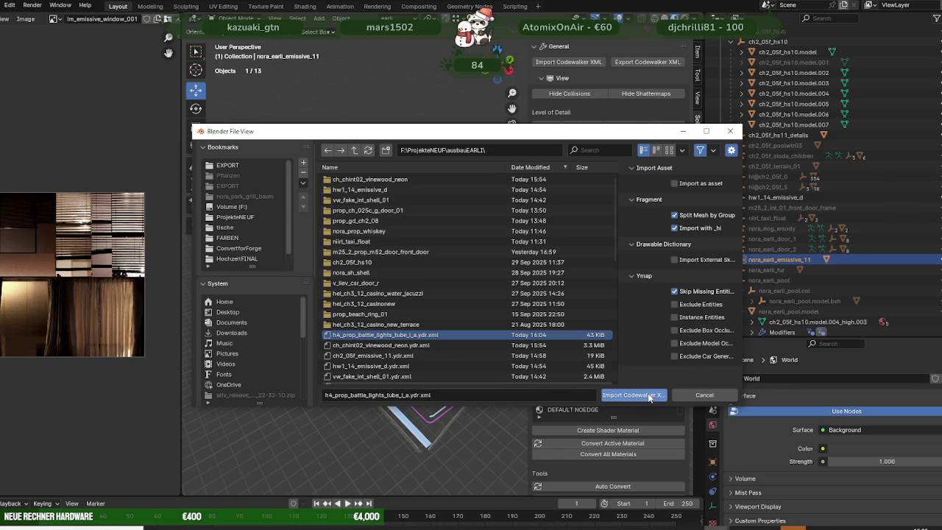
click(442, 345)
key(Return)
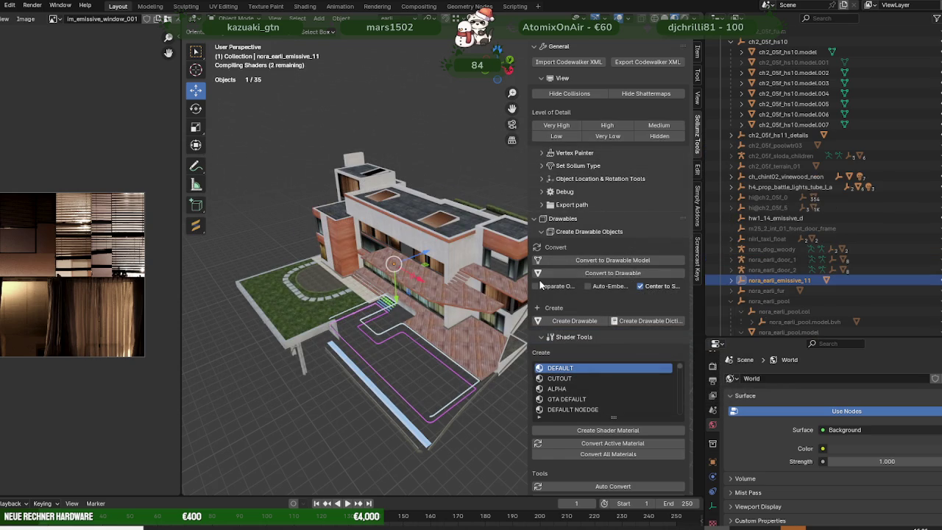
click(780, 177)
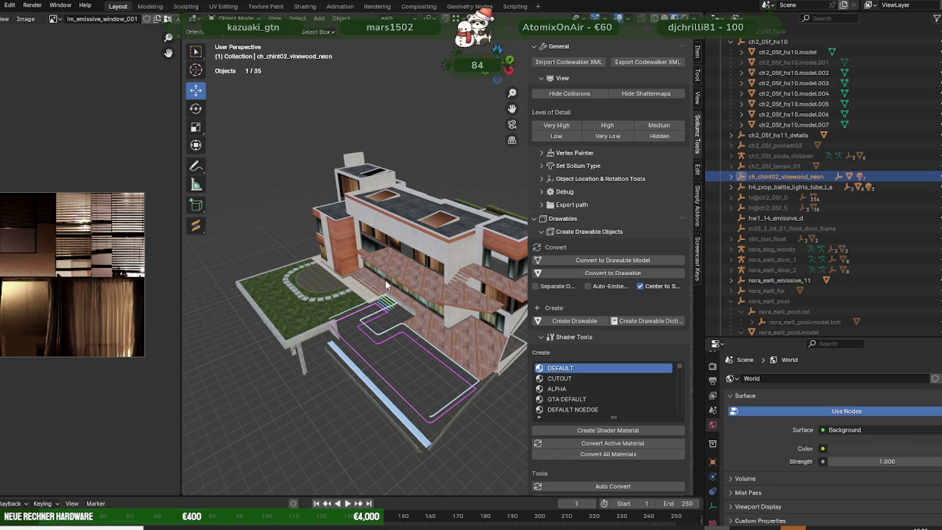
- Frame the vinewood neon sign and delete its Lights.001 from the Outliner
key(KP_Decimal)
scroll(398, 280, down, 3)
scroll(401, 279, down, 3)
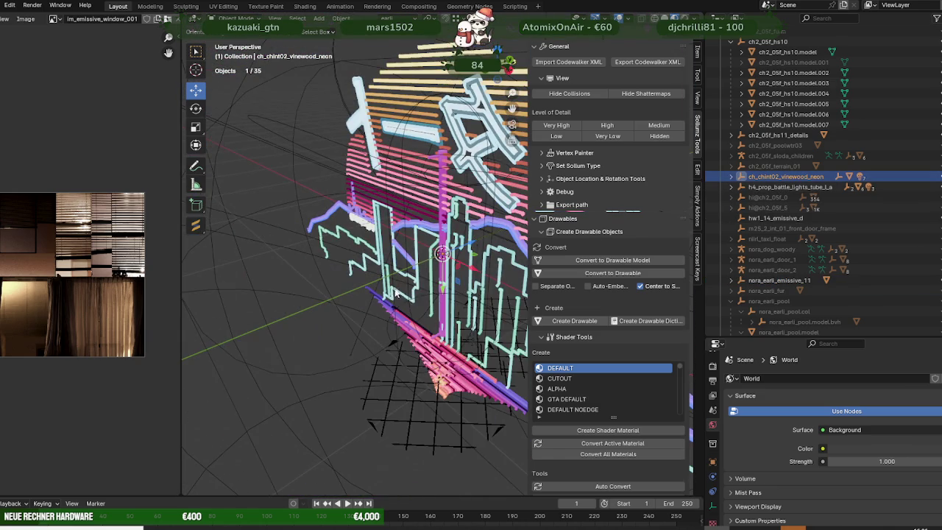
middle_drag(395, 290, 515, 251)
click(454, 294)
click(504, 263)
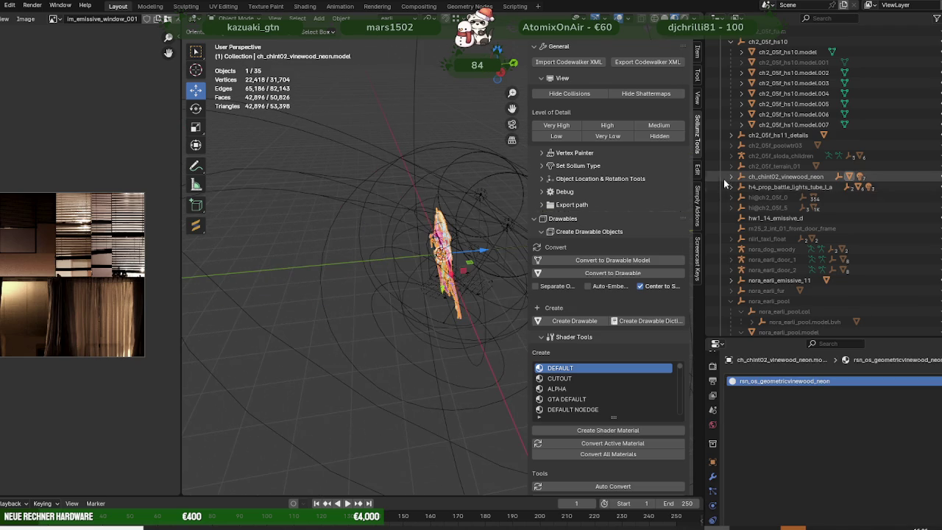
click(736, 177)
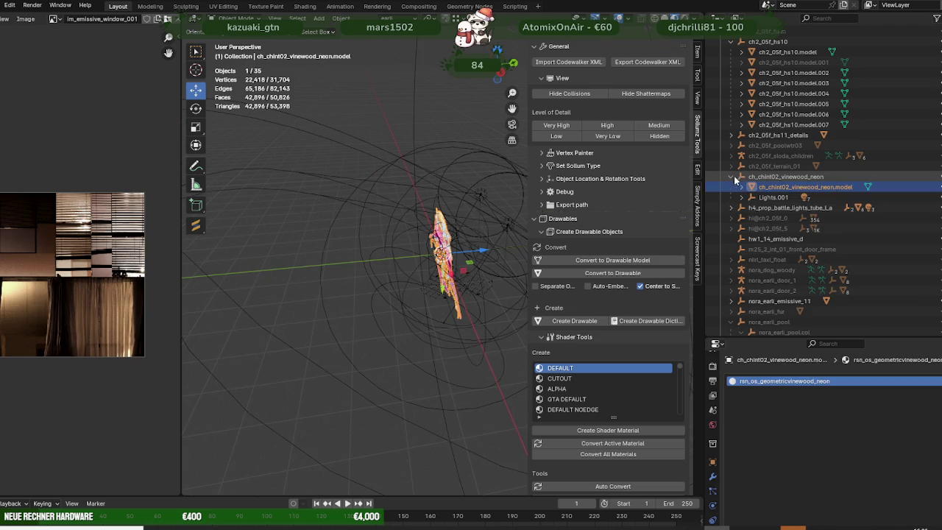
ctrl+click(783, 198)
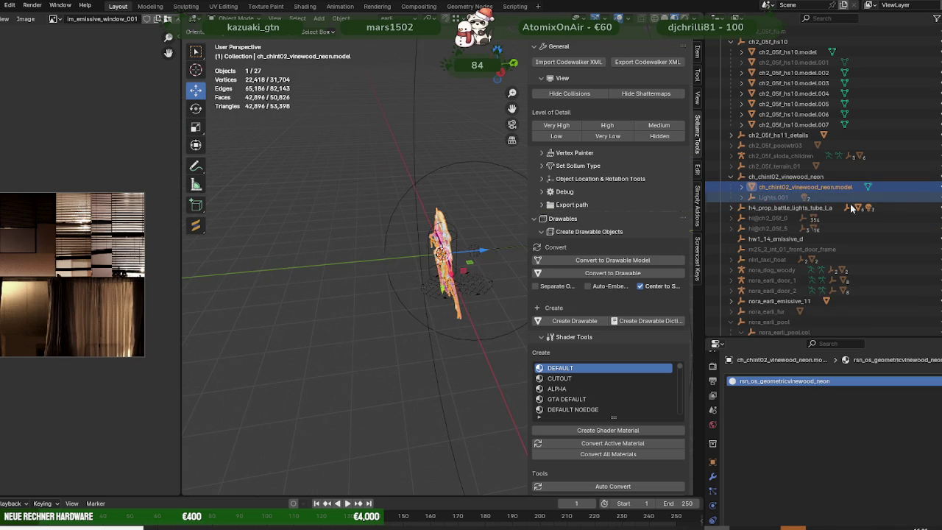
key(Delete)
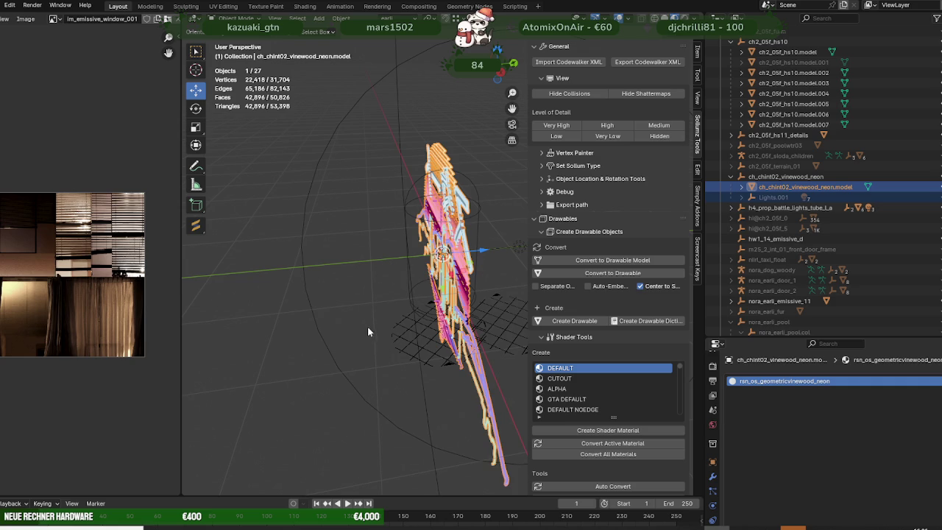
- Hide the battle-lights tube and enter Edit Mode on the neon sign mesh
click(370, 330)
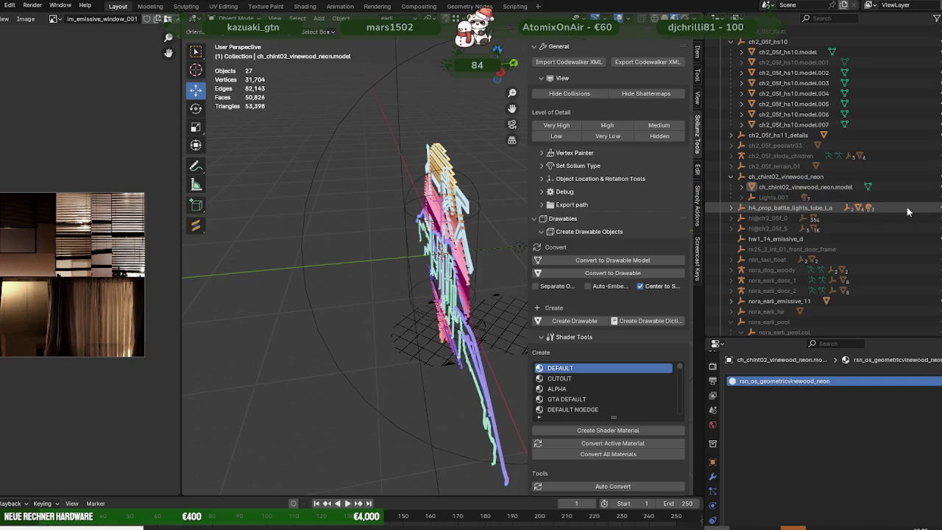
key(h)
click(441, 252)
mouse_move(441, 252)
middle_down()
mouse_move(427, 221)
mouse_move(394, 307)
middle_up()
key(Tab)
- Toggle Edit Mode on the neon sign while zooming and orbiting to examine its mesh
scroll(421, 214, up, 3)
scroll(64, 293, up, 3)
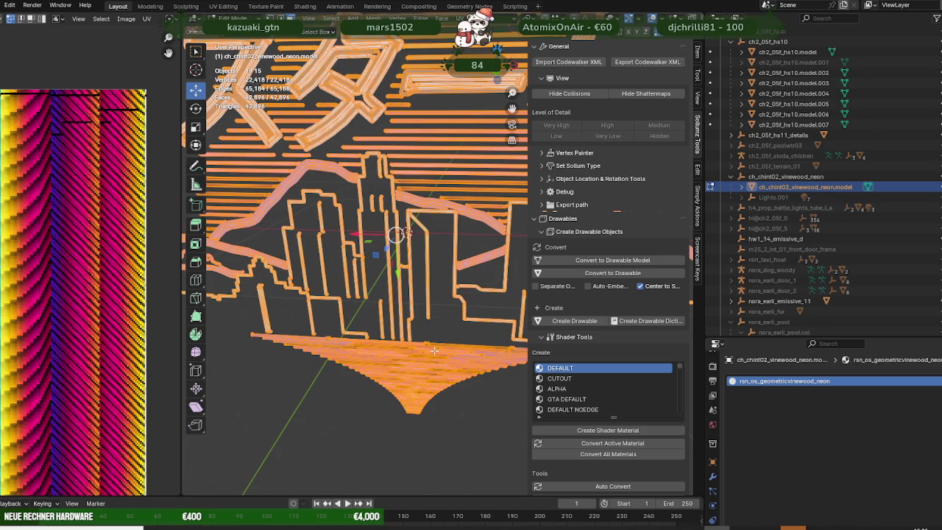
click(423, 354)
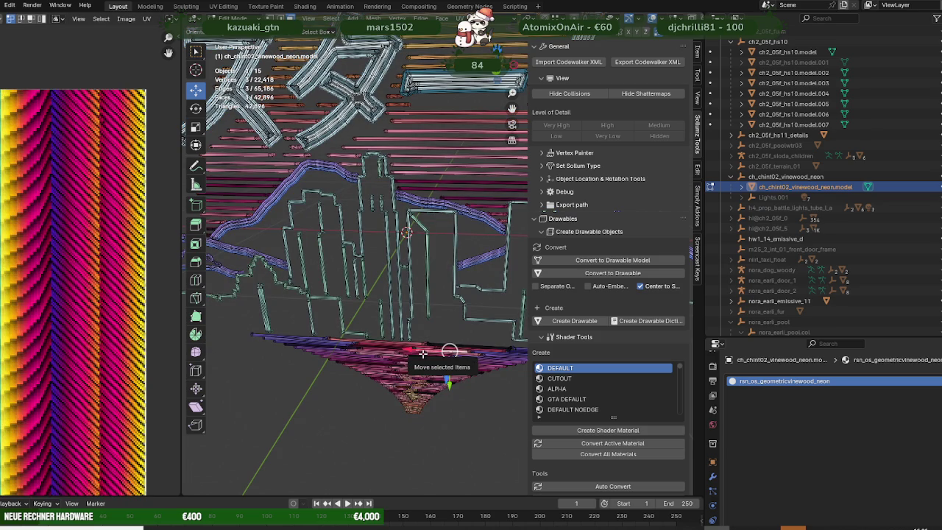
scroll(74, 295, down, 5)
scroll(406, 269, down, 3)
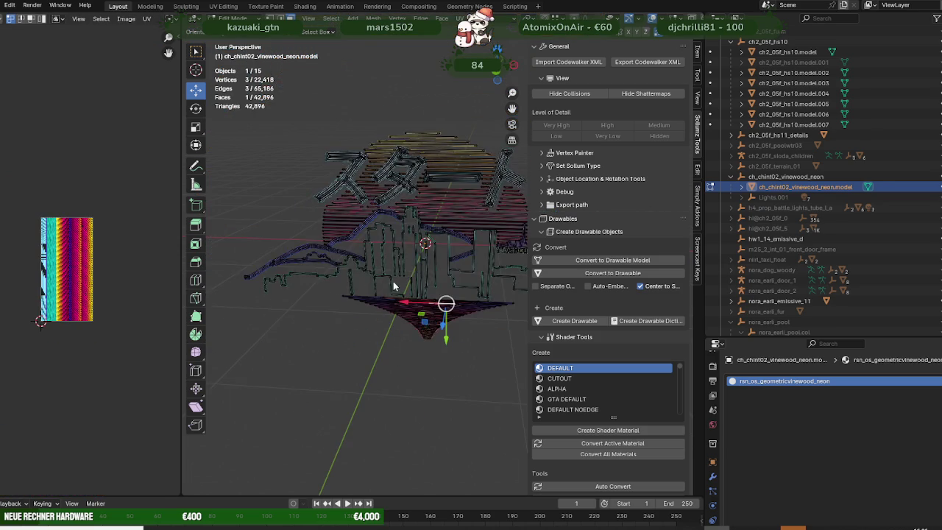
key(Tab)
scroll(413, 271, up, 4)
scroll(431, 274, up, 6)
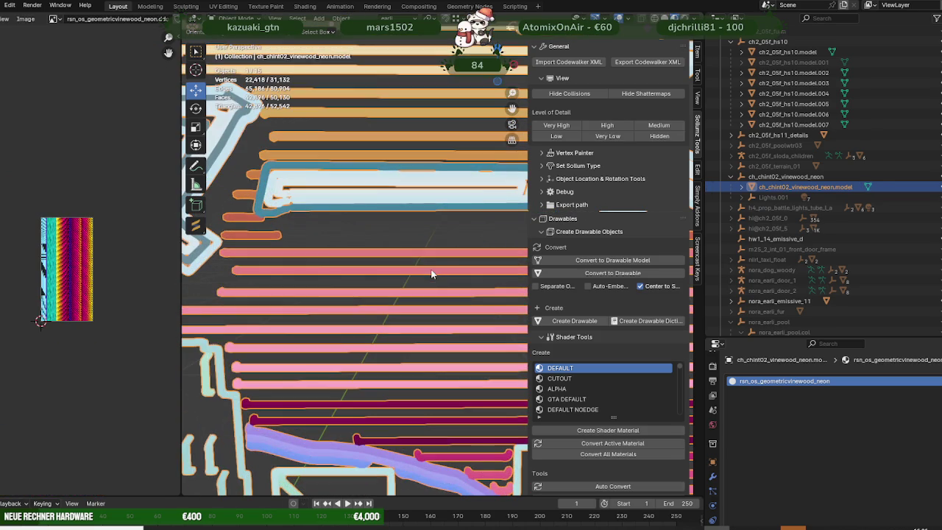
key(Tab)
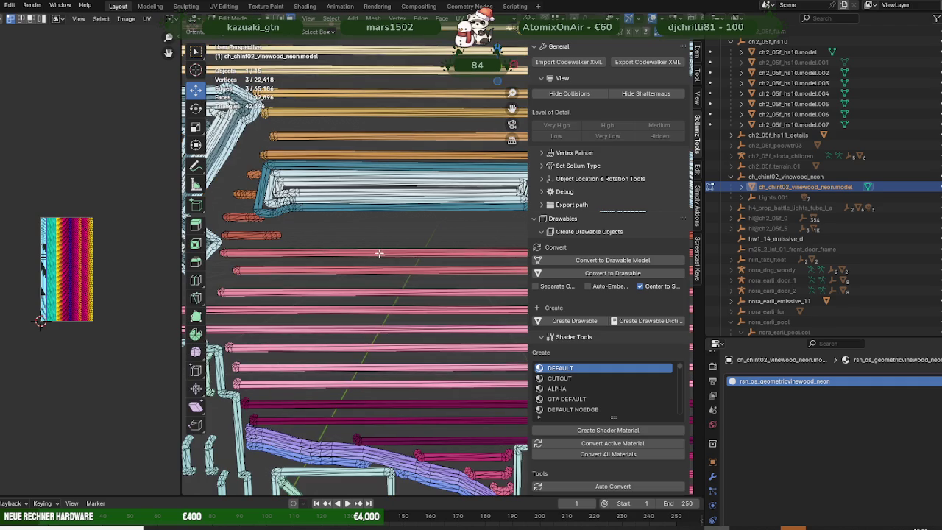
scroll(399, 254, down, 5)
mouse_move(401, 257)
middle_down()
mouse_move(404, 282)
mouse_move(377, 286)
mouse_move(396, 314)
middle_up()
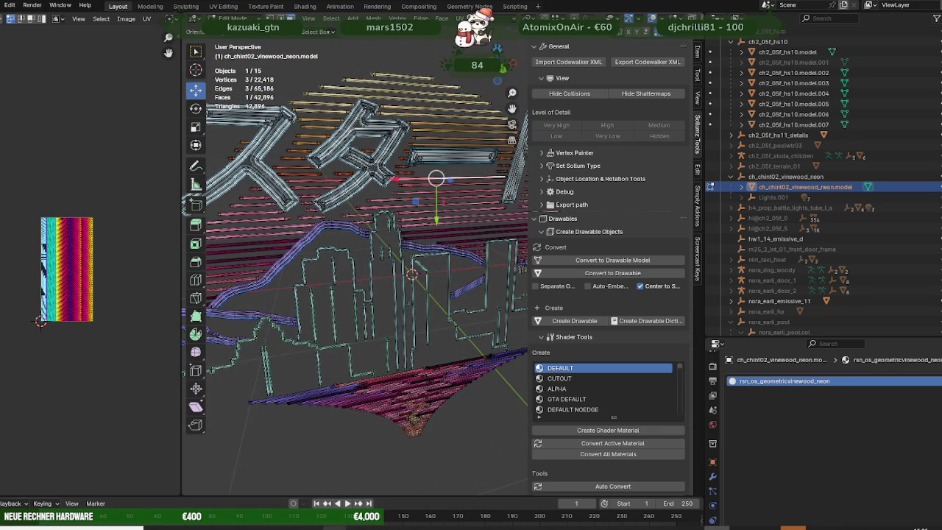
click(405, 482)
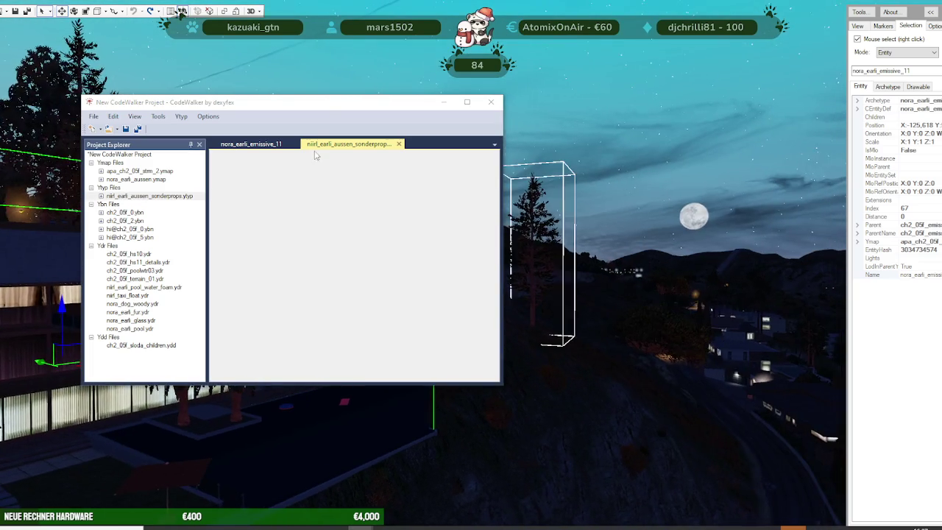
mouse_move(449, 328)
mouse_down()
mouse_move(491, 346)
mouse_move(488, 375)
mouse_move(548, 398)
mouse_up()
scroll(548, 398, up, 5)
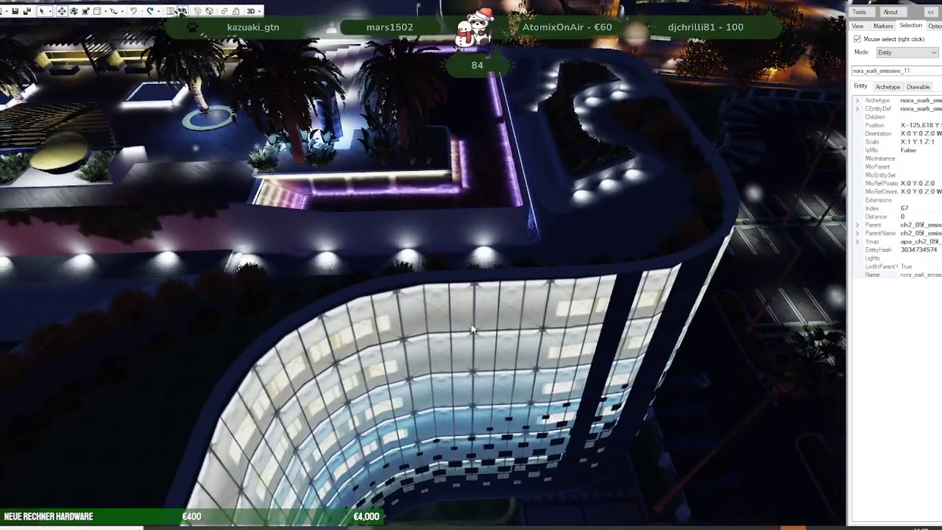
mouse_move(522, 437)
mouse_down()
mouse_move(461, 316)
mouse_move(448, 261)
mouse_move(406, 296)
mouse_move(436, 269)
mouse_move(639, 303)
mouse_move(612, 288)
mouse_move(626, 276)
mouse_move(613, 329)
mouse_move(631, 304)
mouse_move(463, 251)
mouse_move(452, 195)
mouse_move(444, 254)
mouse_move(358, 315)
mouse_up()
scroll(405, 296, up, 3)
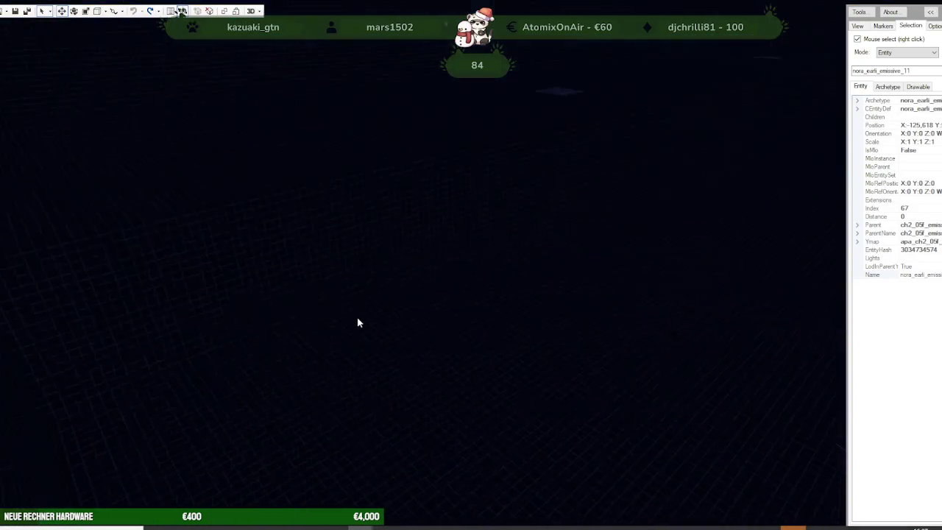
scroll(356, 323, down, 2)
scroll(356, 321, down, 2)
scroll(356, 318, down, 2)
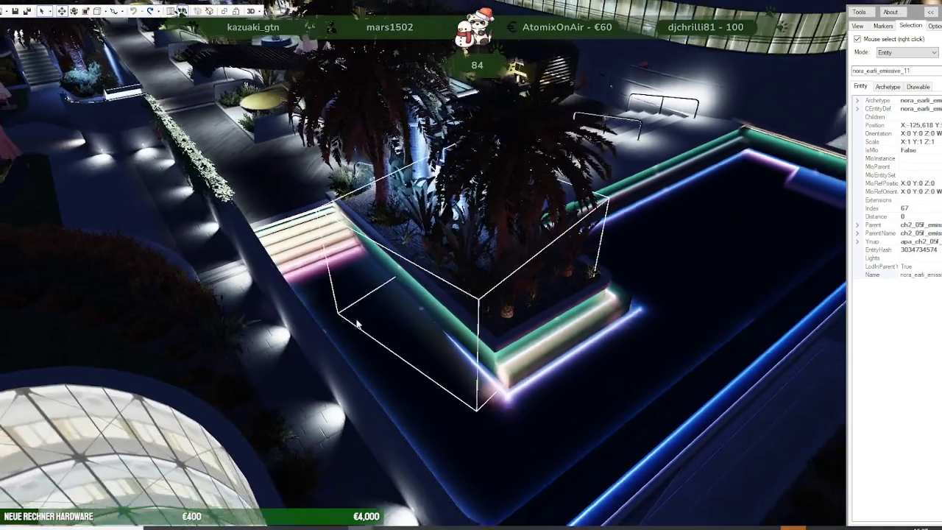
scroll(356, 318, down, 2)
scroll(356, 318, down, 2)
drag(356, 318, 332, 319)
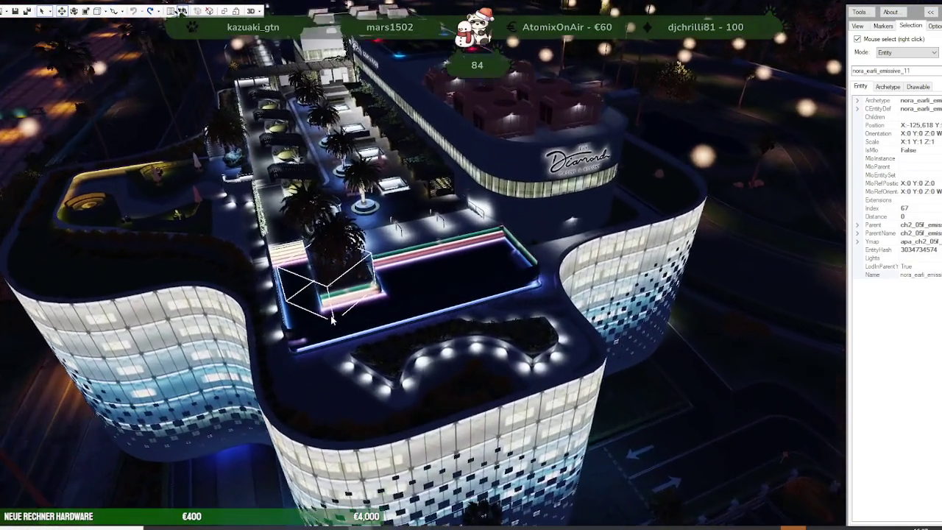
scroll(331, 319, up, 2)
scroll(332, 319, up, 2)
scroll(332, 318, up, 2)
scroll(332, 318, up, 2)
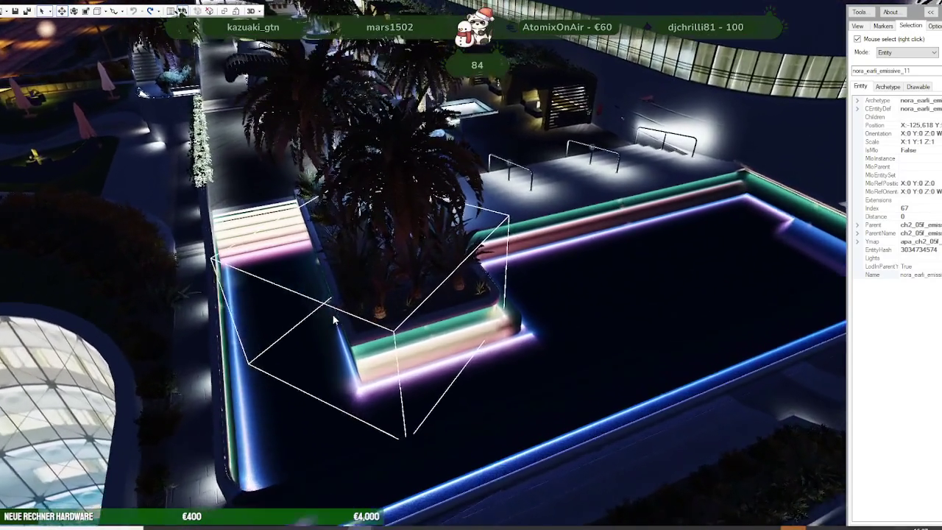
scroll(333, 318, up, 1)
scroll(332, 313, up, 2)
scroll(336, 315, up, 2)
scroll(345, 315, up, 1)
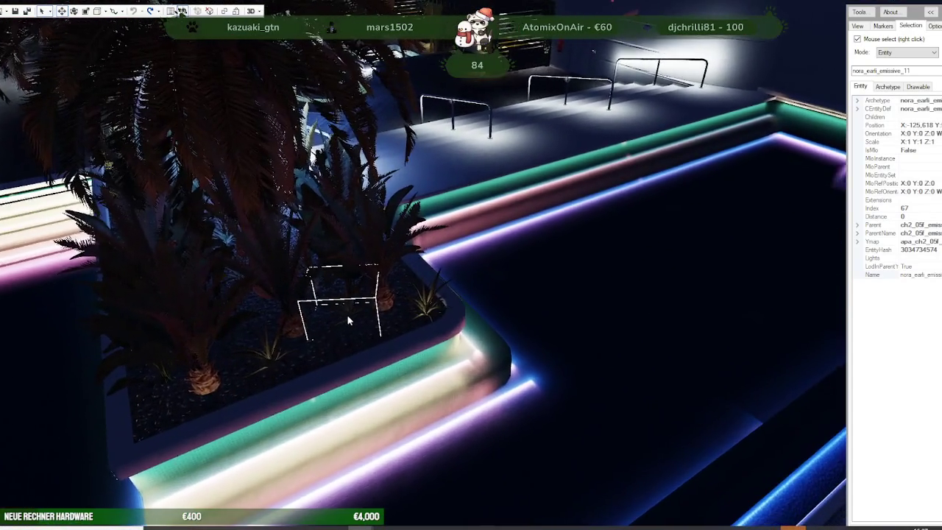
scroll(347, 314, up, 3)
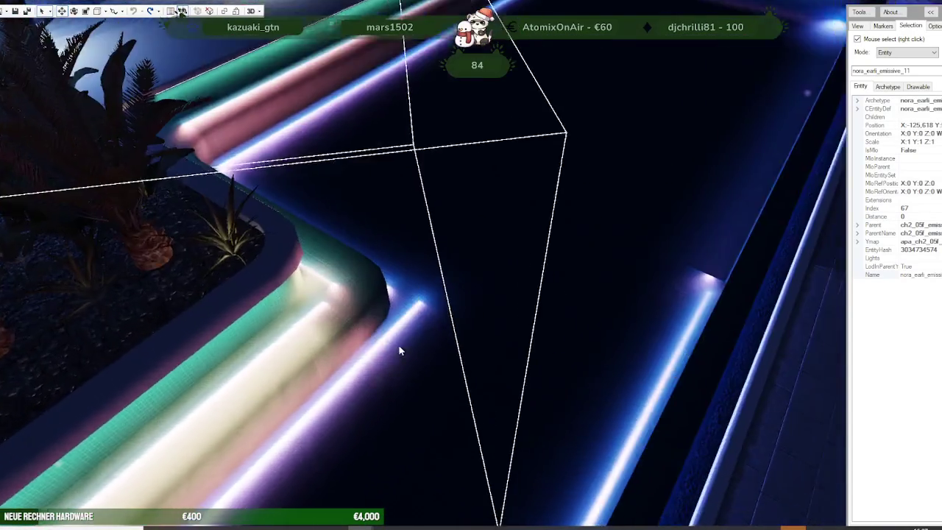
scroll(399, 351, up, 2)
scroll(399, 349, up, 2)
mouse_move(399, 349)
mouse_down()
mouse_move(488, 315)
mouse_move(597, 316)
mouse_move(692, 248)
mouse_up()
scroll(488, 314, up, 2)
scroll(488, 315, up, 3)
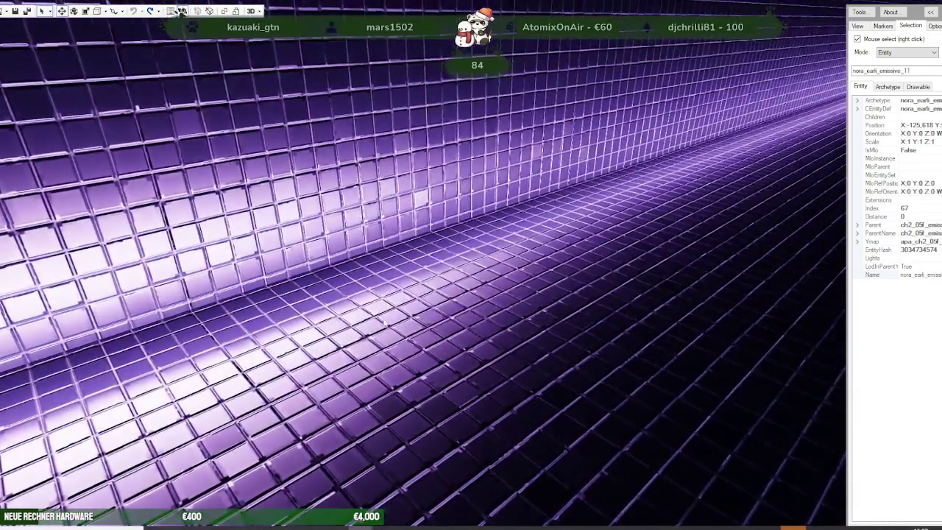
scroll(419, 301, down, 5)
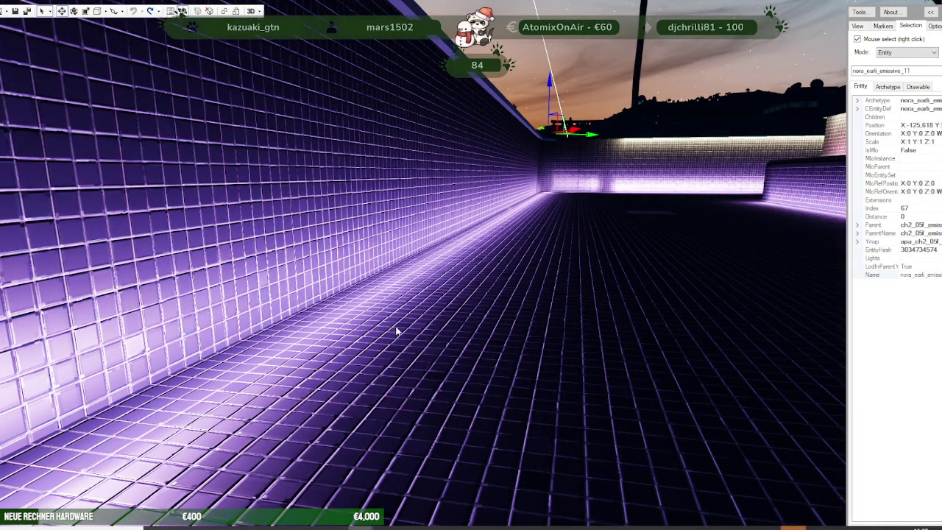
scroll(441, 317, down, 3)
scroll(480, 300, down, 3)
mouse_move(489, 292)
mouse_down()
mouse_move(440, 288)
mouse_move(523, 297)
mouse_move(549, 280)
mouse_up()
scroll(441, 287, up, 3)
scroll(451, 298, up, 3)
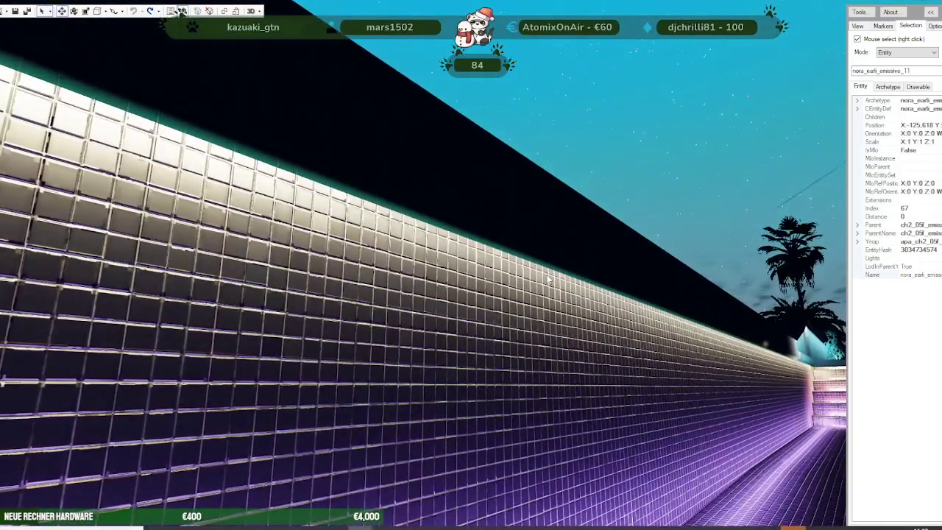
scroll(593, 319, down, 5)
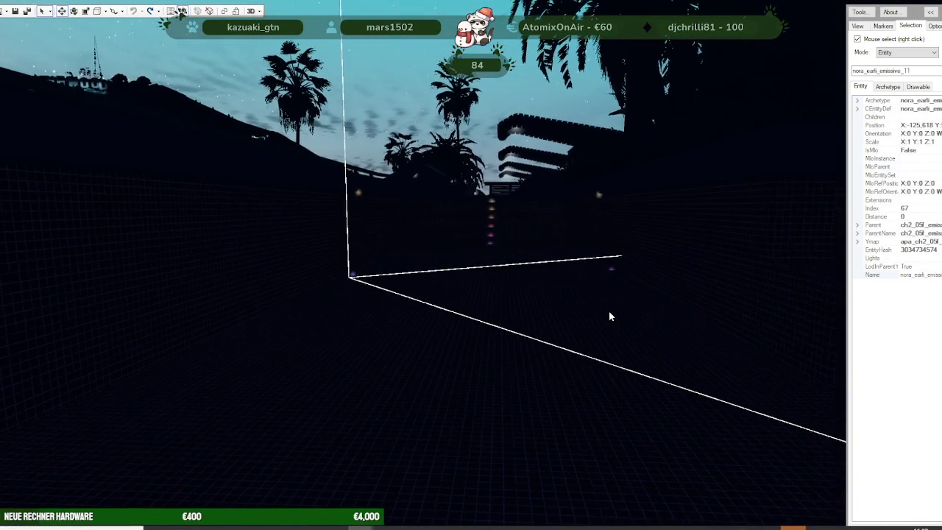
scroll(609, 316, up, 5)
mouse_move(603, 315)
mouse_down()
mouse_move(579, 331)
mouse_move(594, 310)
mouse_move(616, 313)
mouse_move(568, 292)
mouse_up()
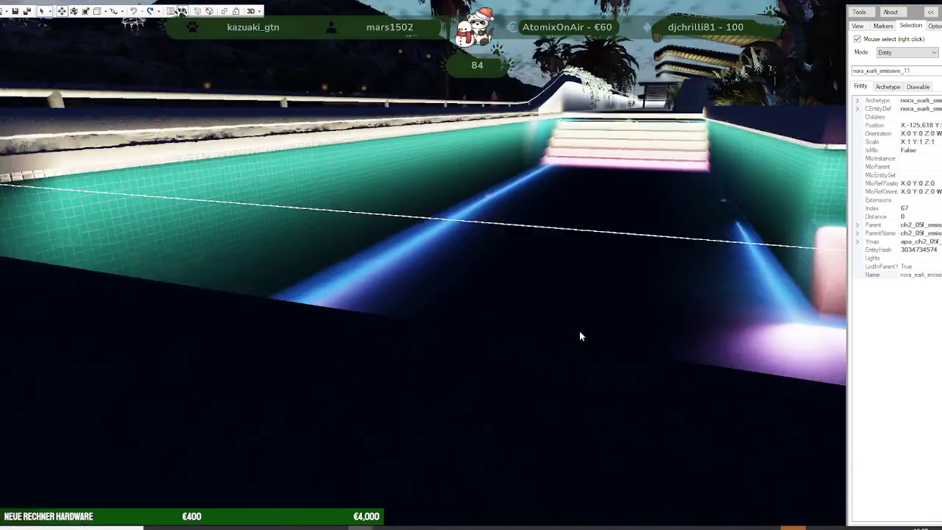
scroll(579, 330, down, 3)
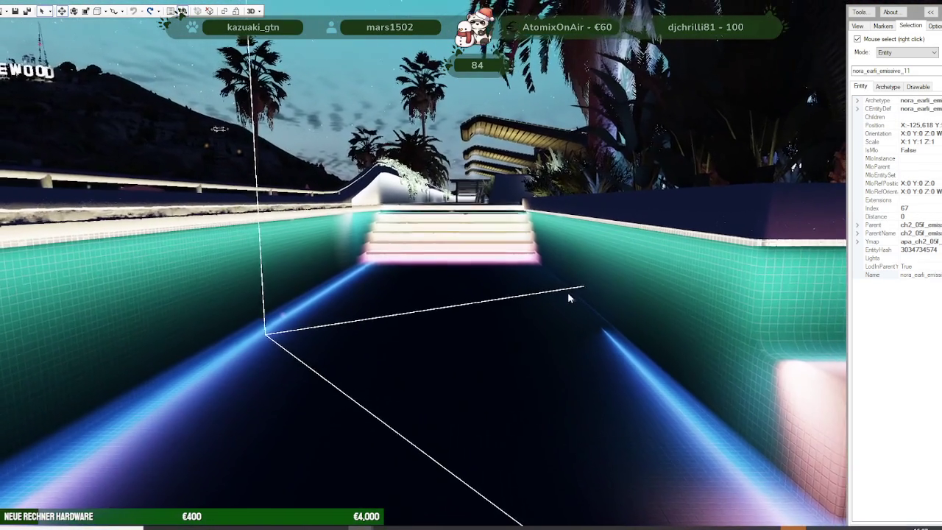
click(921, 52)
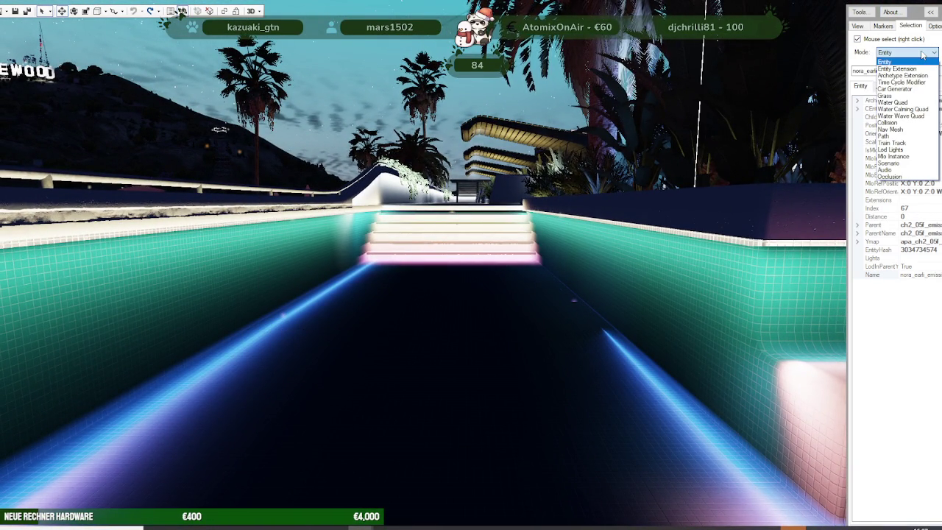
- Switch CodeWalker's selection mode to Lod Lights and select the capsule LOD light along the pool wall
click(893, 151)
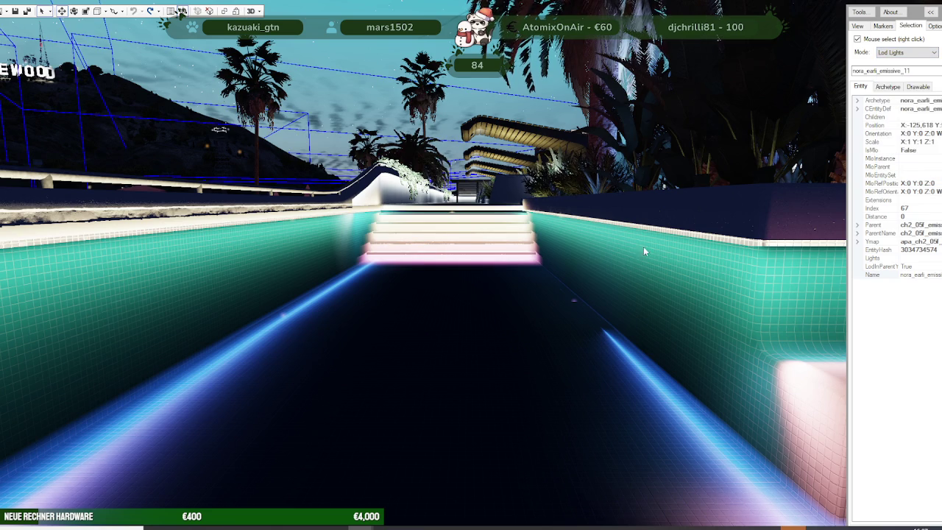
right_click(572, 308)
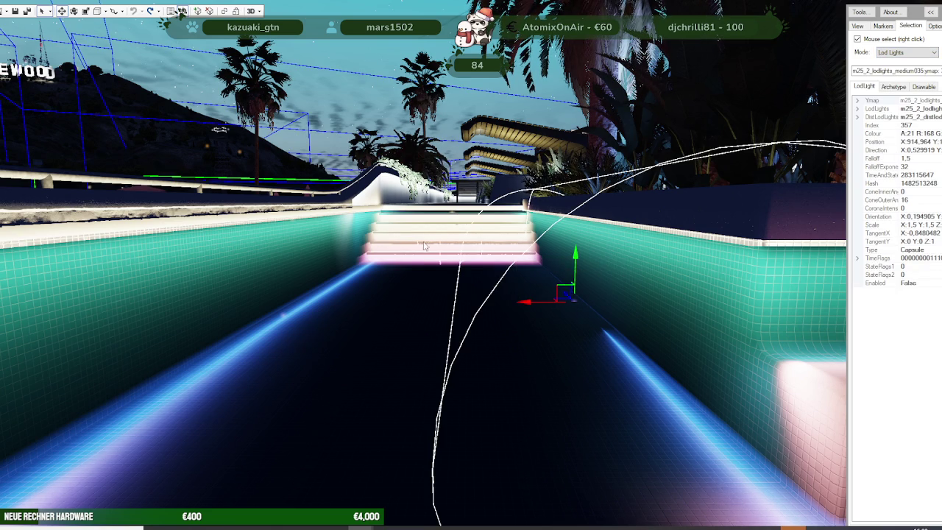
right_click(286, 315)
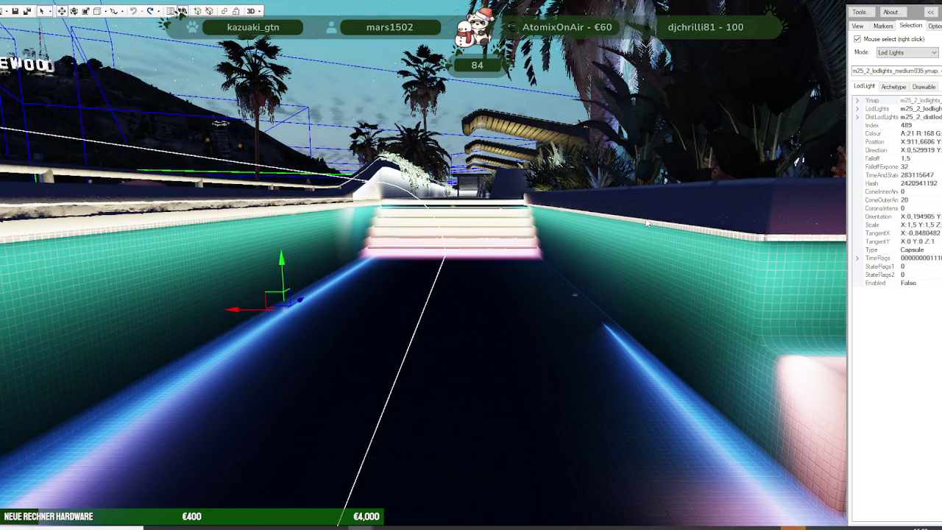
drag(616, 202, 645, 226)
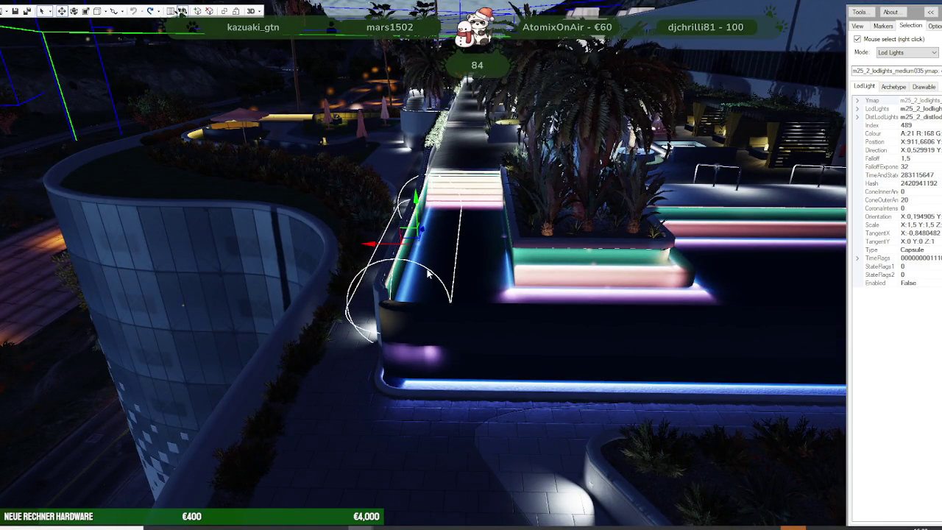
- Set the mode back to Entity, then return to Blender and select capsule light Capsule.183
click(906, 52)
click(902, 61)
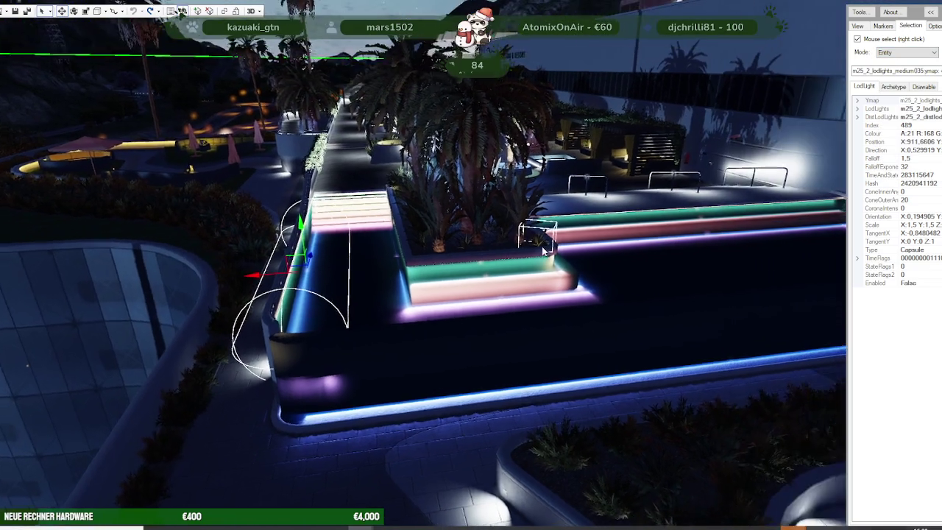
mouse_move(368, 306)
mouse_down()
mouse_move(582, 251)
mouse_move(714, 258)
mouse_move(572, 275)
mouse_up()
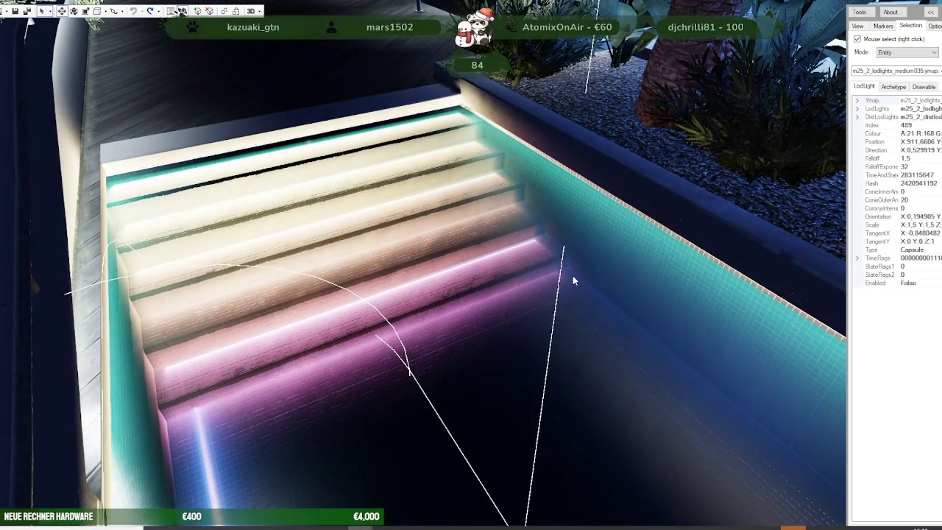
scroll(573, 275, down, 3)
scroll(573, 275, down, 3)
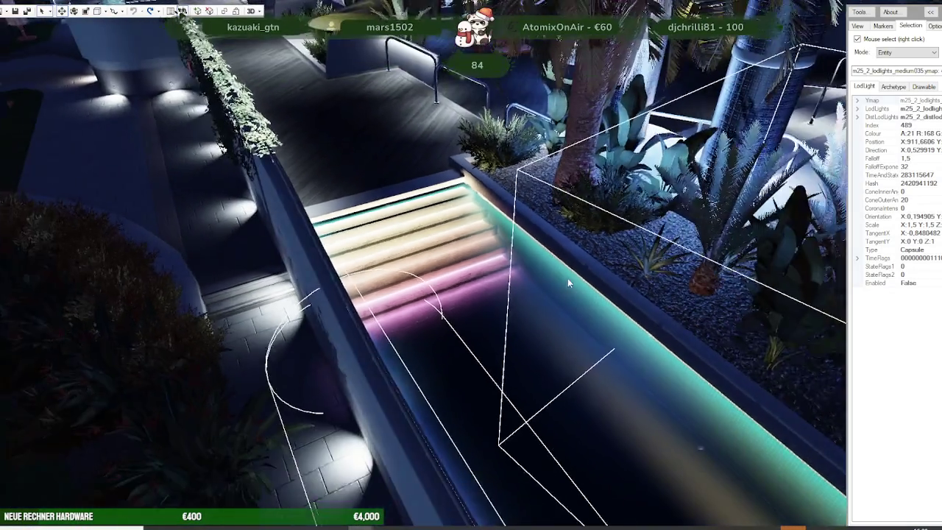
scroll(571, 280, down, 3)
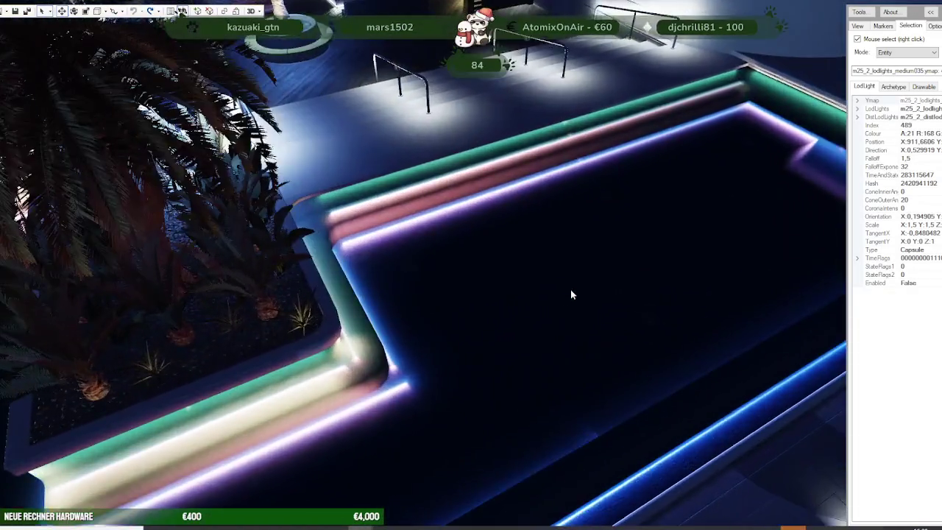
key(alt+Tab)
mouse_move(453, 247)
middle_down()
mouse_move(392, 203)
mouse_move(413, 231)
middle_up()
click(390, 194)
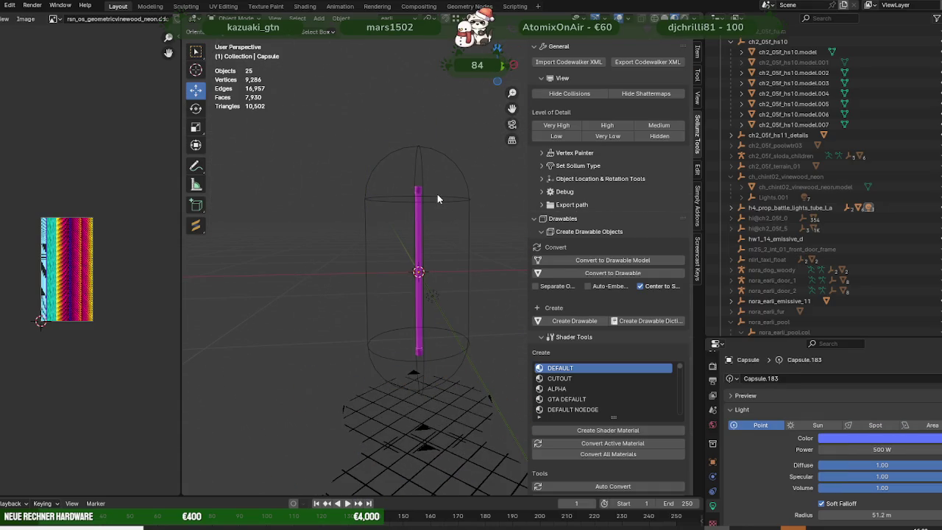
- Expand the tube prop's Lights collection in the Outliner and hide its point and spot lights
click(434, 298)
mouse_move(433, 298)
middle_down()
mouse_move(395, 309)
mouse_move(420, 301)
middle_up()
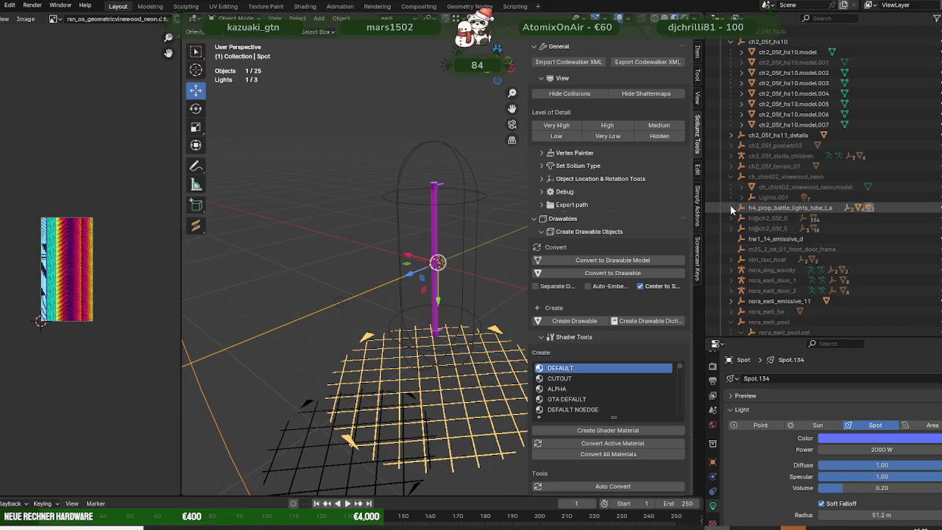
click(730, 208)
click(742, 238)
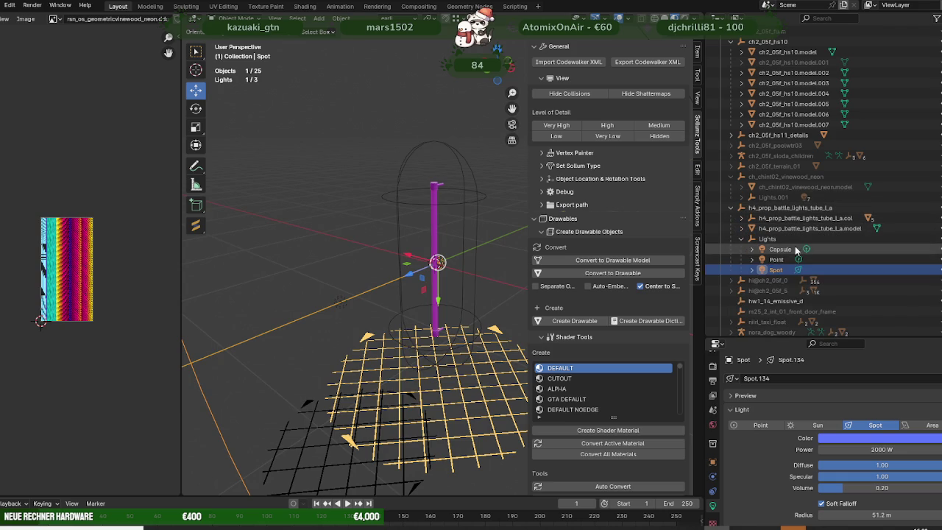
key(h)
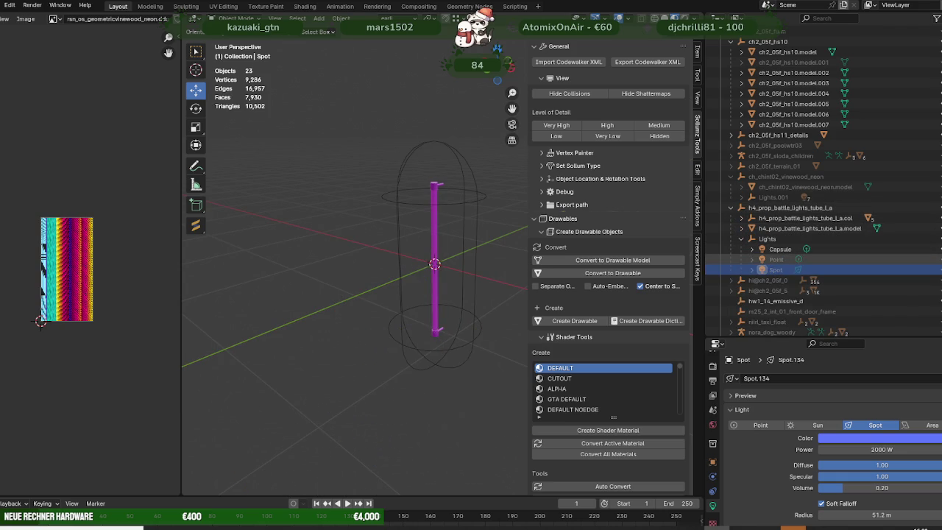
- Inspect the Capsule light, then duplicate the point light Point.023 with Shift+D
click(780, 249)
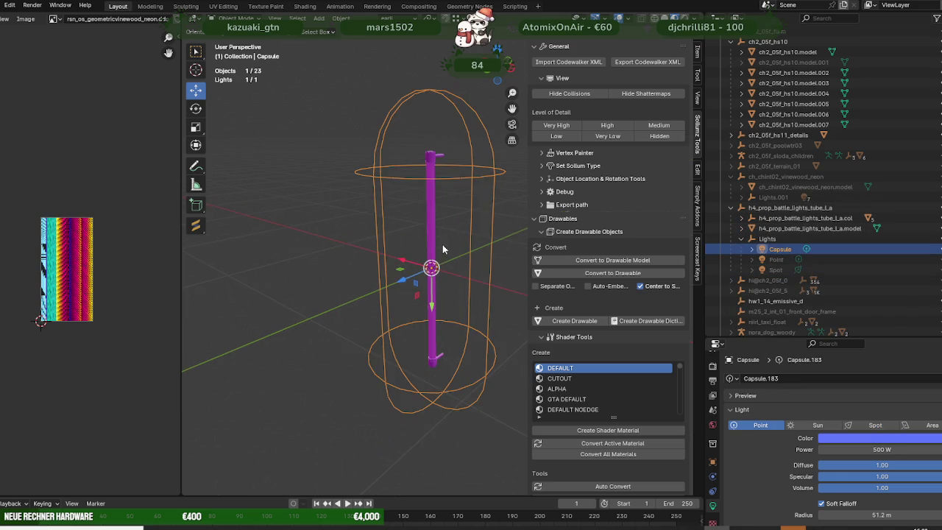
mouse_move(430, 240)
middle_down()
mouse_move(513, 241)
mouse_move(369, 239)
mouse_move(384, 236)
middle_up()
scroll(383, 243, down, 5)
scroll(374, 244, up, 6)
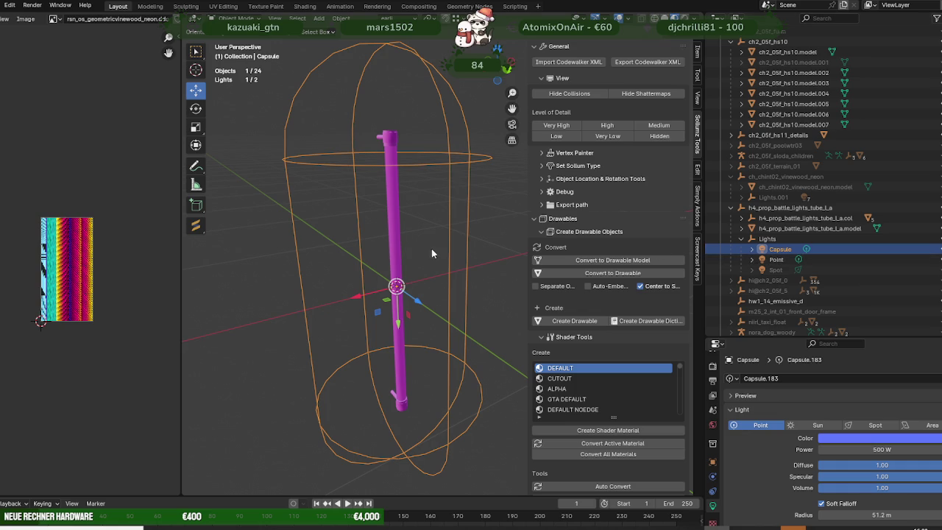
scroll(460, 242, down, 5)
click(460, 361)
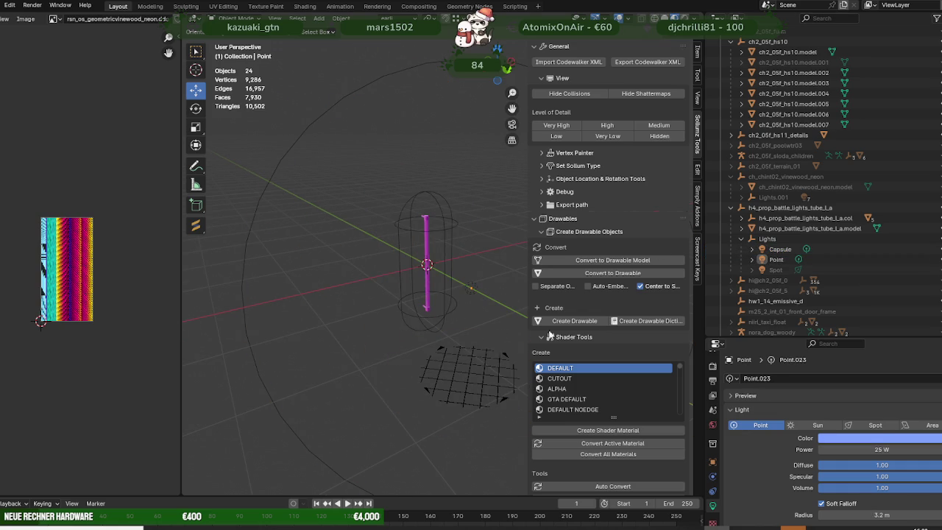
key(shift+d)
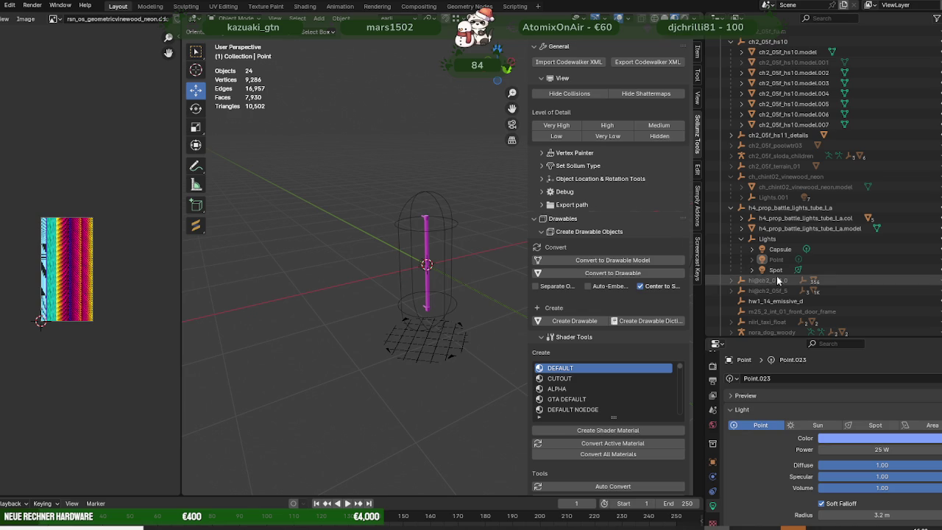
key(shift+d)
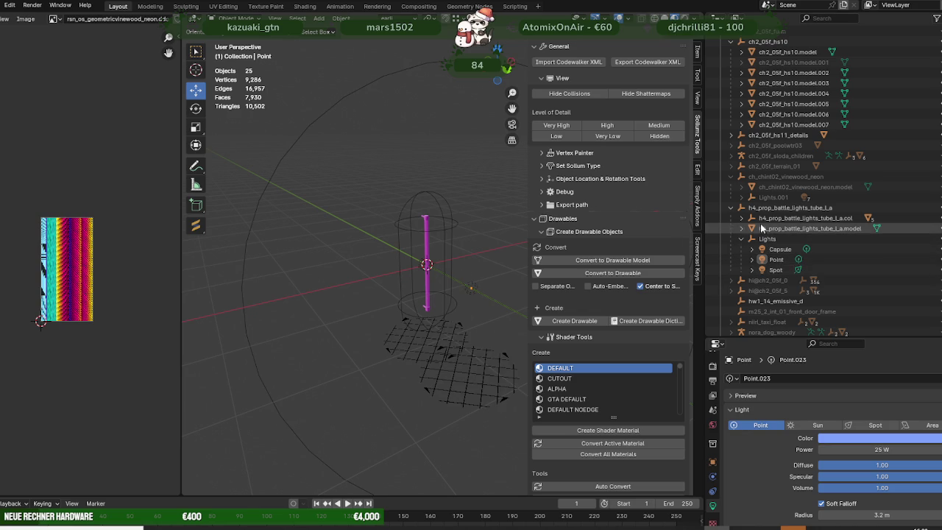
- Collapse the tube-light hierarchy and bring up the prop object's context menu
click(731, 208)
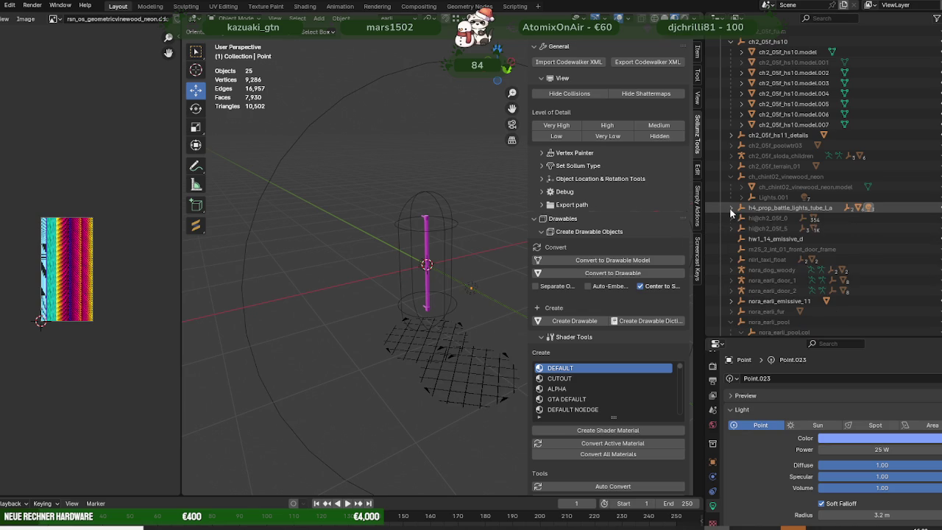
click(769, 209)
right_click(768, 209)
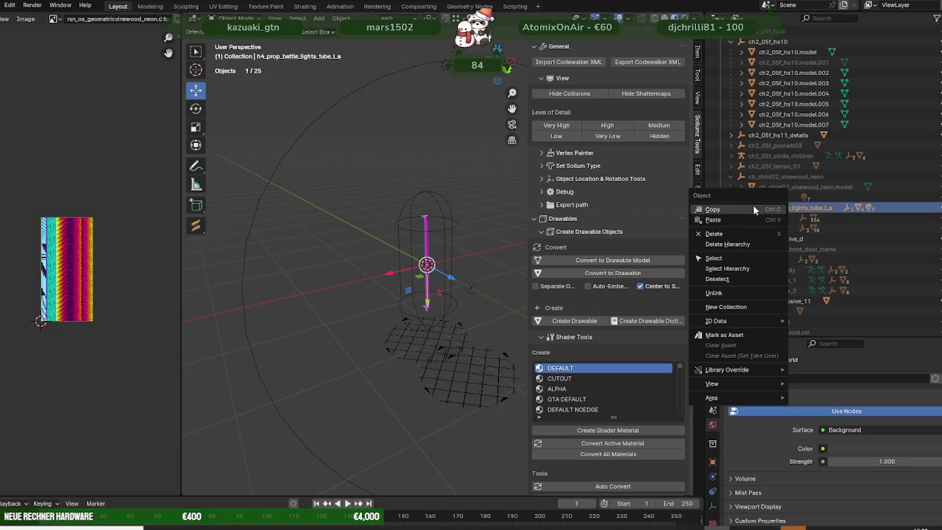
- Select the h4_prop_battle_lights_tube_l_a prop together with its whole hierarchy
click(720, 268)
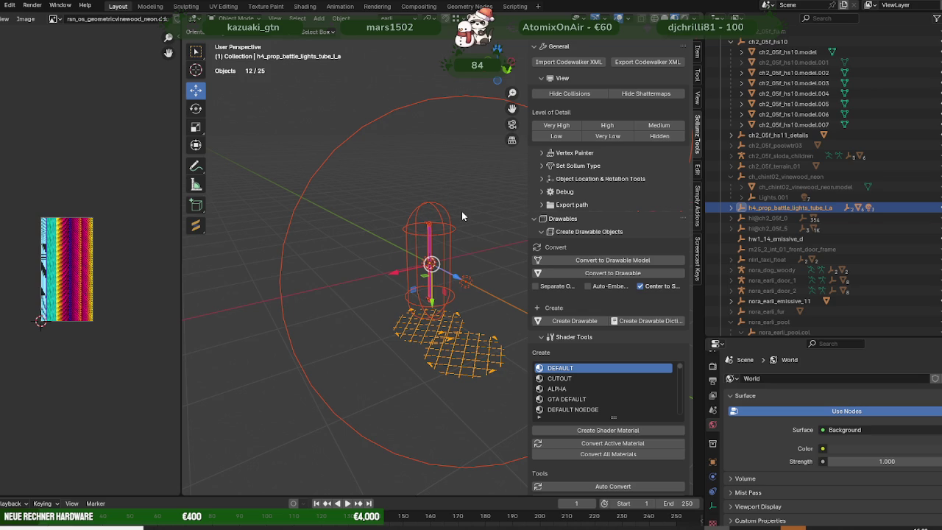
click(446, 165)
scroll(446, 174, down, 3)
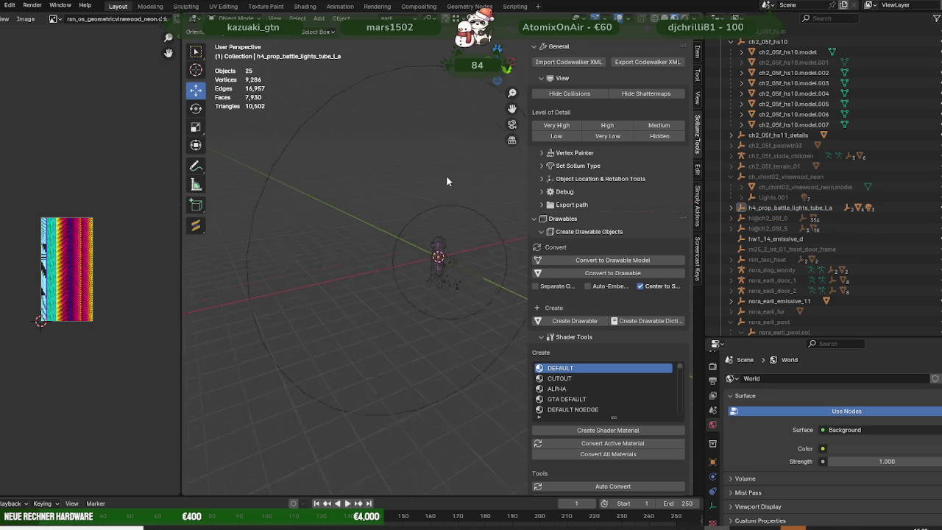
click(762, 210)
right_click(763, 209)
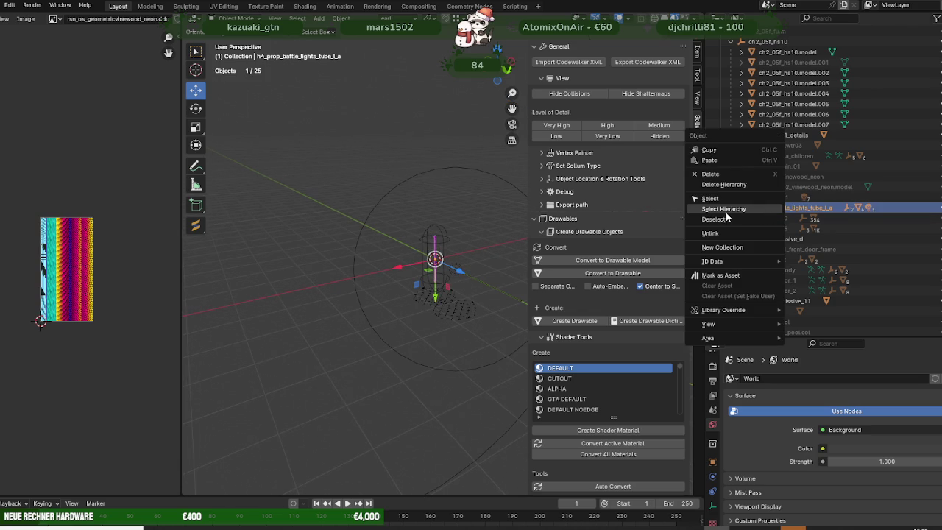
click(758, 210)
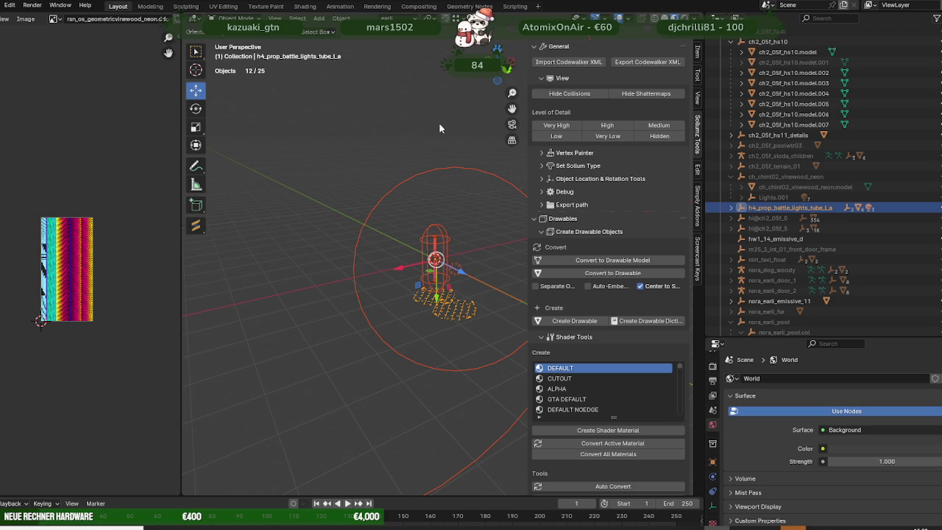
- Move the tube-light prop over toward the pool deck and frame it in view
mouse_move(438, 128)
middle_down()
mouse_move(397, 197)
mouse_move(354, 196)
mouse_move(410, 219)
middle_up()
drag(402, 285, 326, 122)
key(KP_Decimal)
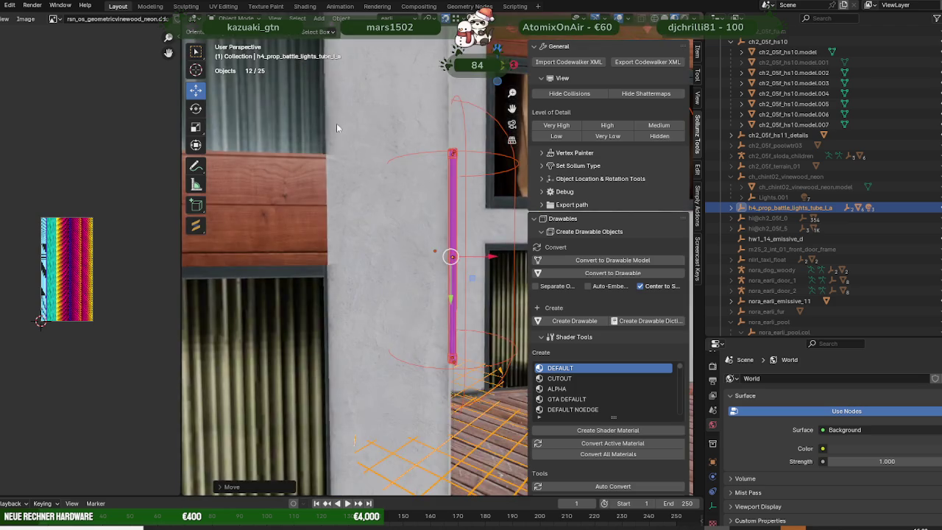
middle_drag(325, 118, 417, 292)
scroll(351, 242, down, 5)
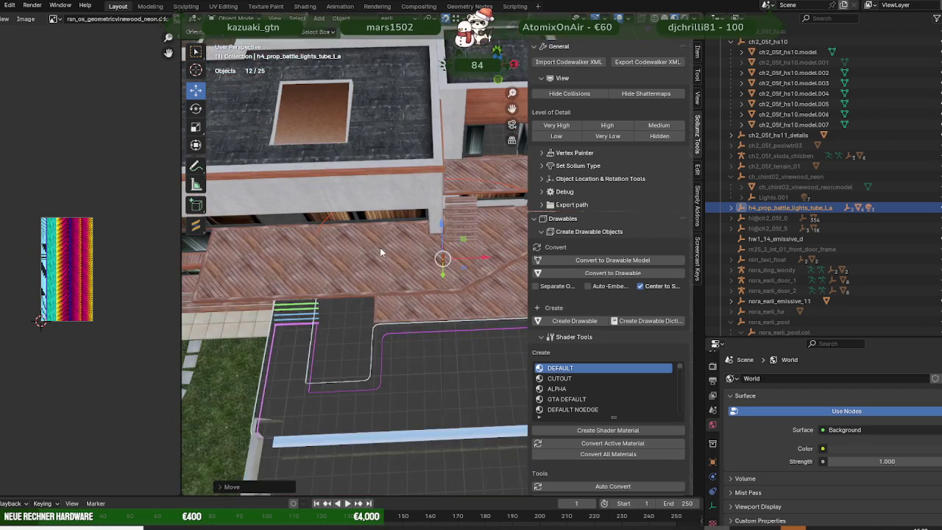
scroll(380, 248, down, 3)
mouse_move(380, 247)
middle_down()
mouse_move(377, 262)
mouse_move(465, 229)
middle_up()
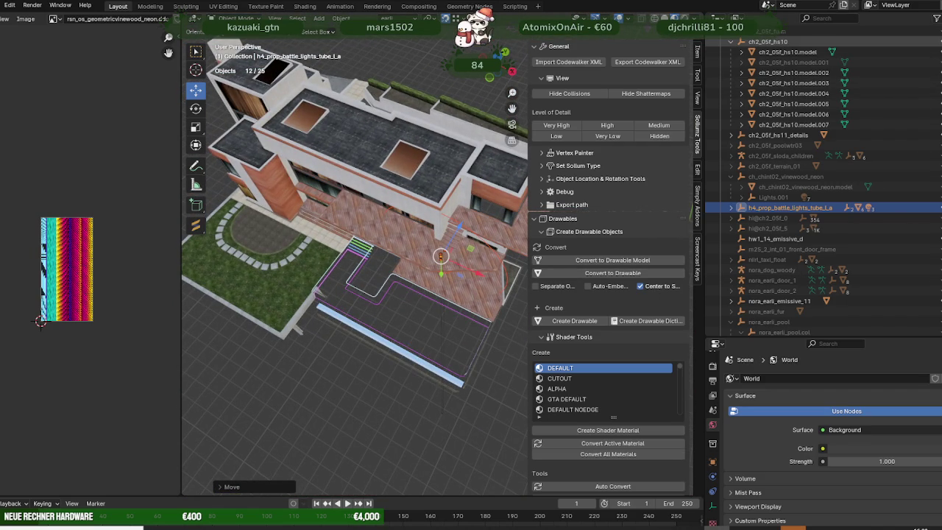
- Hide the villa buildings and lower the tube prop along Z beside the pool edge outlines
click(897, 72)
scroll(441, 252, up, 3)
middle_drag(441, 252, 462, 255)
mouse_move(441, 172)
mouse_down()
mouse_move(352, 295)
mouse_move(351, 321)
mouse_up()
middle_drag(356, 332, 392, 259)
scroll(379, 302, down, 4)
scroll(382, 314, up, 4)
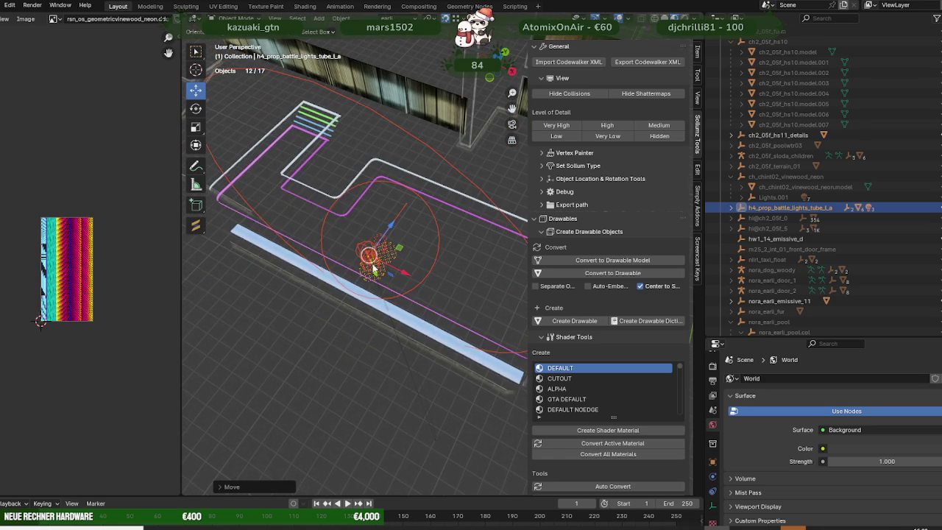
mouse_move(361, 301)
middle_down()
mouse_move(324, 266)
mouse_move(305, 204)
middle_up()
mouse_move(352, 156)
middle_down()
mouse_move(279, 274)
mouse_move(374, 239)
mouse_move(358, 233)
middle_up()
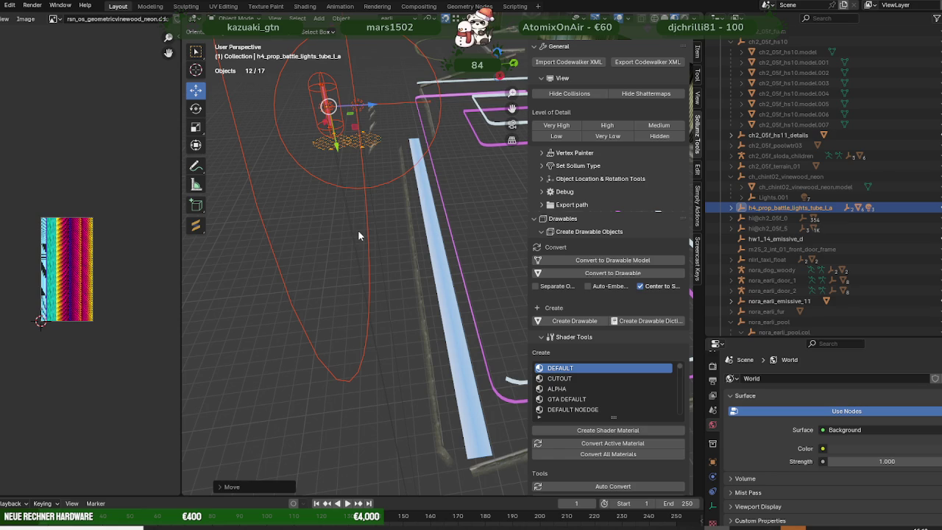
- Unhide nora_earli_pool and hide its nora_earli_pool.col collision mesh
click(939, 321)
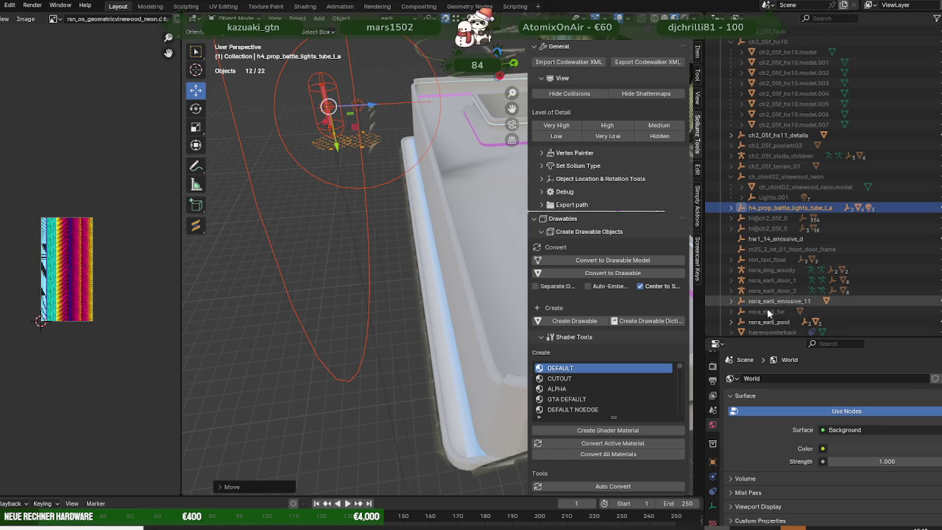
scroll(780, 304, down, 1)
scroll(801, 301, down, 3)
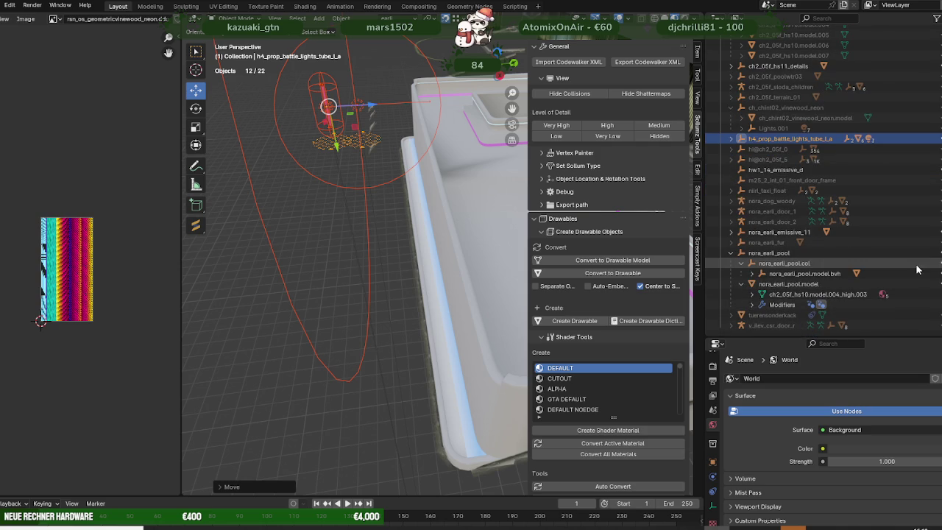
click(939, 262)
- Undo the pool changes, rehide the collision mesh and add the pool to the selection
mouse_move(368, 206)
middle_down()
mouse_move(346, 179)
mouse_move(383, 239)
mouse_move(390, 242)
mouse_move(380, 221)
mouse_move(445, 285)
middle_up()
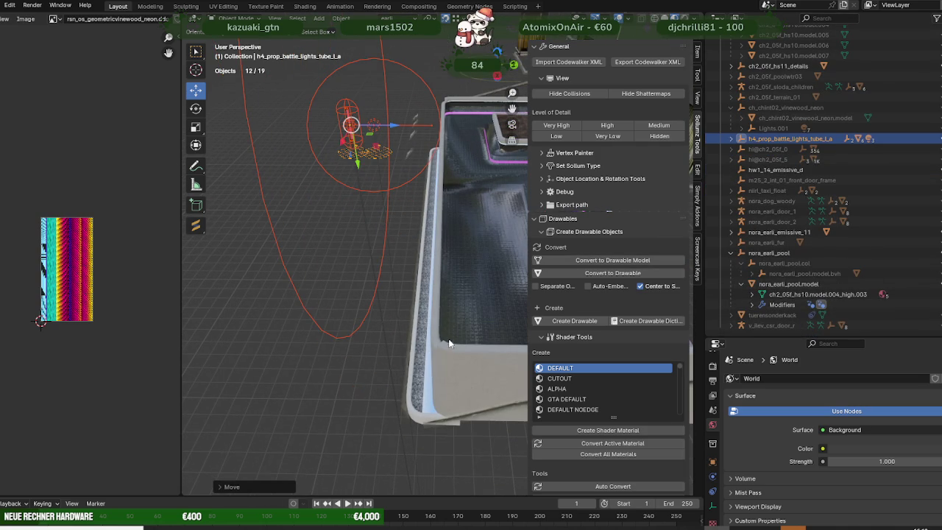
shift+click(446, 362)
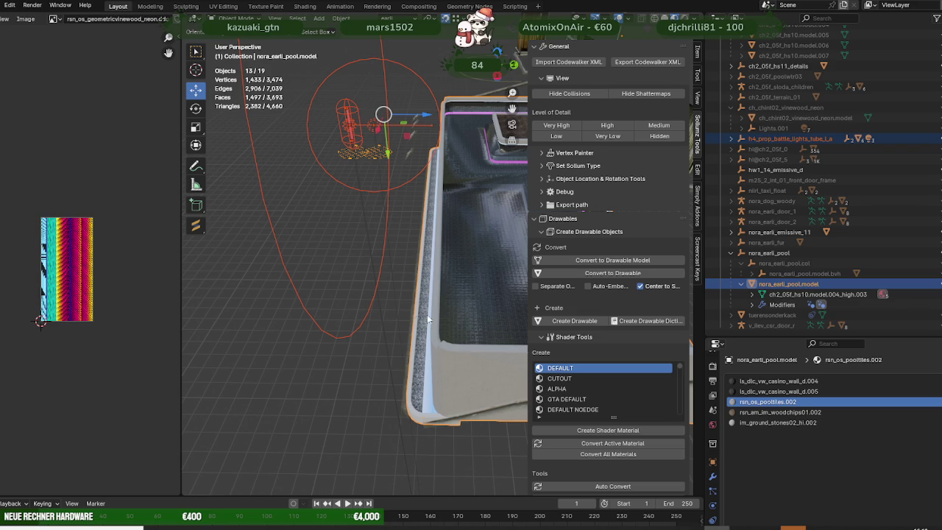
click(731, 254)
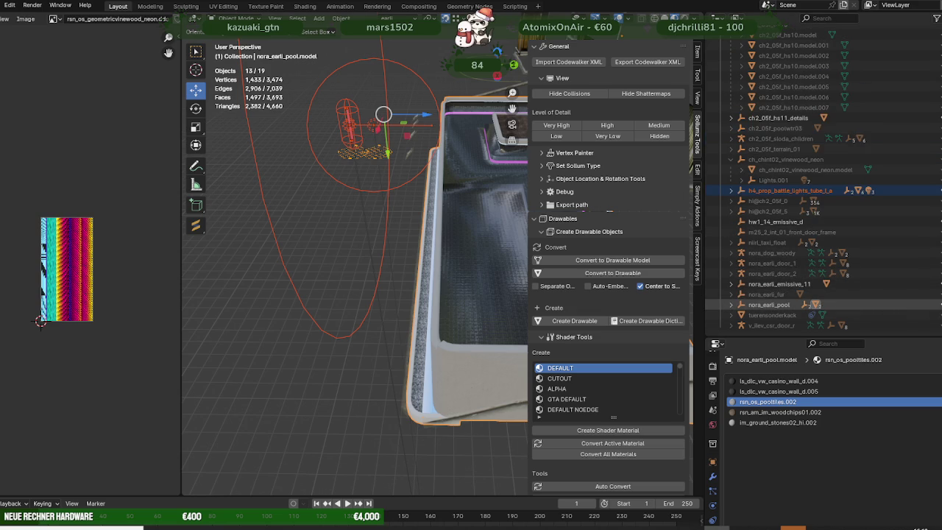
key(ctrl+z)
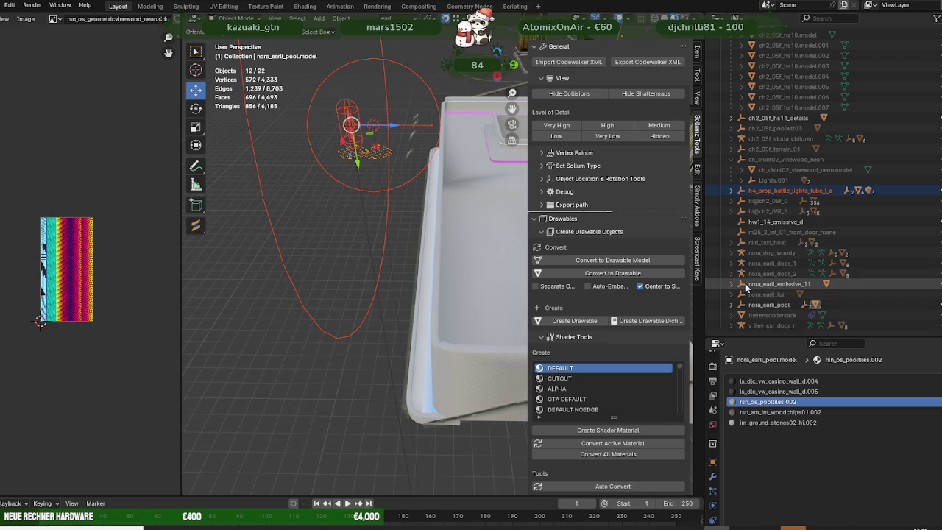
click(732, 305)
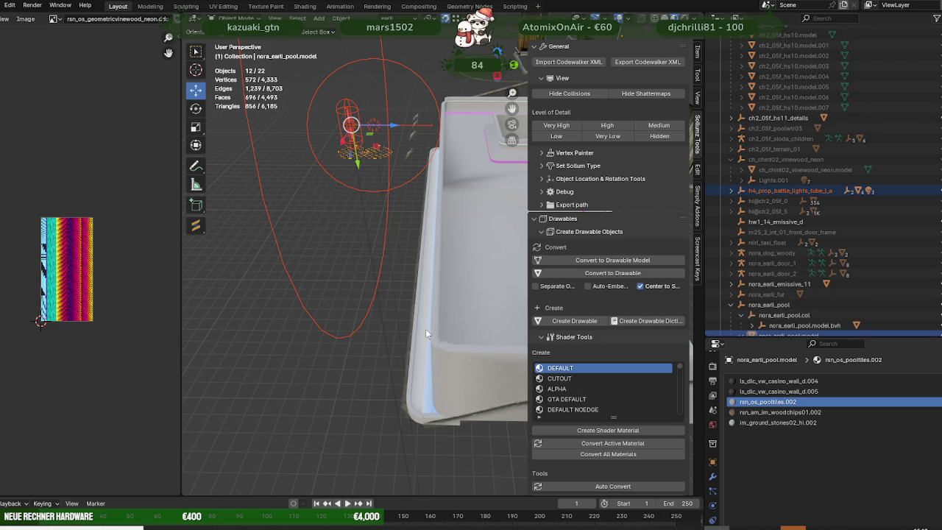
middle_drag(417, 282, 435, 285)
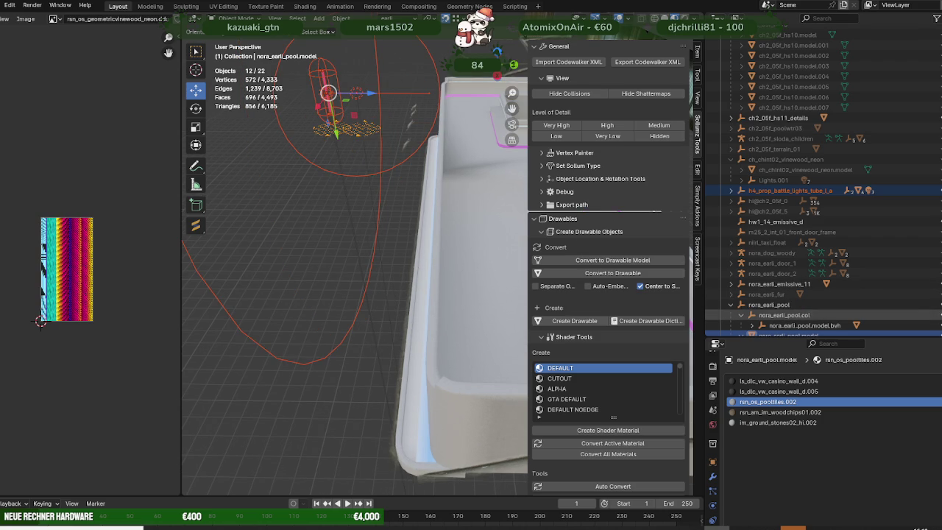
mouse_move(434, 294)
middle_down()
mouse_move(459, 308)
mouse_move(471, 285)
middle_up()
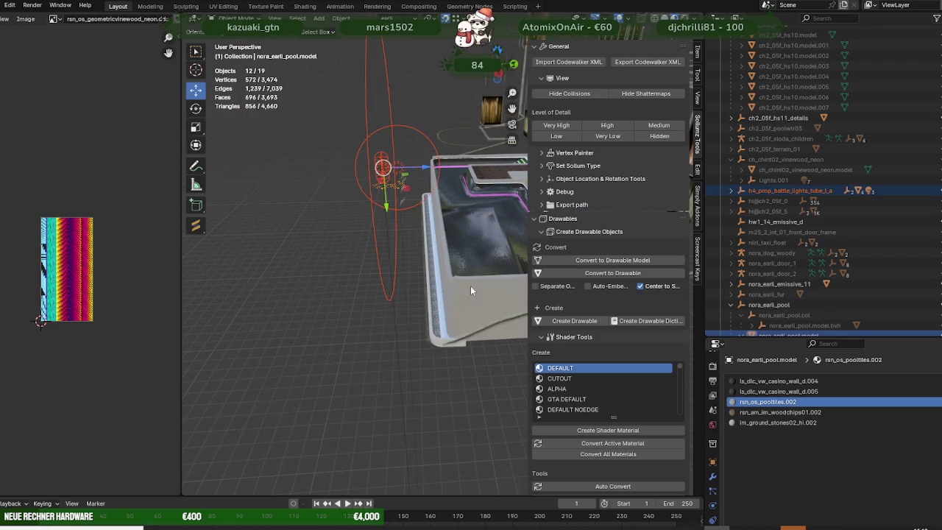
shift+click(469, 293)
- Try joining the tube light prop and pool into one object, then undo the join
right_click(258, 295)
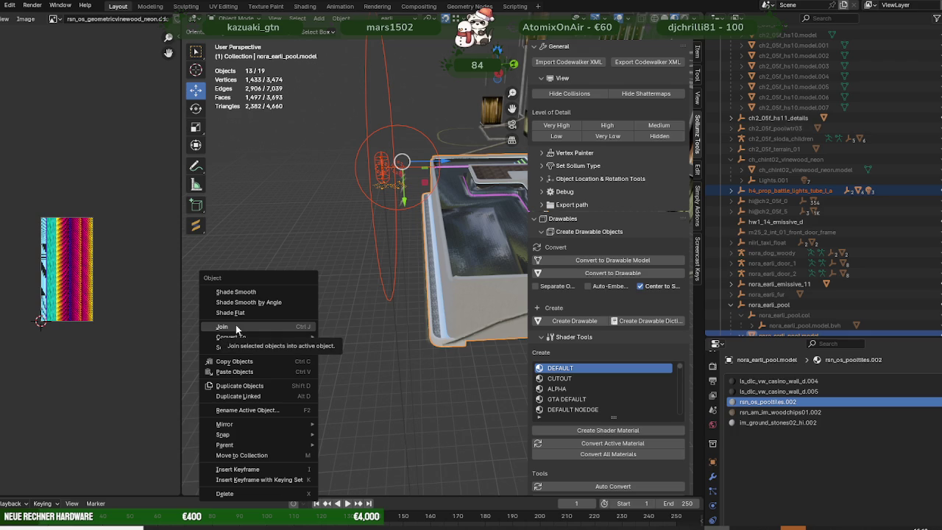
click(236, 324)
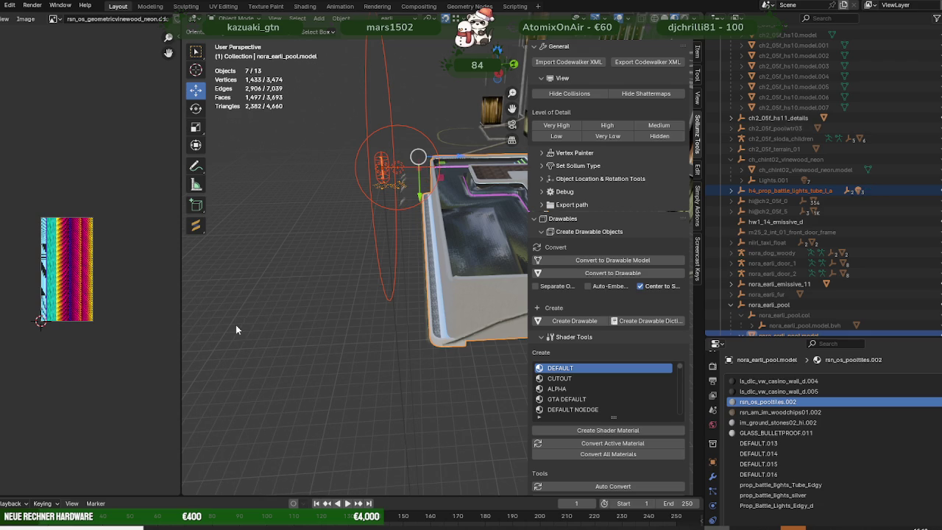
scroll(865, 260, down, 2)
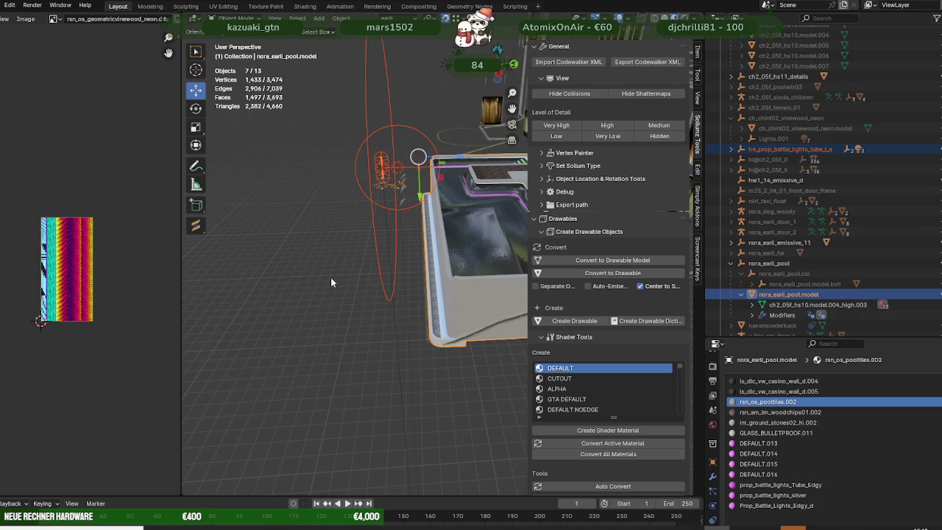
key(ctrl+z)
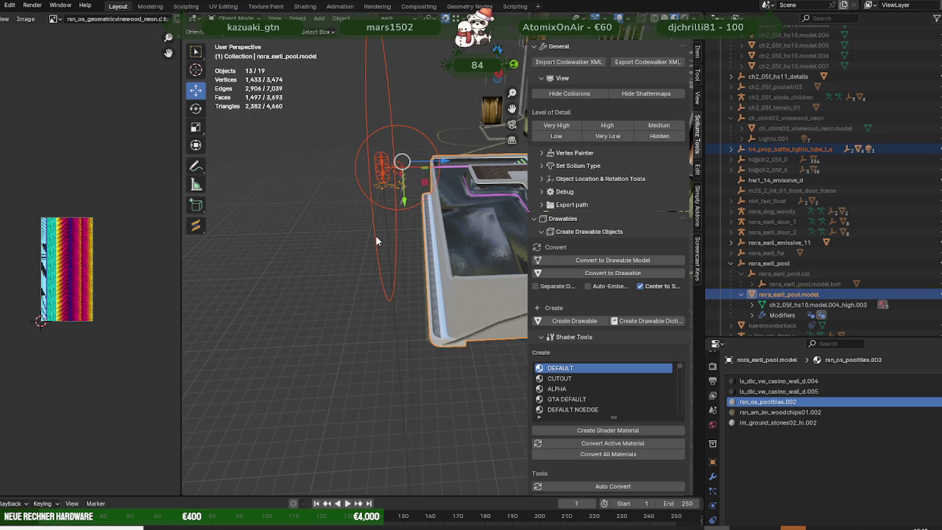
middle_drag(377, 238, 361, 274)
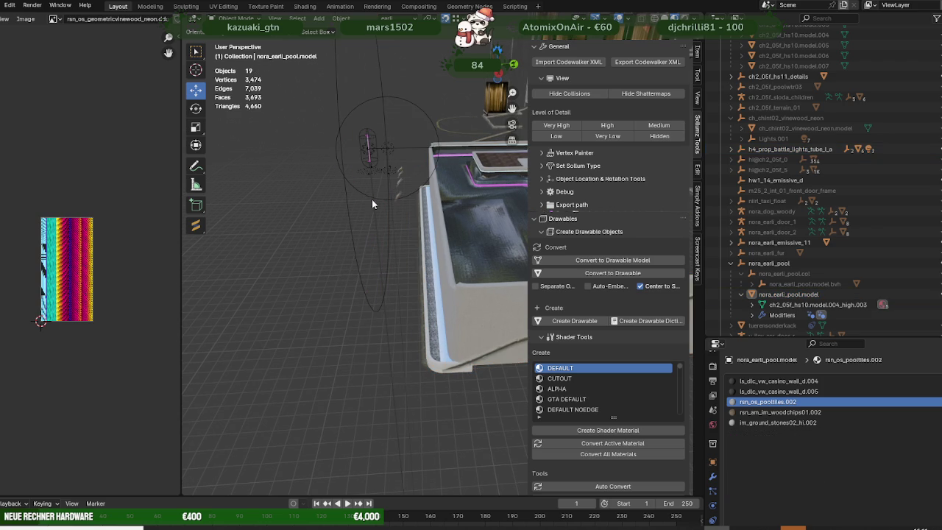
- Delete the tube prop's Point and Spot lights, leaving only its Capsule light
click(791, 149)
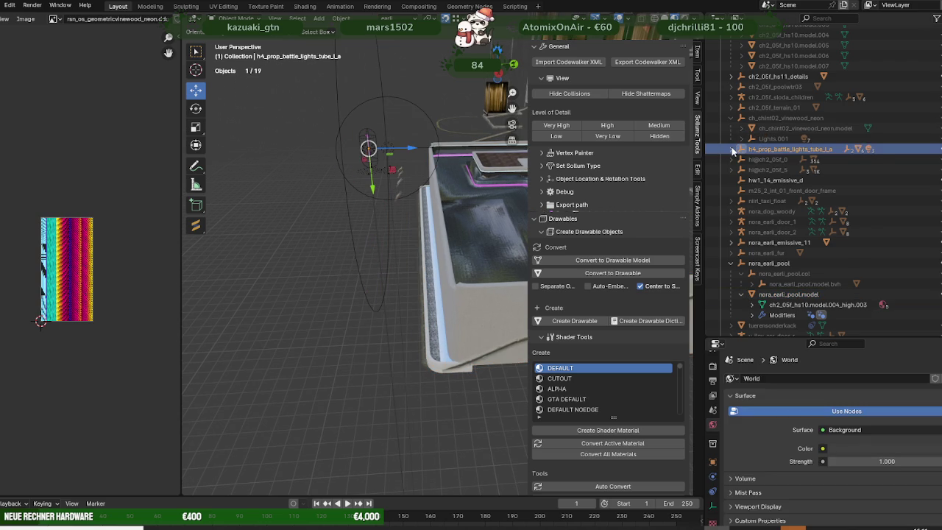
click(733, 149)
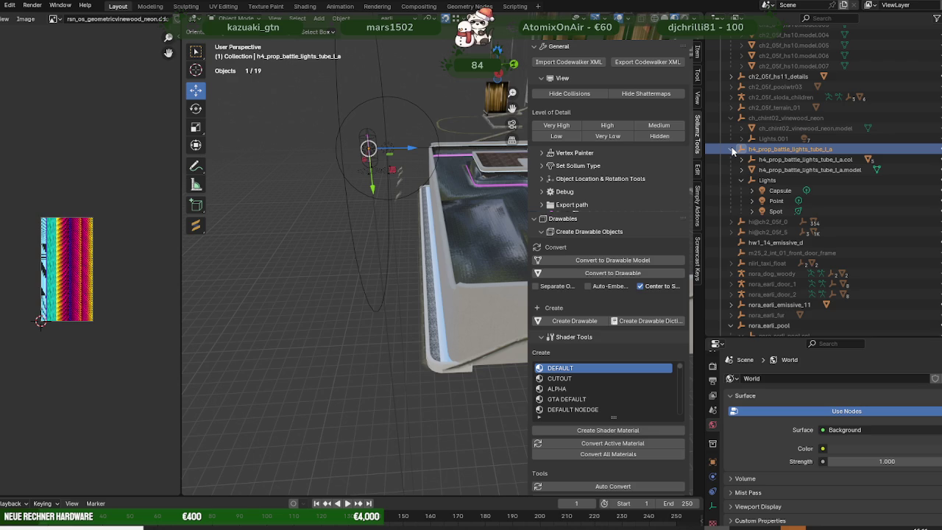
click(780, 190)
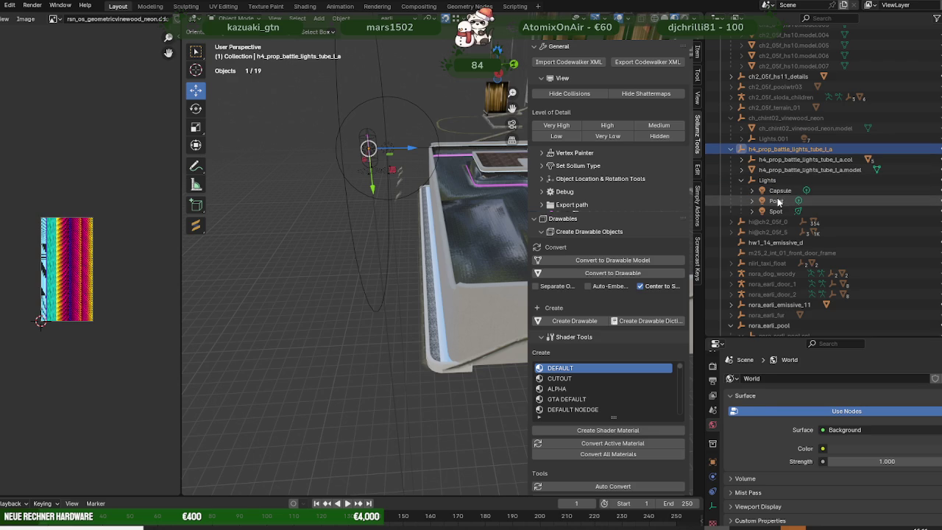
ctrl+click(776, 211)
right_click(748, 212)
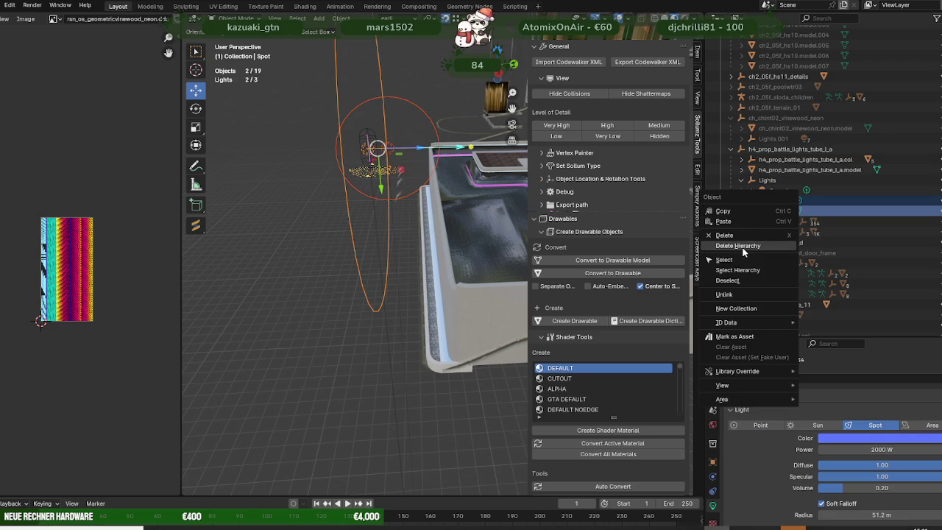
key(Return)
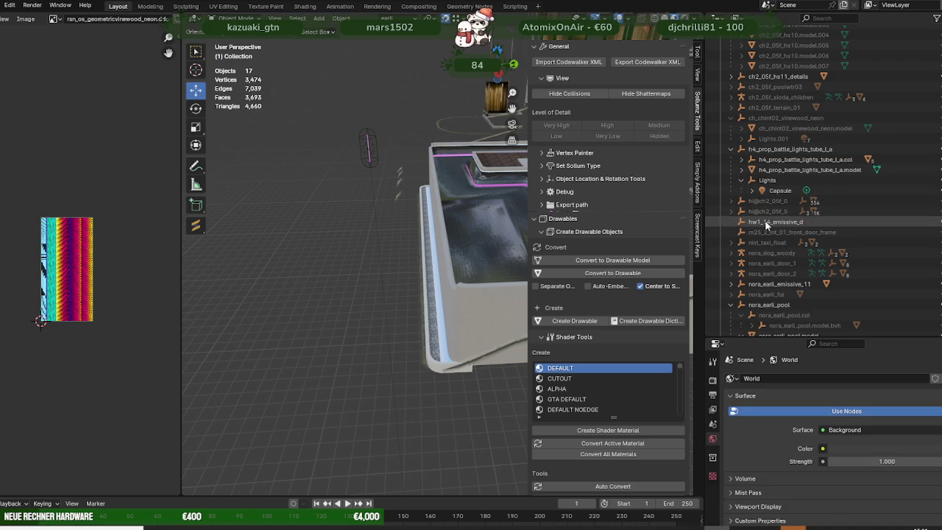
- Select the nora_earli_pool object and its mesh in the outliner
click(757, 304)
scroll(757, 296, down, 3)
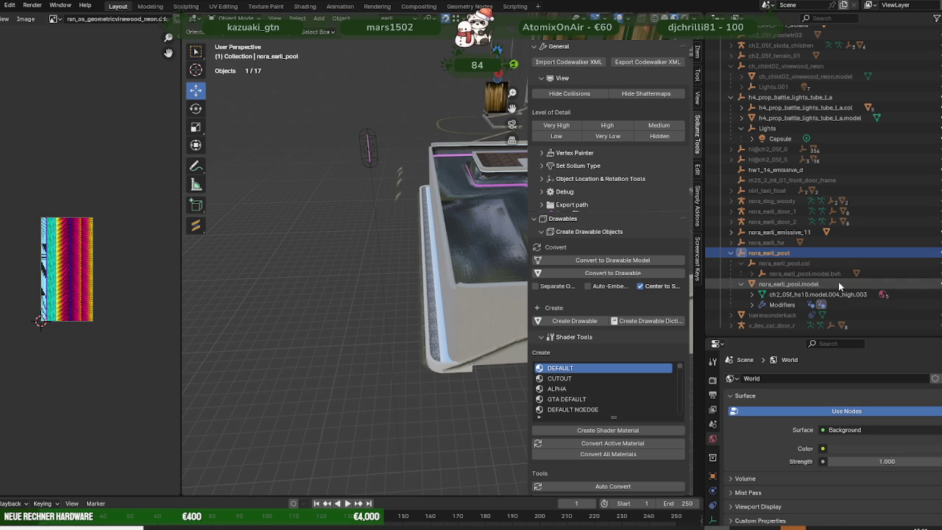
click(783, 285)
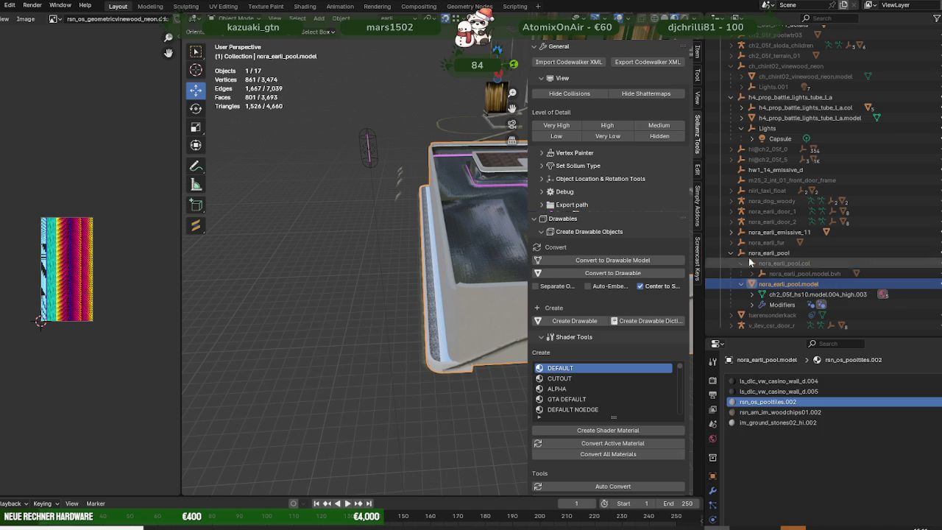
click(758, 254)
scroll(614, 370, down, 3)
scroll(604, 383, down, 3)
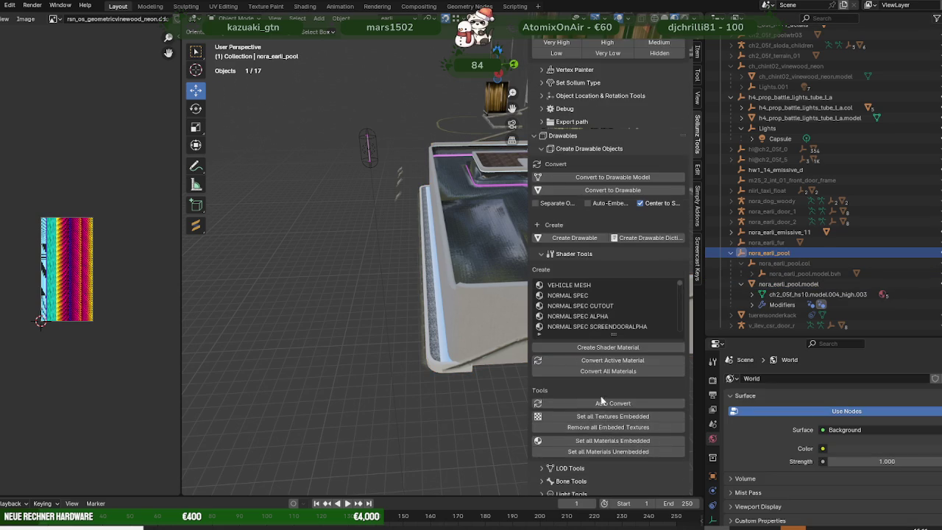
- Expand Light Tools in the Sollumz sidebar, filter the preset list by 'ca', then clear the filter
scroll(601, 398, down, 3)
click(543, 390)
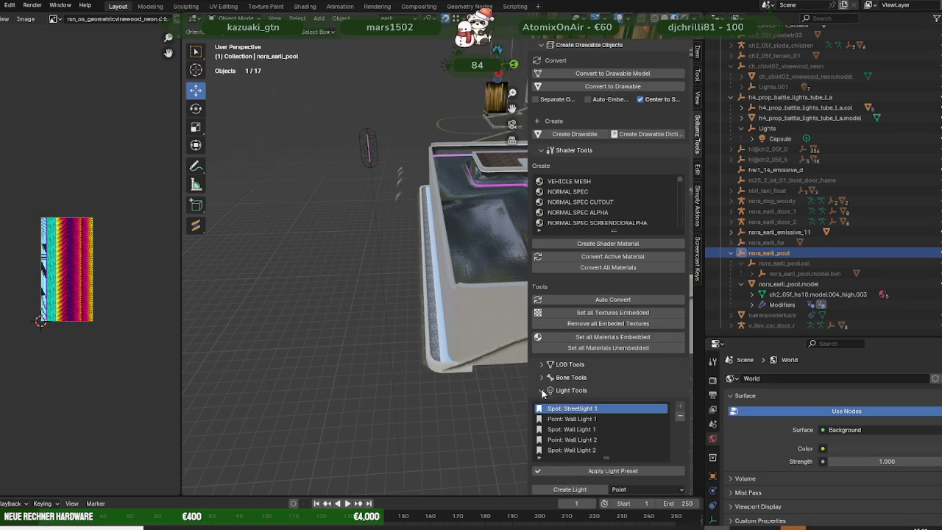
scroll(600, 391, down, 2)
scroll(627, 376, down, 3)
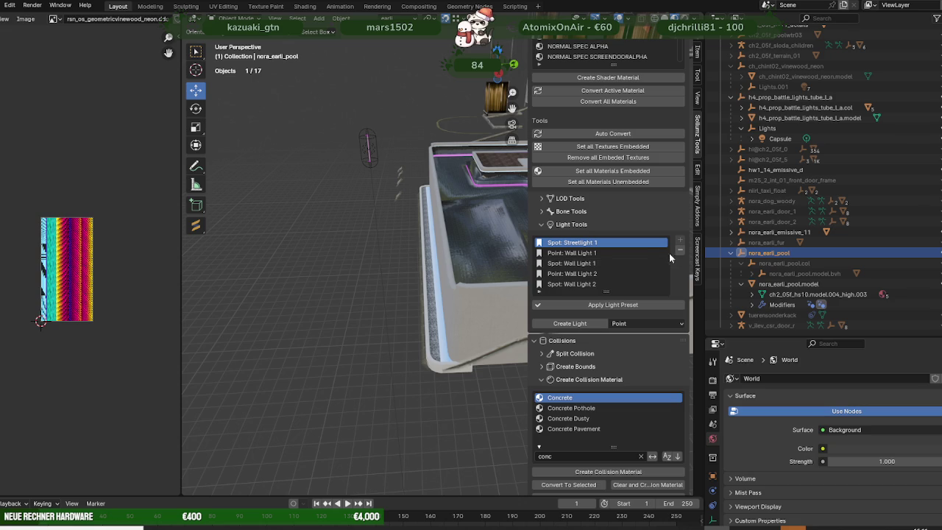
click(539, 292)
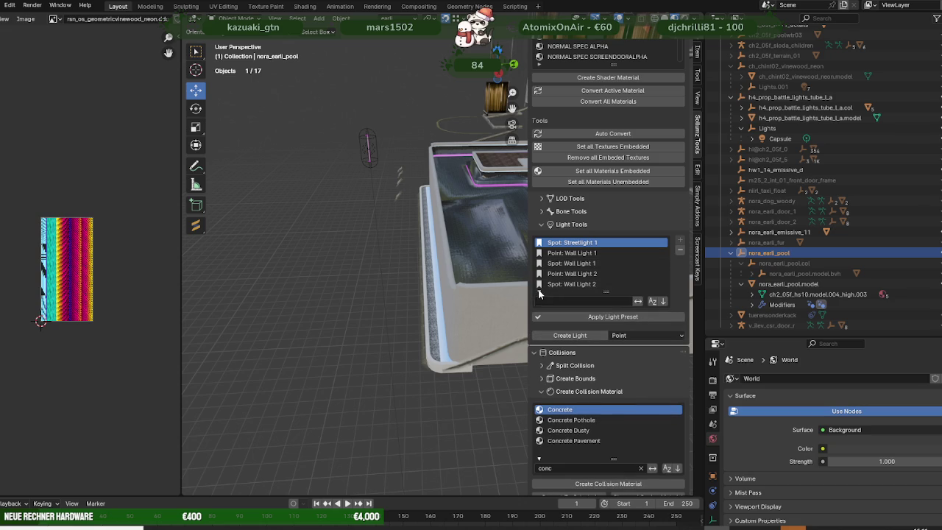
click(562, 302)
text(ca)
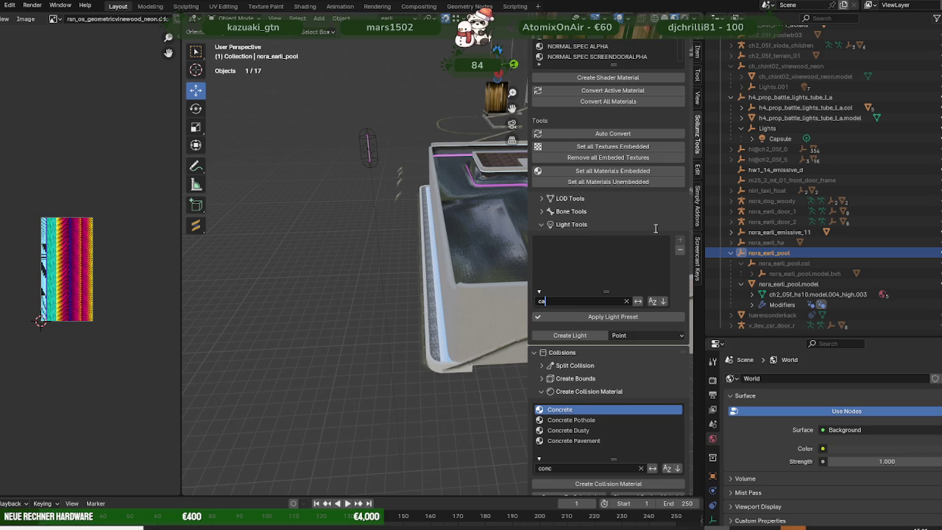
key(BackSpace)
key(BackSpace)
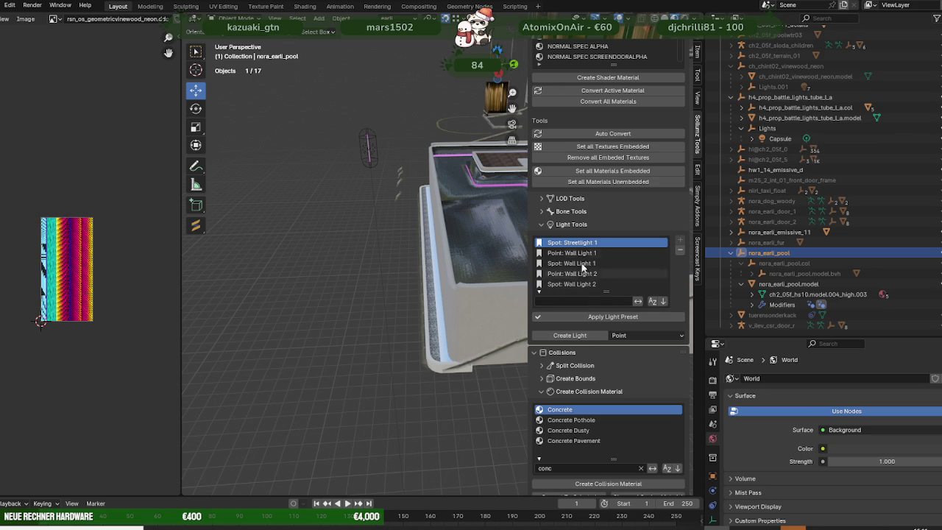
scroll(712, 491, down, 1)
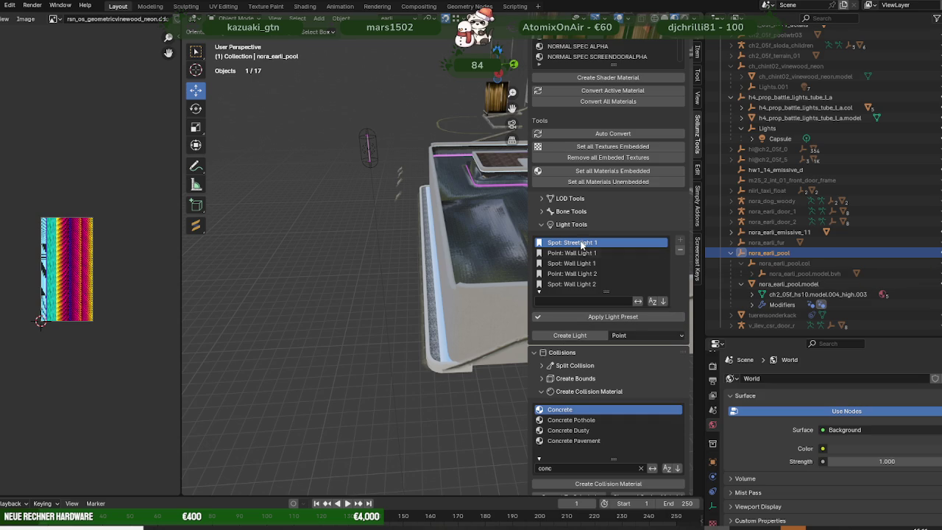
- Parent the Lights collection under nora_earli_pool and select its Capsule light
click(740, 264)
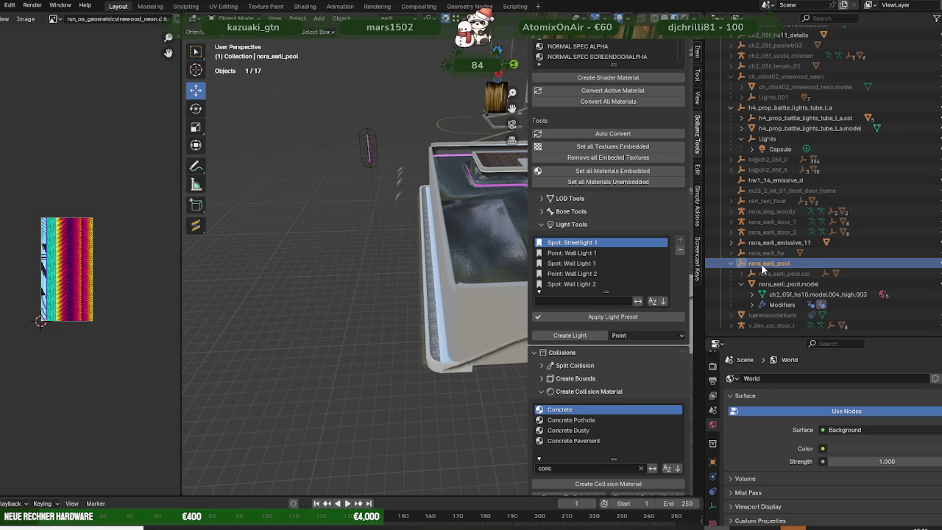
click(936, 265)
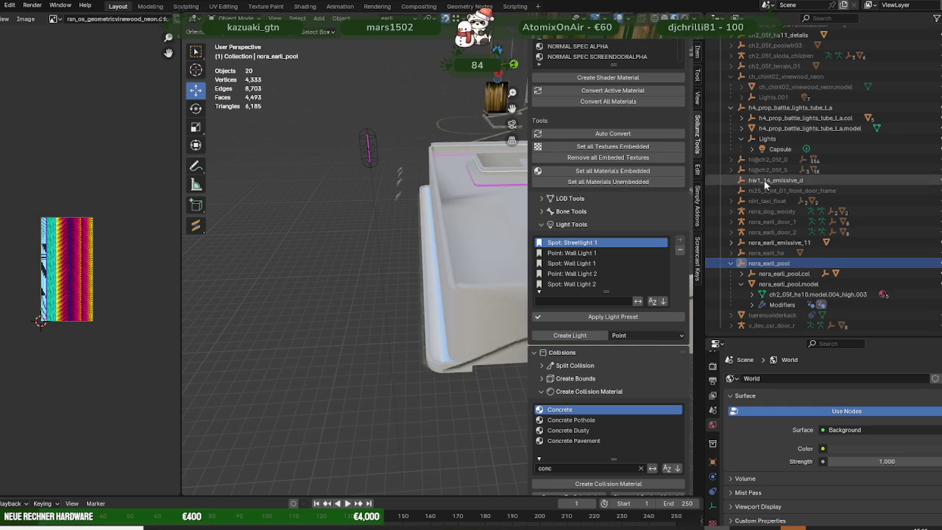
drag(767, 138, 791, 269)
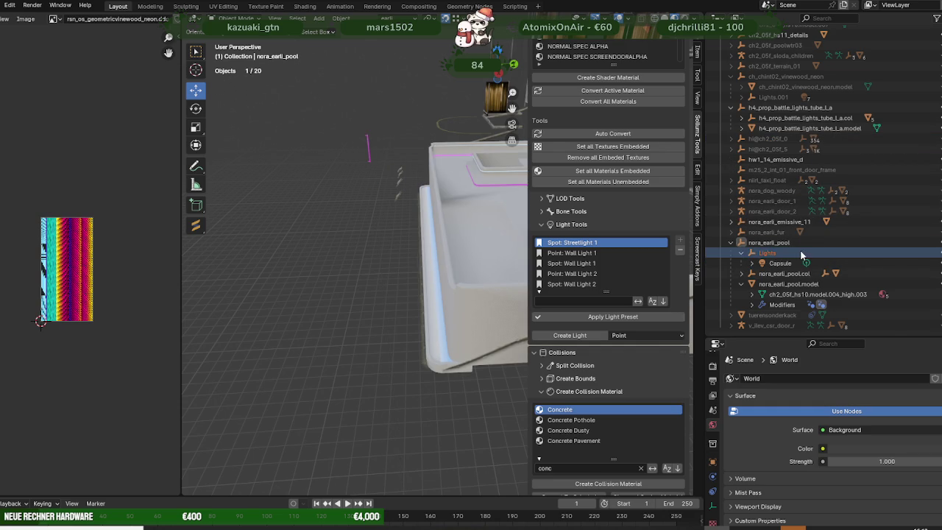
click(779, 263)
scroll(471, 232, down, 3)
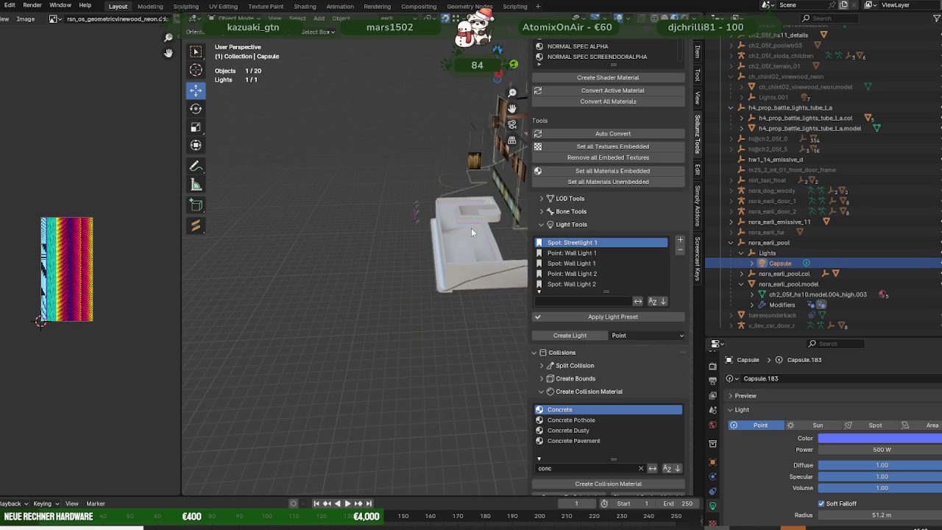
- Frame the Capsule light and move it onto the pool's purple neon edge
key(a)
click(780, 263)
key(KP_Decimal)
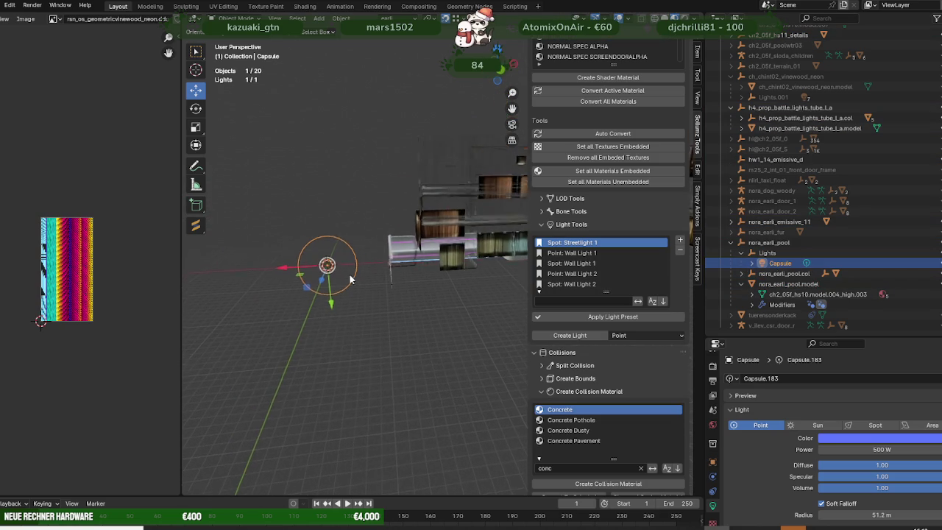
middle_drag(349, 278, 361, 288)
key(g)
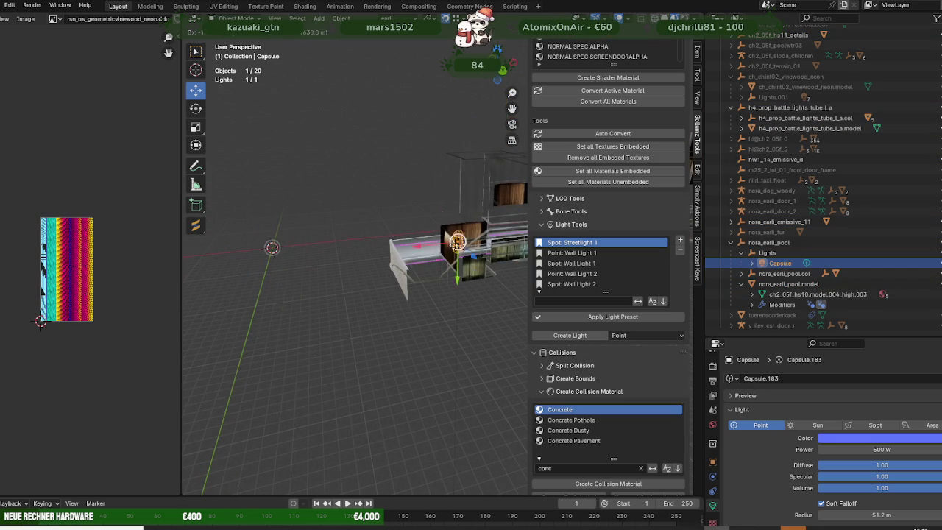
click(443, 227)
mouse_move(443, 227)
middle_down()
mouse_move(466, 266)
mouse_move(442, 272)
middle_up()
key(g)
click(455, 249)
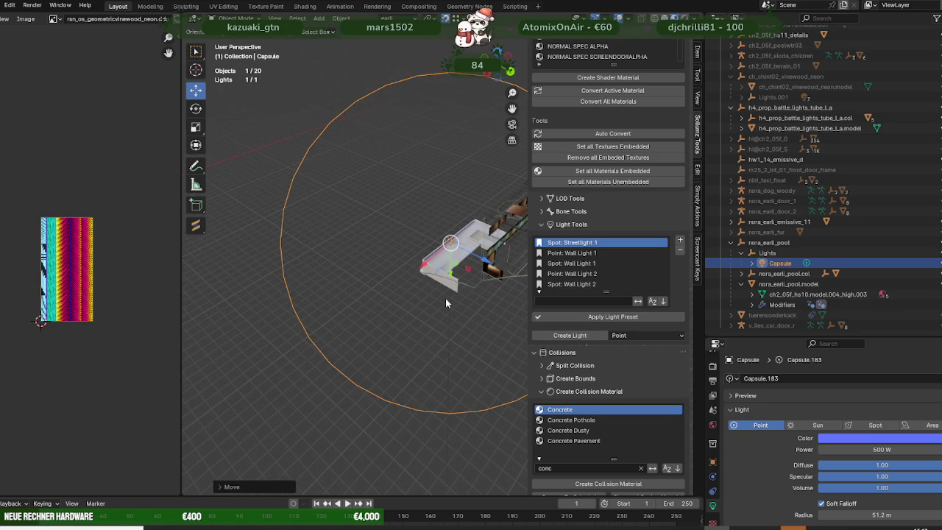
scroll(446, 302, up, 5)
middle_drag(446, 302, 501, 274)
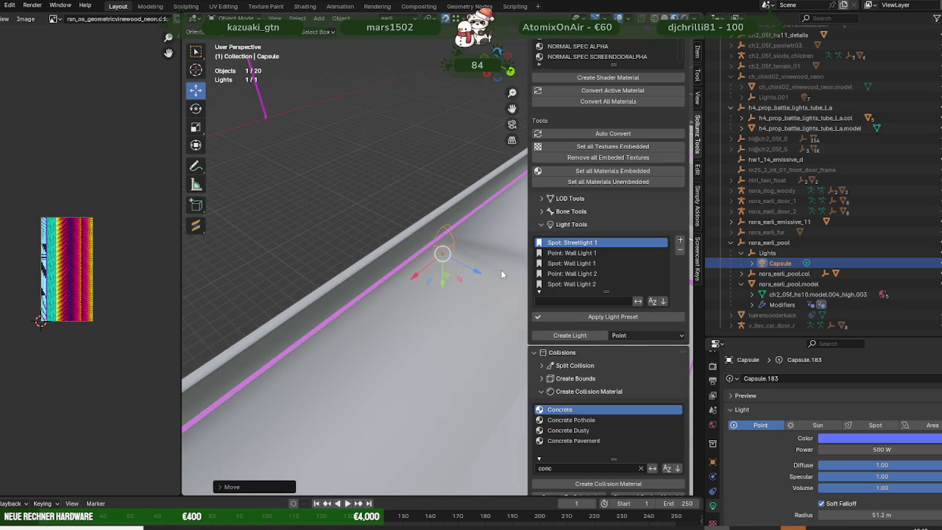
- Select the pool mesh and Capsule light, viewing the pool's CONCRETE.012 material
scroll(501, 275, down, 5)
click(382, 276)
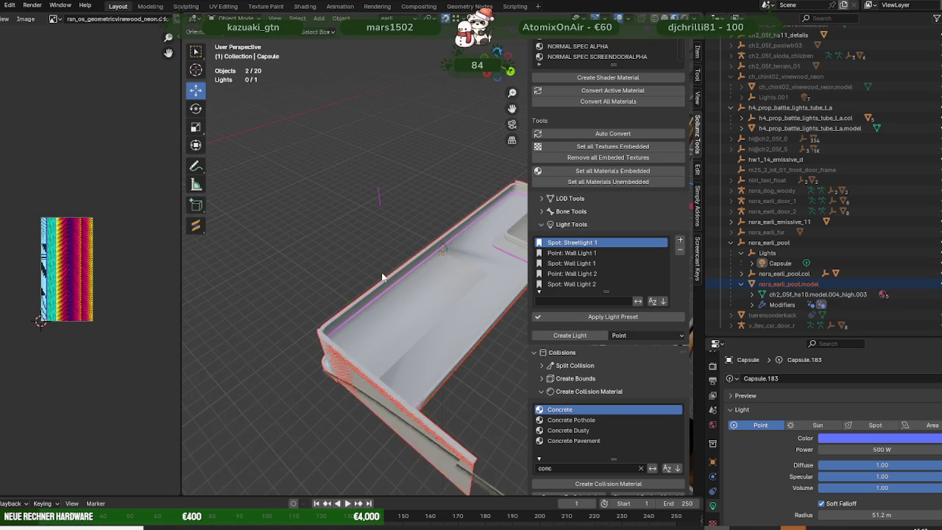
scroll(384, 248, up, 5)
click(439, 250)
click(439, 250)
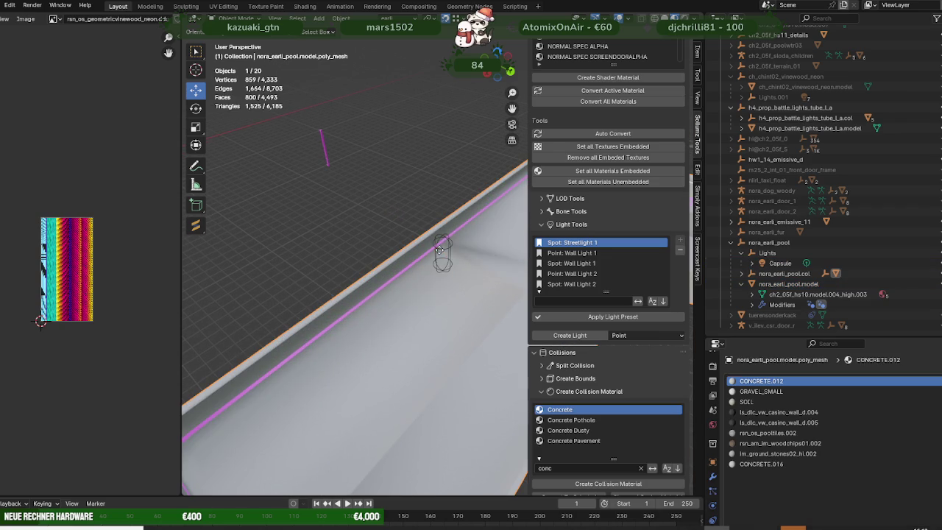
click(713, 476)
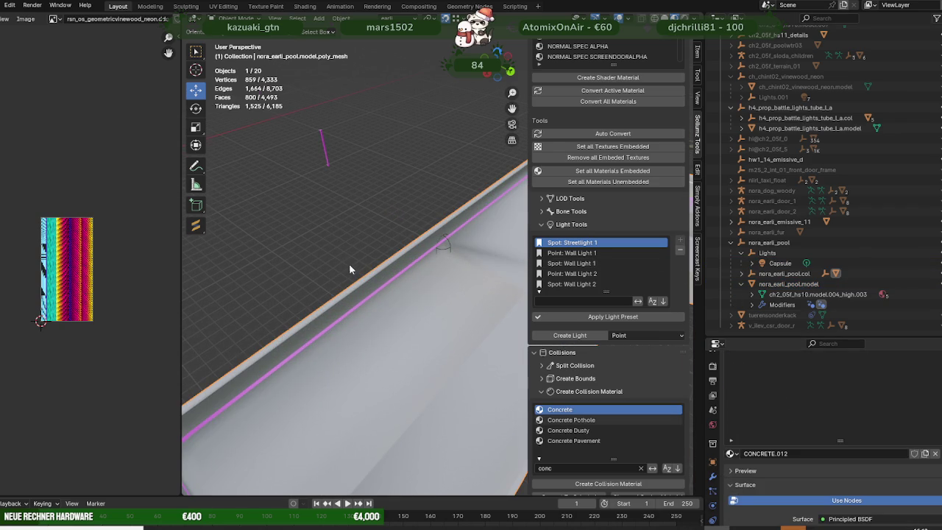
scroll(360, 256, up, 2)
- Undo the reparenting so the Lights collection returns to h4_prop_battle_lights_tube_l_a
click(379, 224)
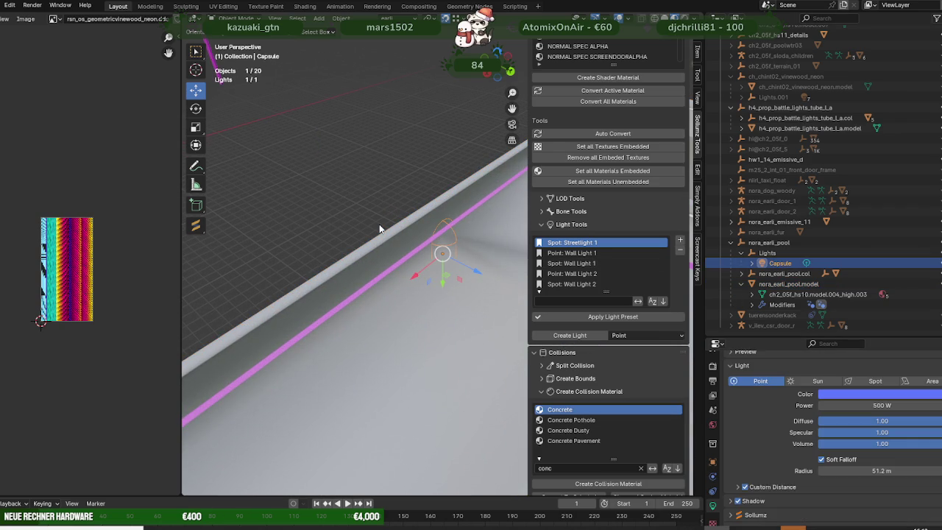
key(ctrl+z)
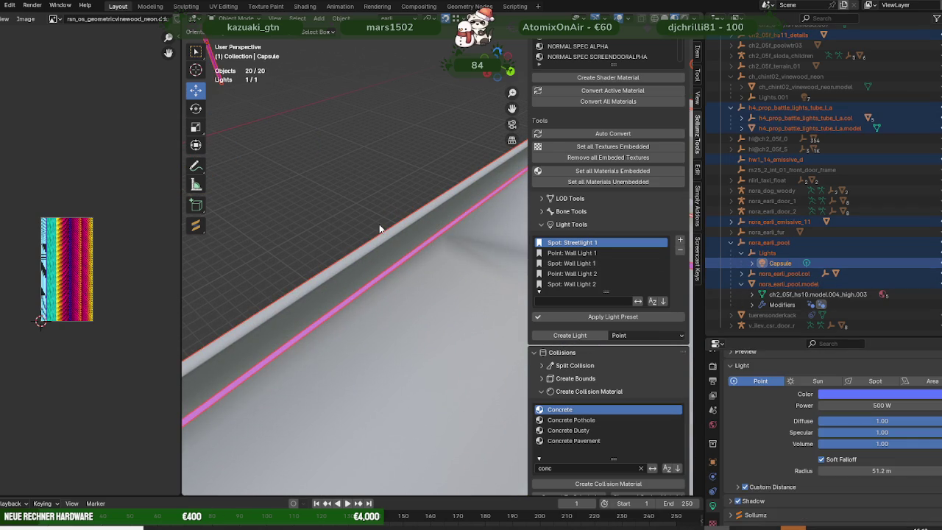
key(Home)
mouse_move(394, 236)
middle_down()
mouse_move(410, 253)
mouse_move(515, 254)
middle_up()
key(ctrl+z)
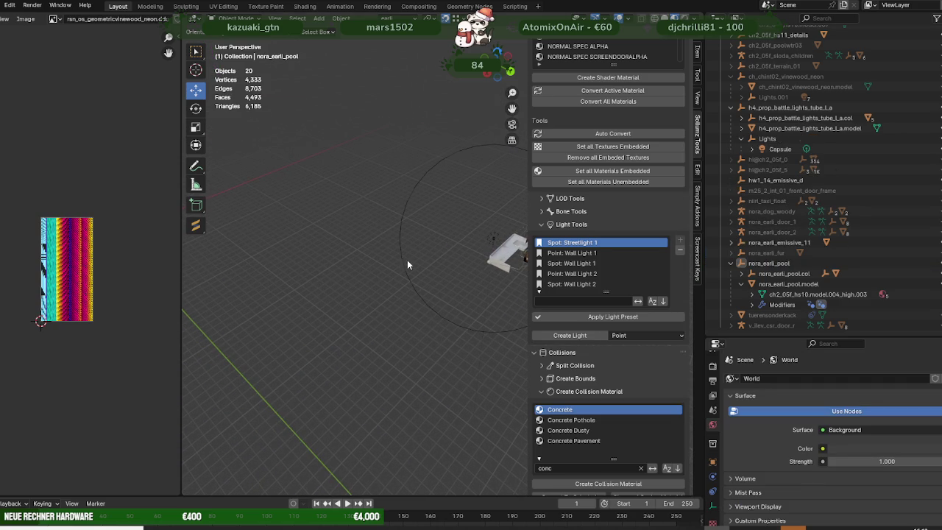
- Select nora_earli_pool and show its Object transform properties
click(766, 243)
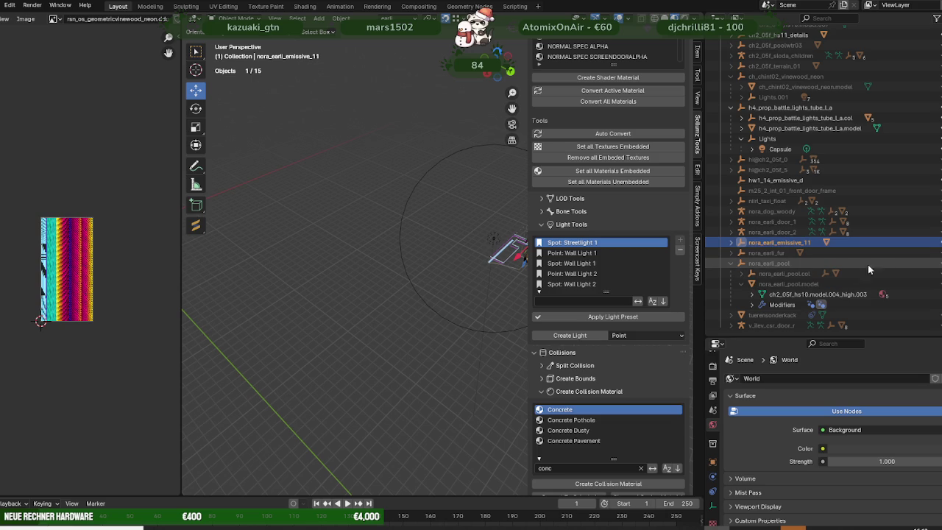
click(769, 264)
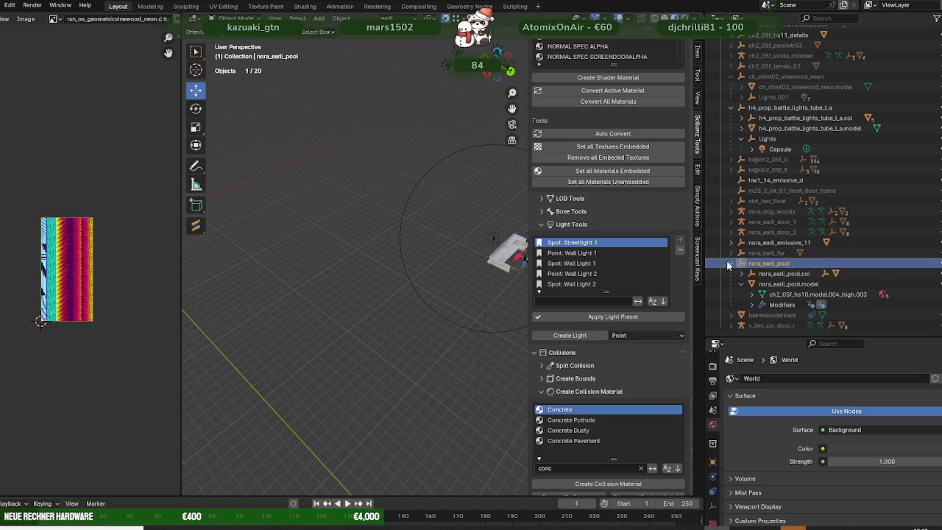
click(731, 264)
scroll(459, 254, up, 3)
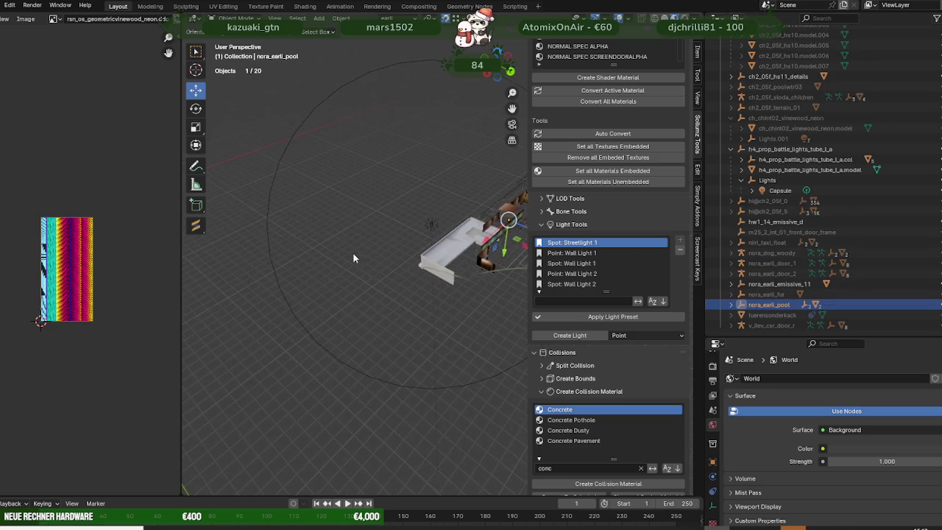
middle_drag(353, 252, 438, 261)
scroll(440, 250, up, 3)
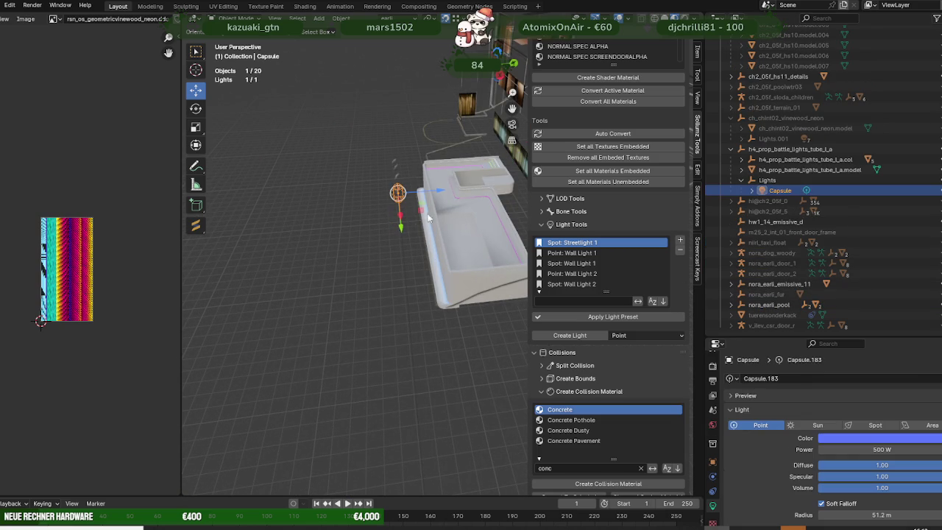
click(712, 477)
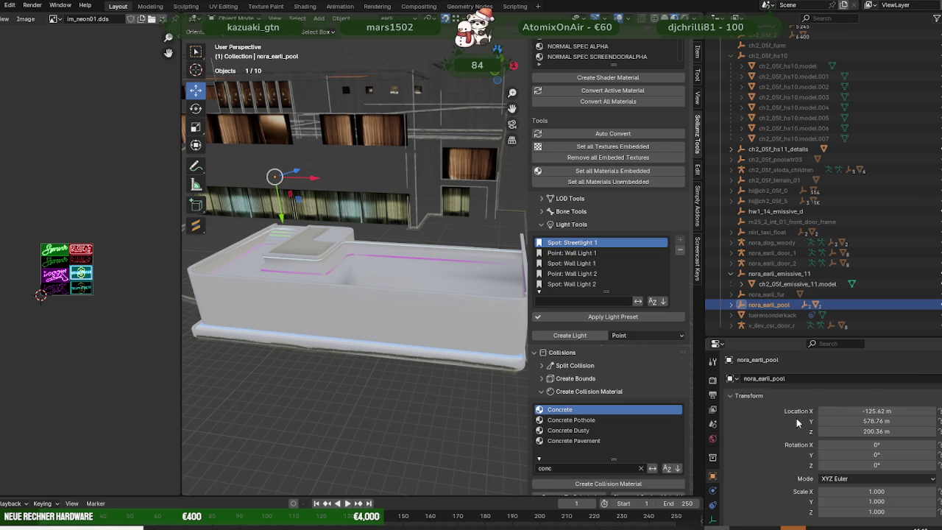
- Set nora_earli_pool's location to X 0, Y 0, Z 0 m
click(851, 410)
text(0)
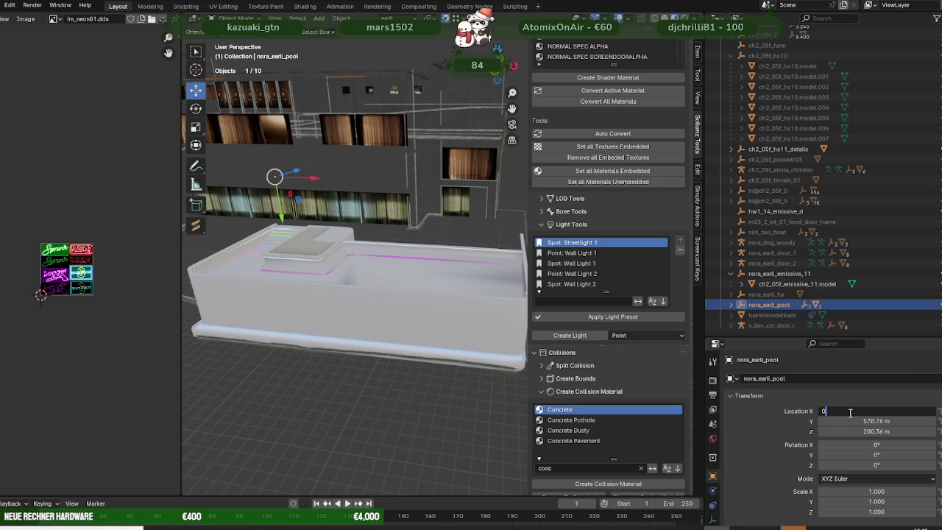
key(Tab)
text(0)
key(Tab)
text(0)
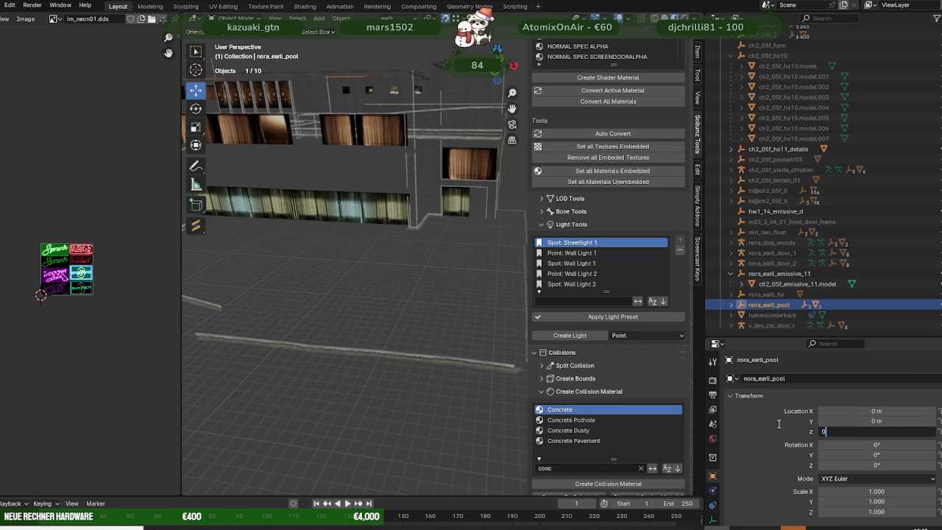
key(Return)
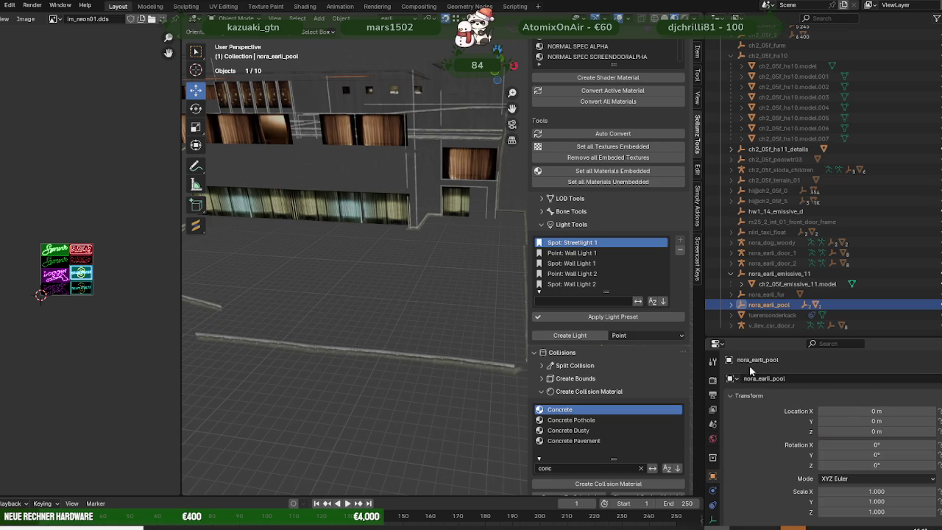
- Frame the pool and hide the white nora_earli_pool.col collision mesh
click(732, 304)
click(773, 317)
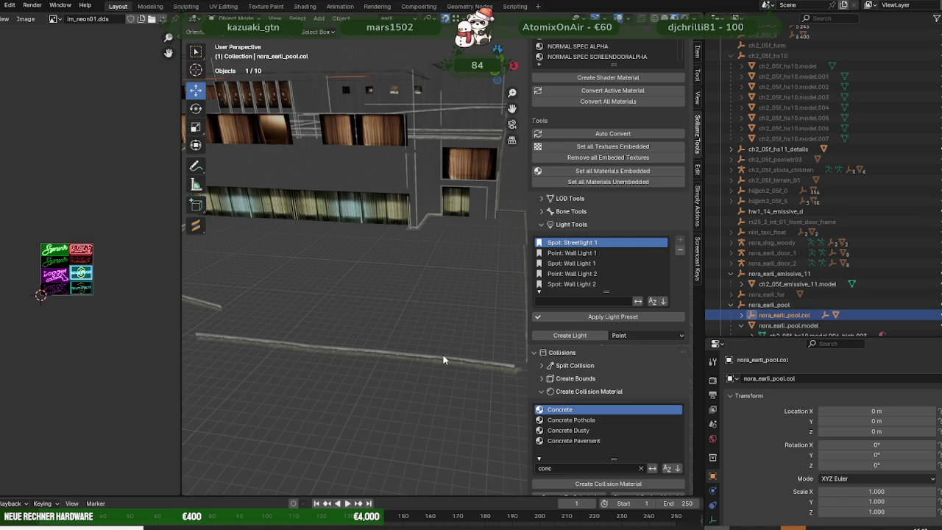
key(KP_Decimal)
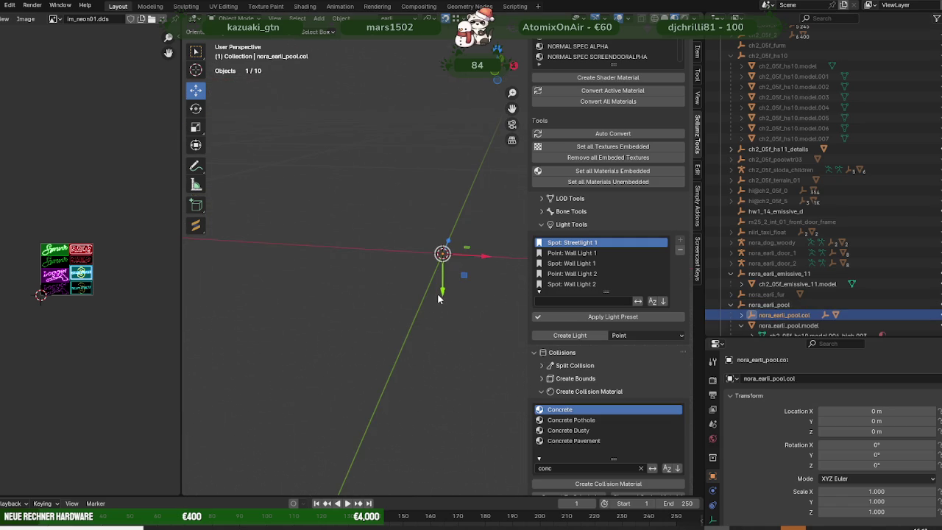
shift+middle_drag(446, 315, 343, 241)
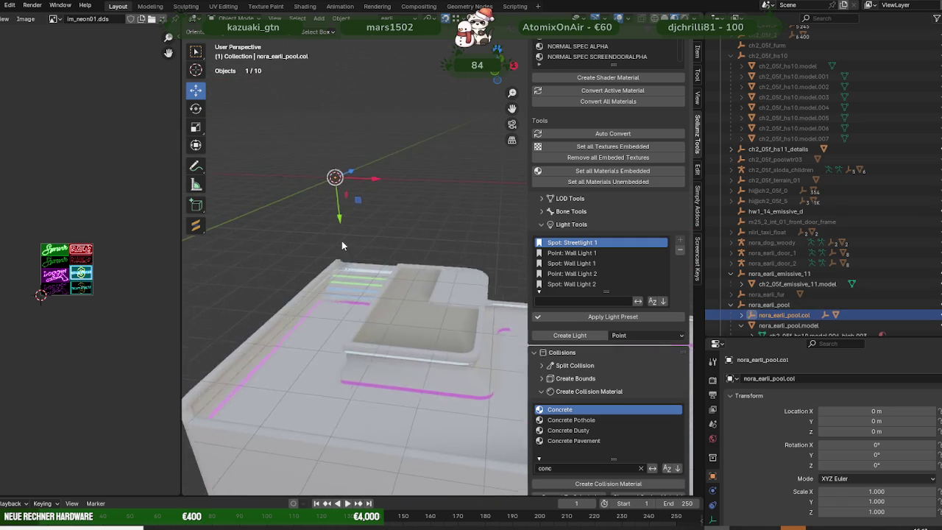
scroll(380, 288, up, 2)
scroll(373, 292, up, 2)
middle_drag(372, 292, 407, 290)
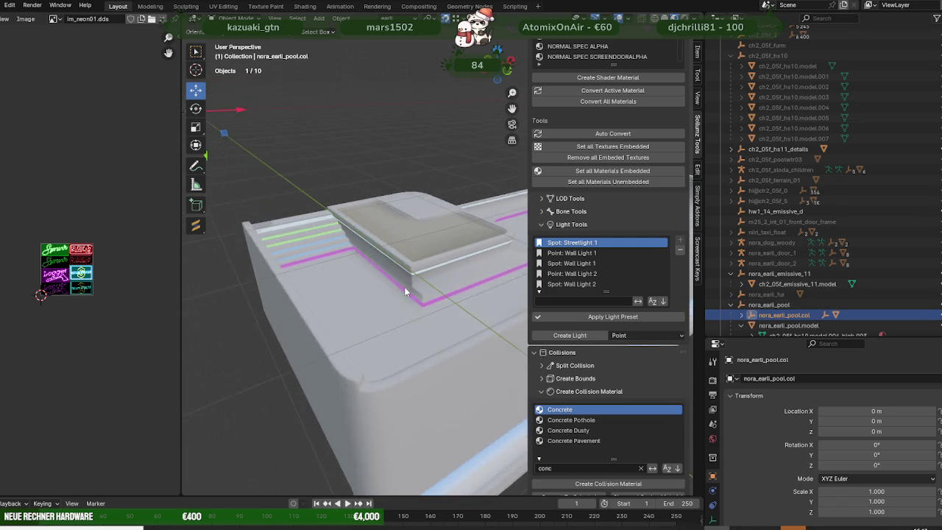
scroll(407, 290, up, 2)
click(926, 317)
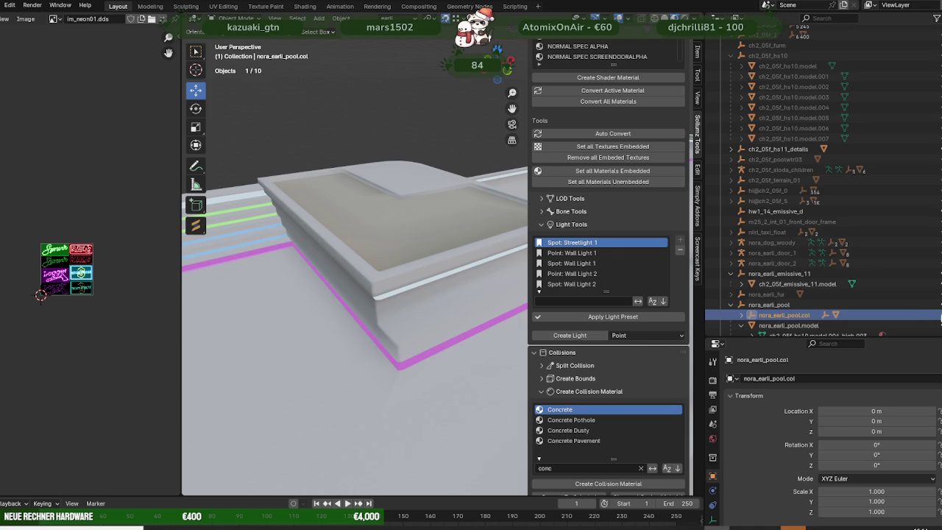
scroll(883, 302, down, 1)
scroll(379, 280, down, 3)
mouse_move(379, 279)
middle_down()
mouse_move(372, 271)
mouse_move(333, 293)
mouse_move(365, 269)
mouse_move(417, 294)
mouse_move(295, 329)
mouse_move(346, 316)
middle_up()
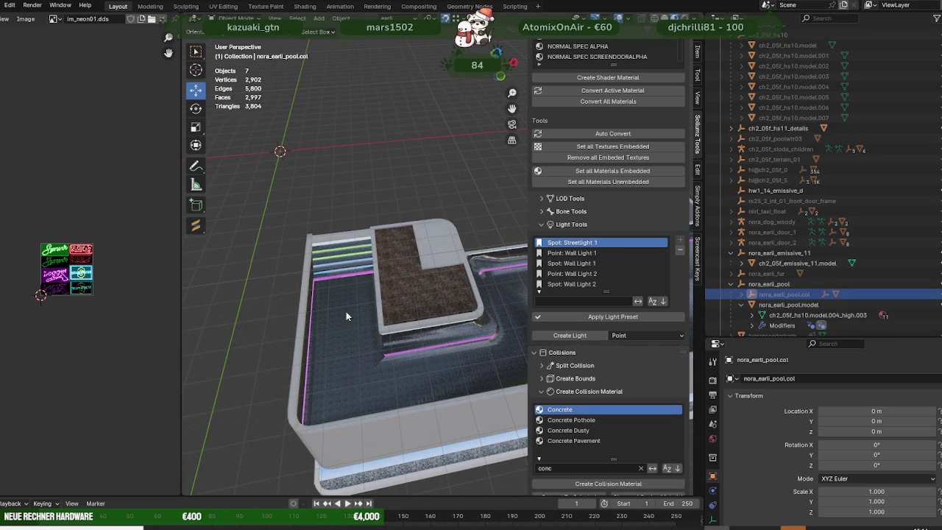
scroll(618, 118, up, 1)
- Import the h4_prop_battle_lights_tube_l_a Codewalker XML model
scroll(625, 117, up, 3)
scroll(641, 119, up, 5)
scroll(633, 121, up, 5)
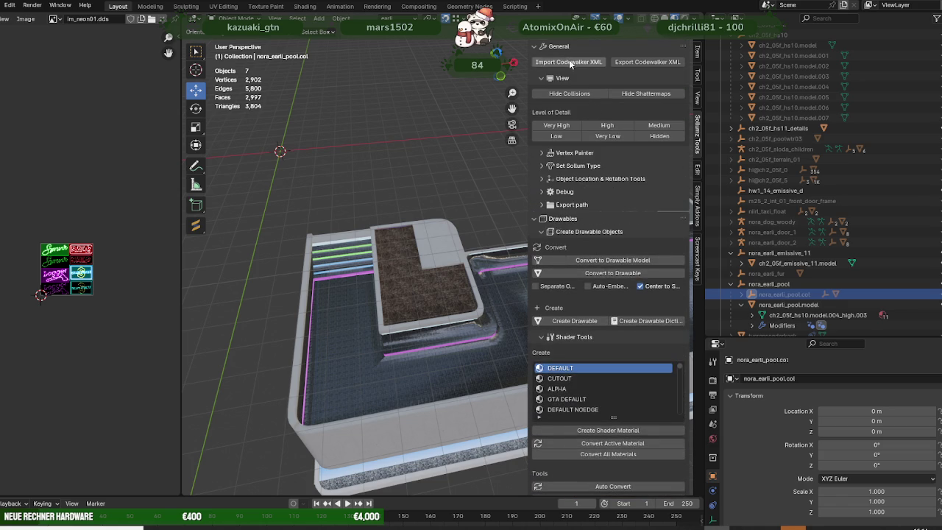
click(569, 61)
click(368, 335)
click(621, 397)
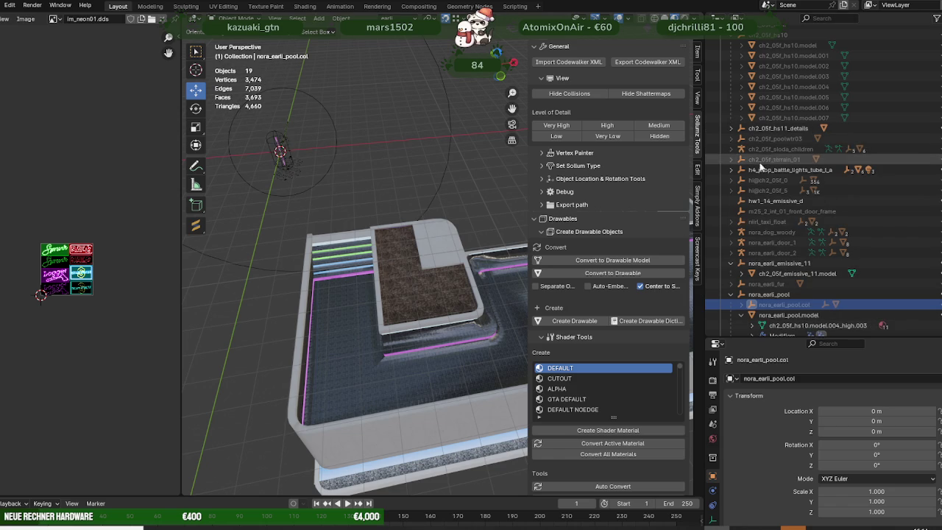
- Delete the prop's Point and Spot lights and parent its Lights group to nora_earli_pool
click(730, 170)
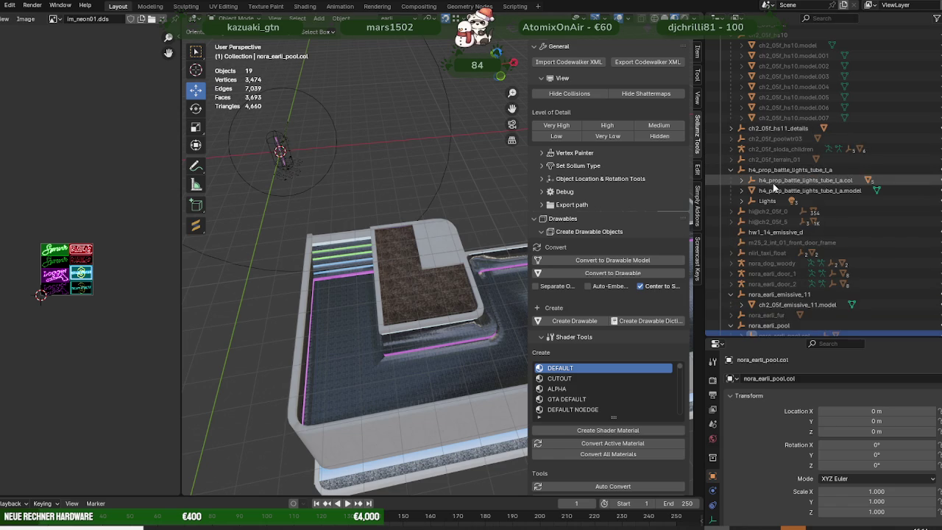
click(759, 203)
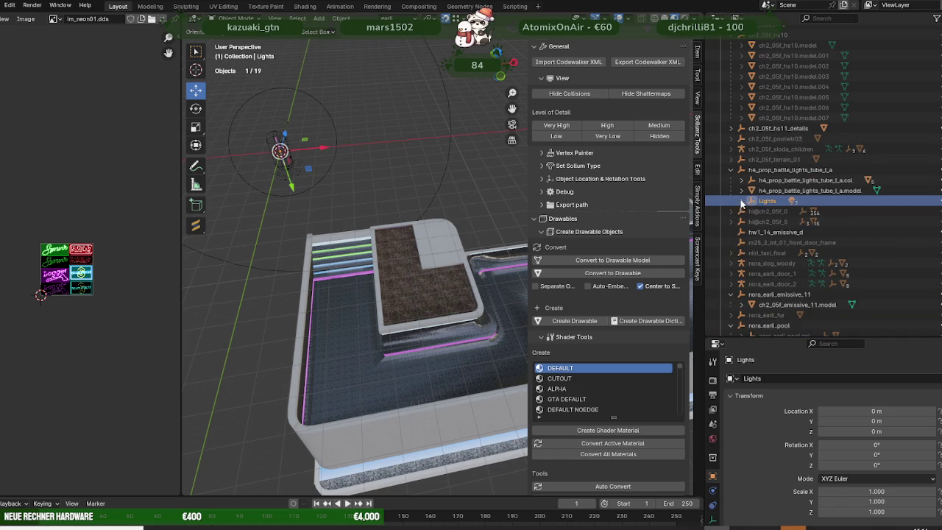
click(740, 201)
click(776, 222)
ctrl+click(776, 232)
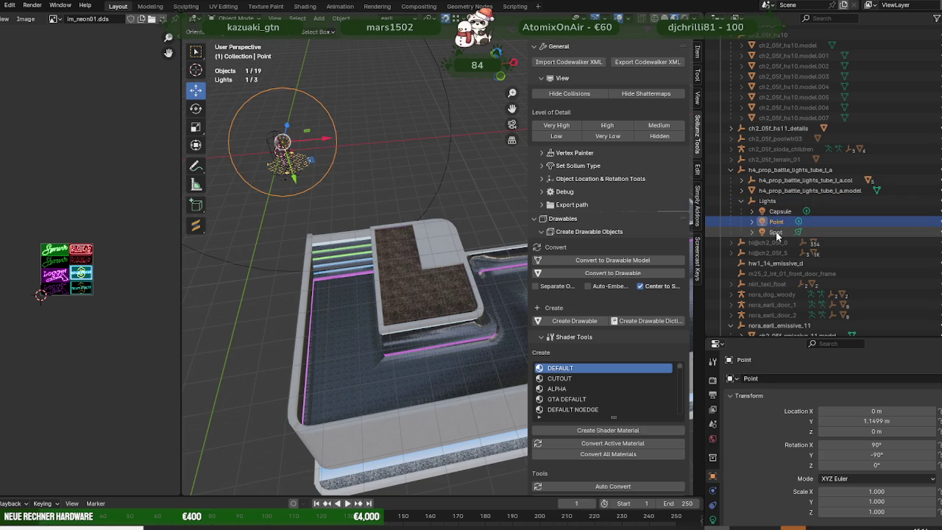
right_click(747, 233)
click(735, 268)
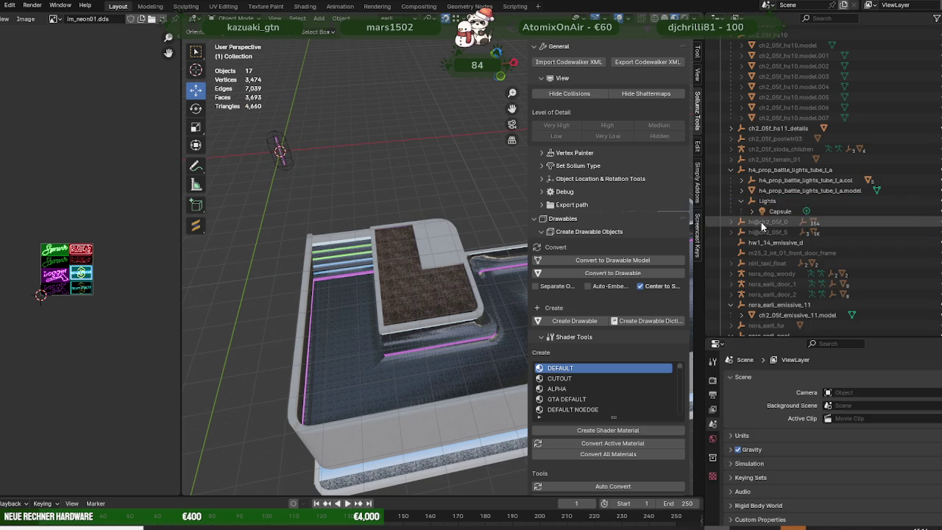
drag(765, 200, 762, 328)
scroll(795, 267, down, 3)
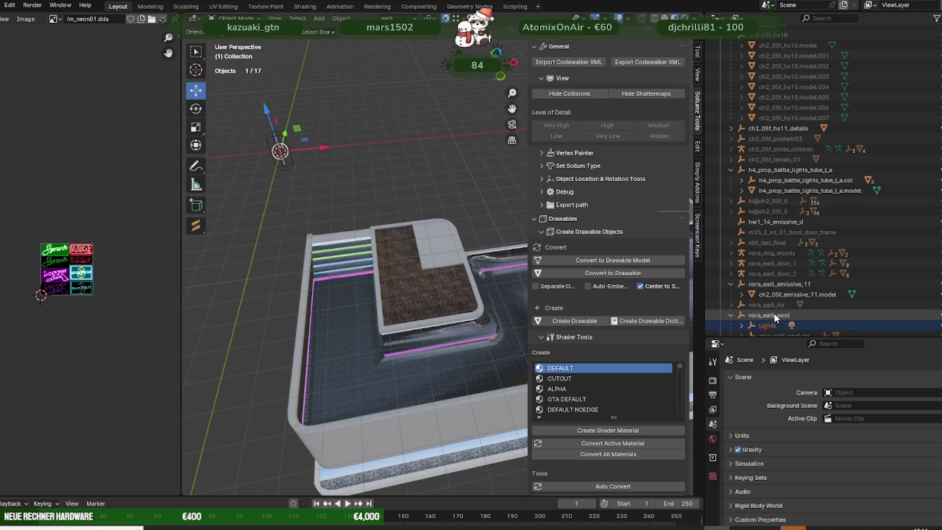
- Select the Capsule light and move it along X, Y and Z toward the pool
click(741, 283)
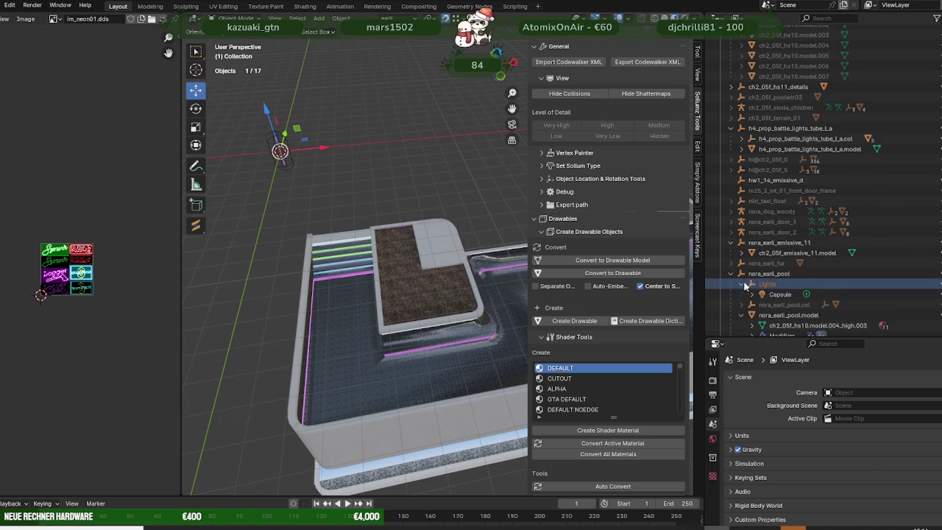
click(778, 293)
drag(315, 160, 349, 152)
mouse_move(349, 152)
middle_down()
mouse_move(402, 137)
mouse_move(365, 110)
middle_up()
drag(365, 110, 314, 147)
drag(303, 193, 324, 252)
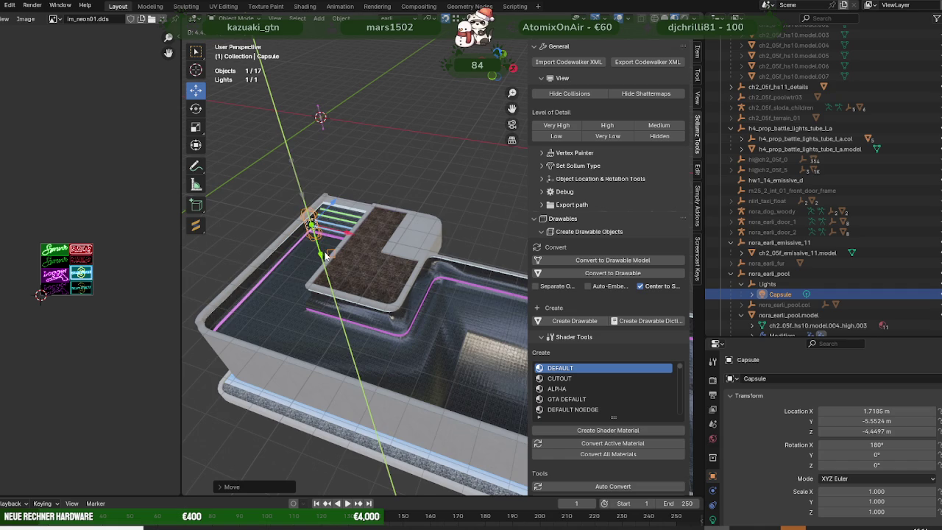
scroll(331, 247, up, 5)
- Settle the Capsule at the outer wall corner (X 1.7109, Y -14.2, Z -4.4497 m)
mouse_move(331, 247)
middle_down()
mouse_move(435, 225)
mouse_move(442, 265)
middle_up()
mouse_move(442, 266)
mouse_down()
mouse_move(297, 276)
mouse_move(305, 268)
mouse_up()
middle_drag(306, 269, 376, 142)
scroll(377, 142, up, 3)
scroll(377, 142, down, 3)
scroll(435, 202, down, 3)
mouse_move(483, 181)
middle_down()
mouse_move(418, 202)
mouse_move(441, 190)
mouse_move(427, 190)
middle_up()
scroll(446, 176, down, 2)
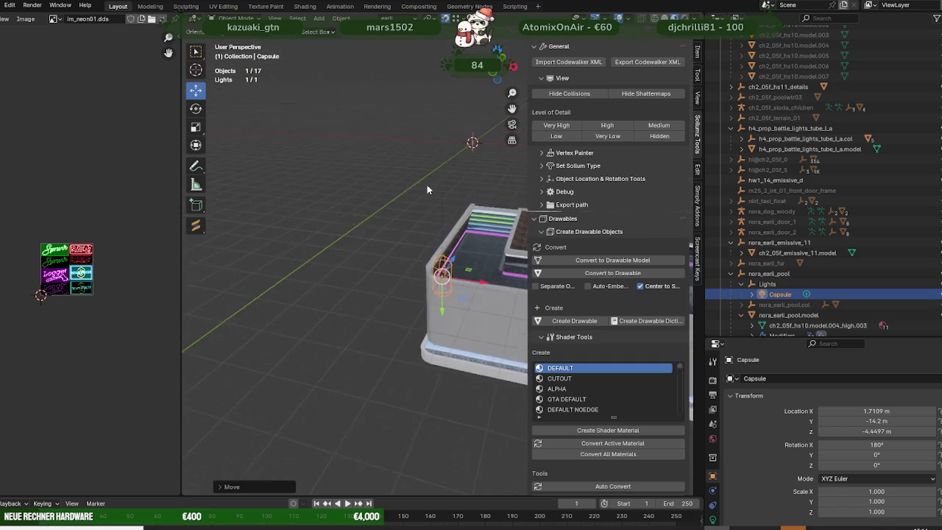
scroll(427, 190, up, 3)
key(shift+space)
- Rotate the Capsule light about 90° so it lies horizontally
key(r)
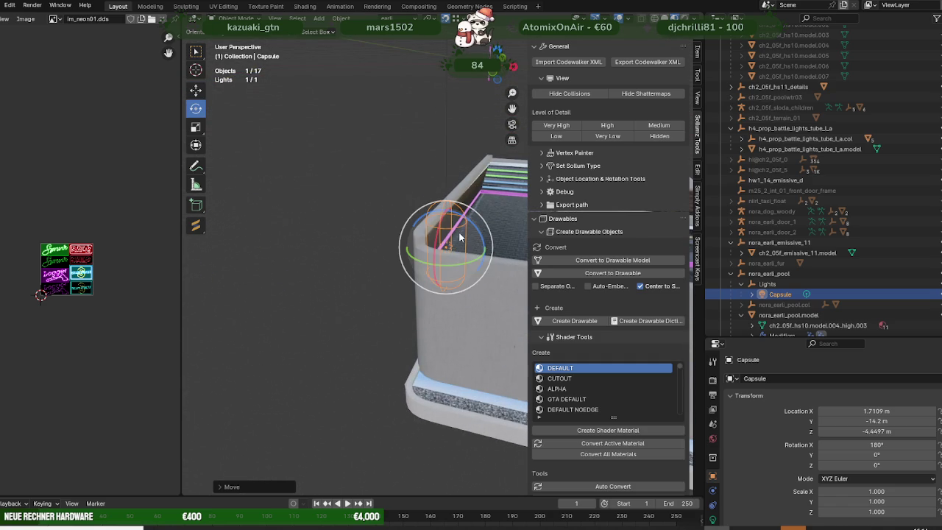
drag(465, 220, 411, 204)
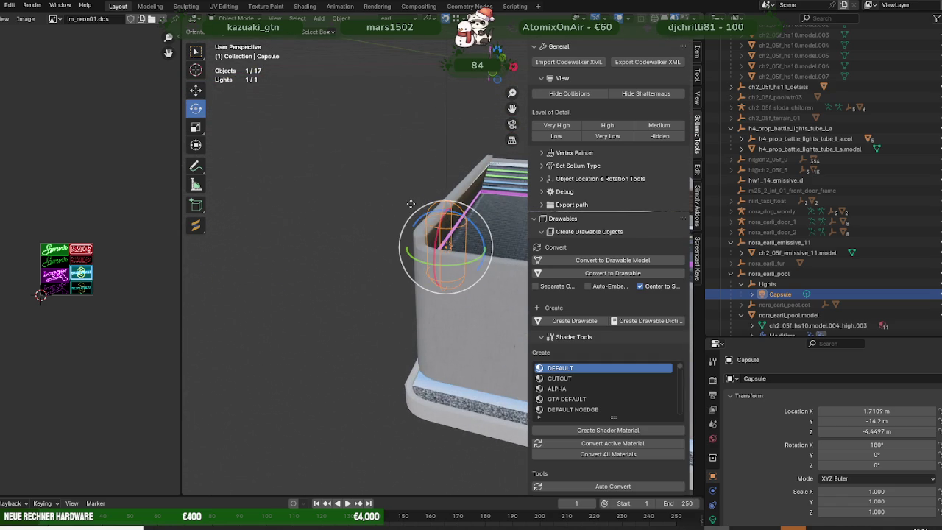
middle_drag(411, 204, 460, 215)
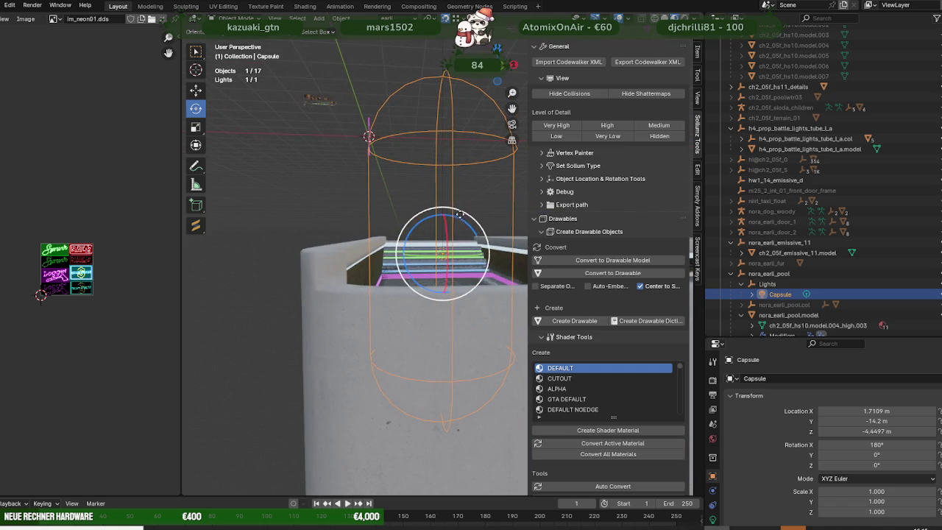
drag(459, 215, 441, 218)
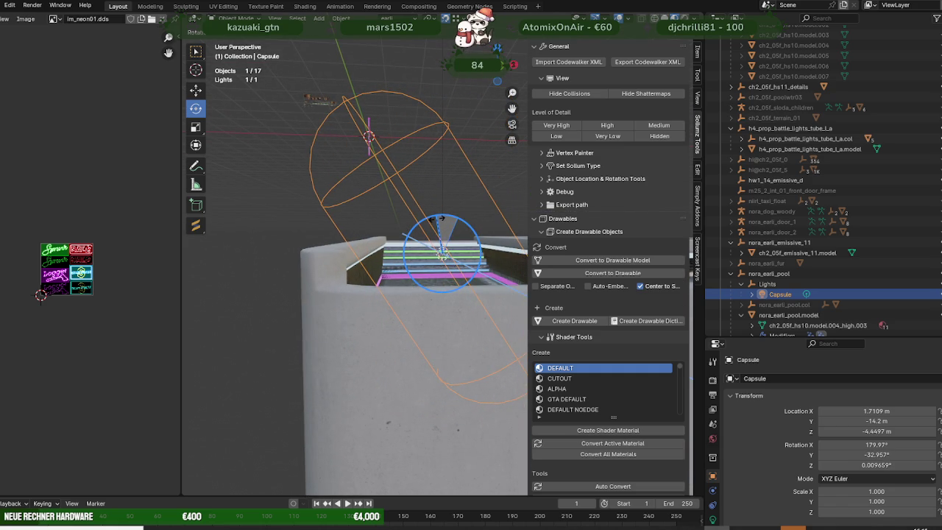
drag(440, 218, 436, 219)
- Lower the Capsule down the pool's outer corner to Z -9.1289 m
key(shift+space)
key(g)
mouse_move(435, 218)
middle_down()
mouse_move(425, 210)
mouse_move(423, 220)
mouse_move(426, 203)
middle_up()
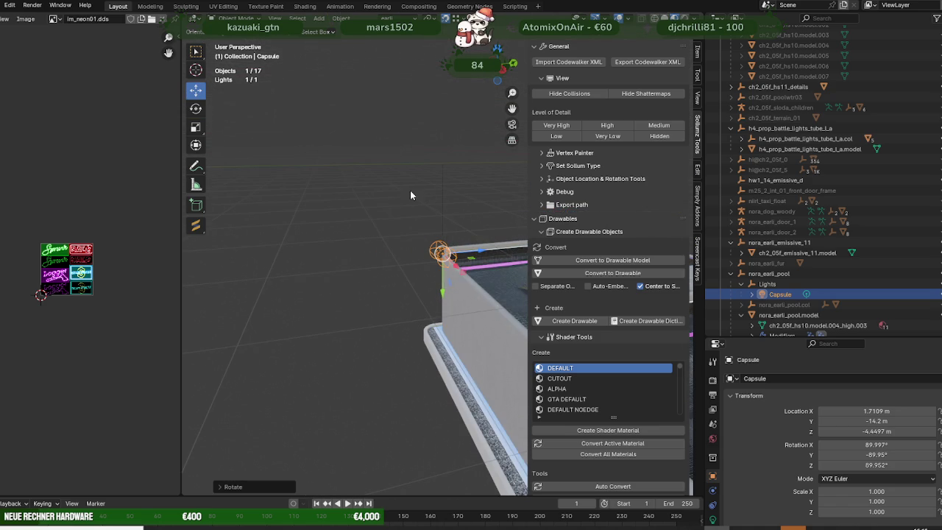
scroll(410, 190, up, 3)
scroll(469, 188, down, 3)
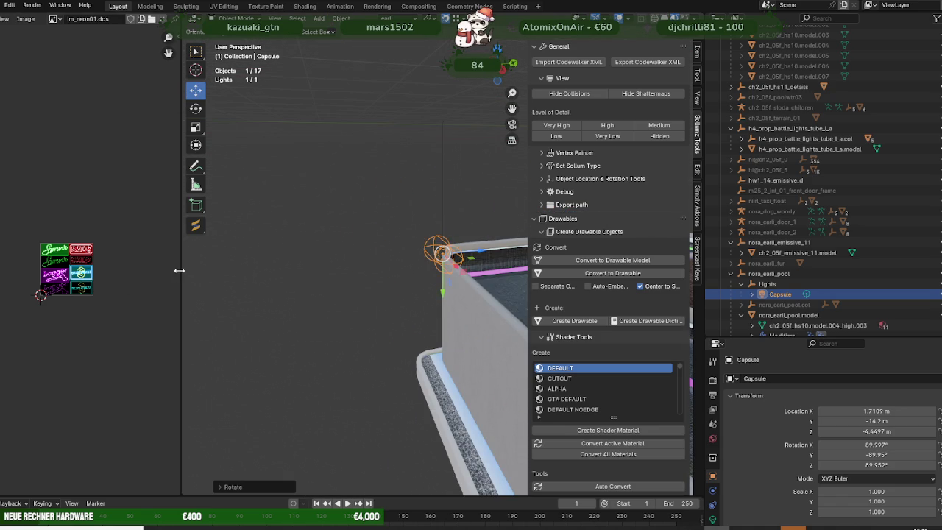
drag(179, 270, 87, 270)
mouse_move(95, 270)
middle_down()
mouse_move(302, 233)
mouse_move(352, 270)
mouse_move(296, 186)
middle_up()
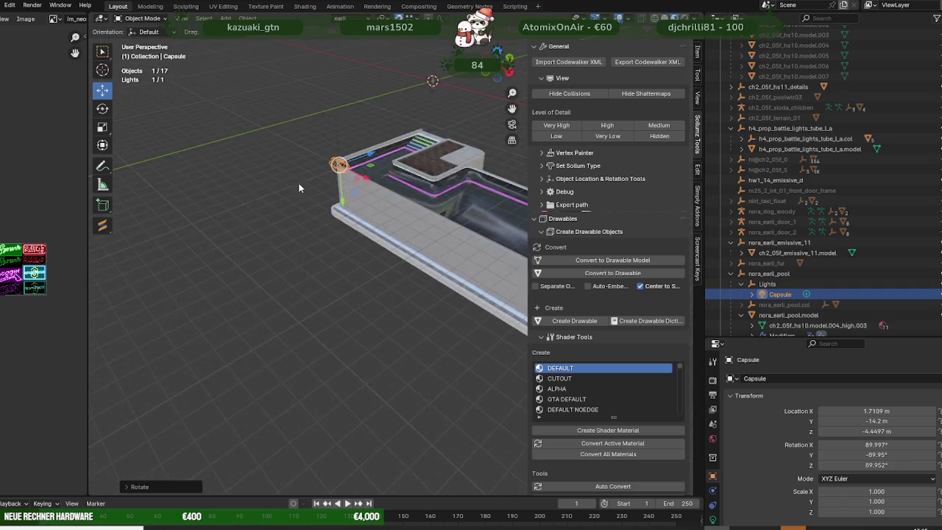
scroll(296, 185, up, 3)
mouse_move(287, 138)
middle_down()
mouse_move(330, 214)
mouse_move(314, 171)
mouse_move(312, 126)
mouse_move(314, 137)
middle_up()
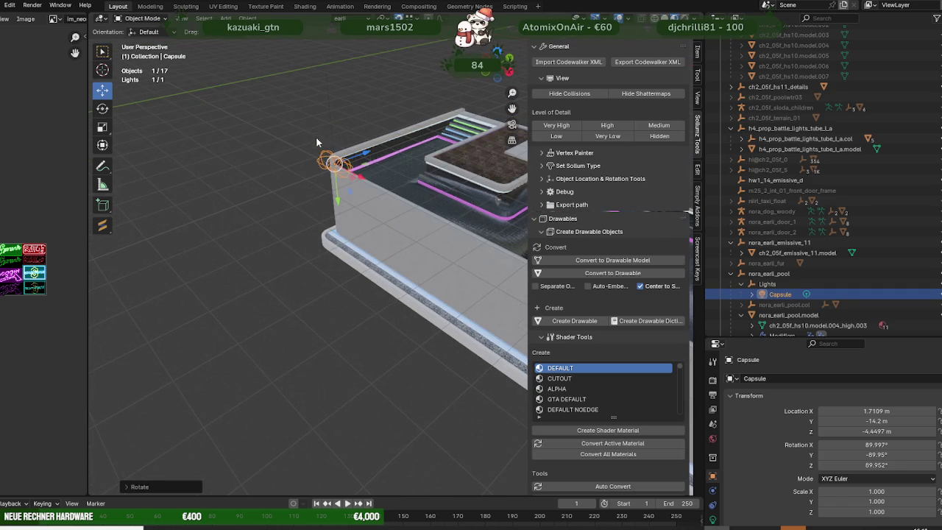
drag(335, 204, 336, 239)
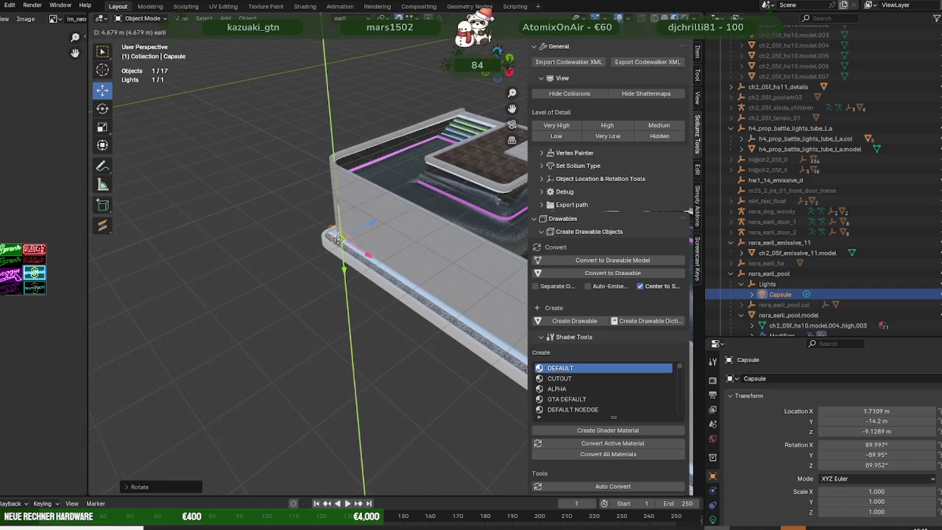
- Raise the Capsule light to ledge height and slide it along X with the move tool
scroll(340, 242, up, 5)
mouse_move(343, 239)
middle_down()
mouse_move(384, 256)
mouse_move(429, 217)
middle_up()
key(shift+space)
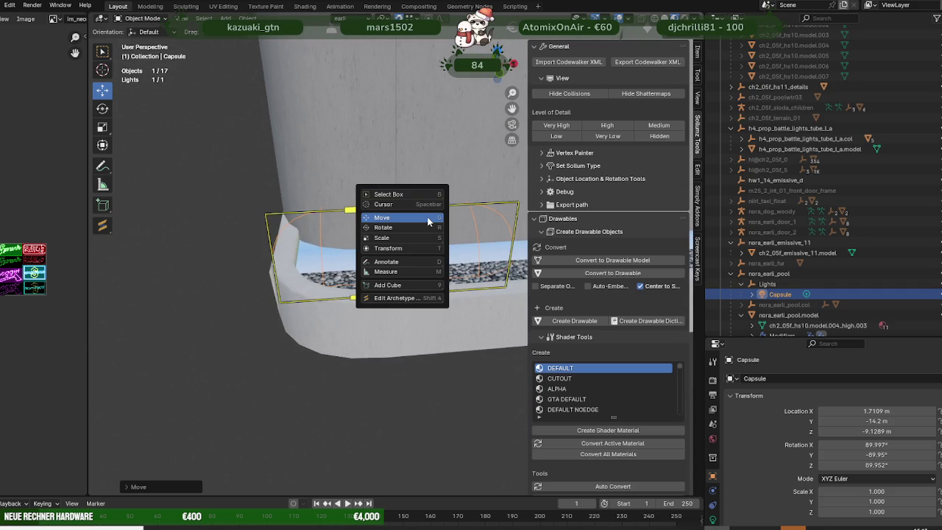
click(427, 218)
middle_drag(427, 218, 393, 280)
drag(396, 288, 398, 286)
middle_drag(399, 286, 419, 259)
drag(420, 259, 501, 259)
- Lengthen the Capsule light along the ledge and shift it along the X axis
mouse_move(500, 259)
middle_down()
mouse_move(361, 212)
mouse_move(380, 231)
middle_up()
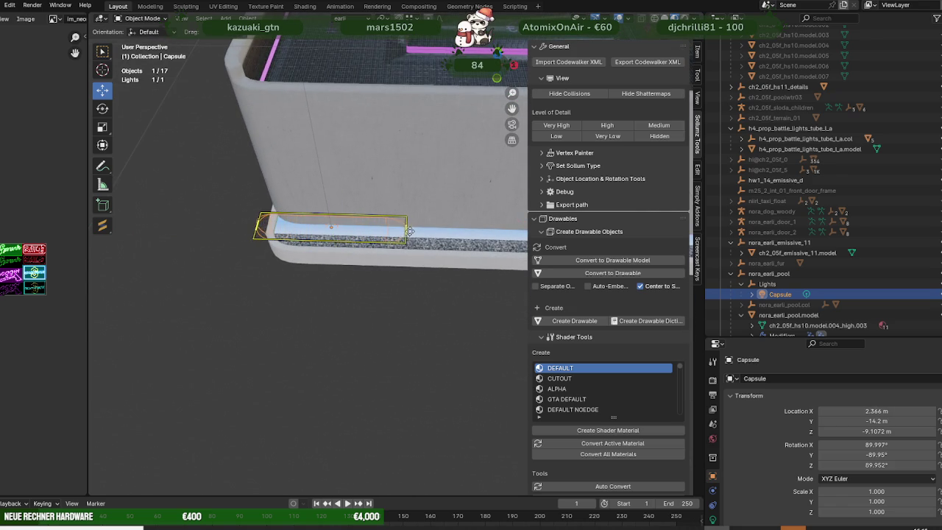
click(478, 231)
mouse_move(478, 231)
middle_down()
mouse_move(384, 226)
mouse_move(397, 241)
middle_up()
key(g)
key(x)
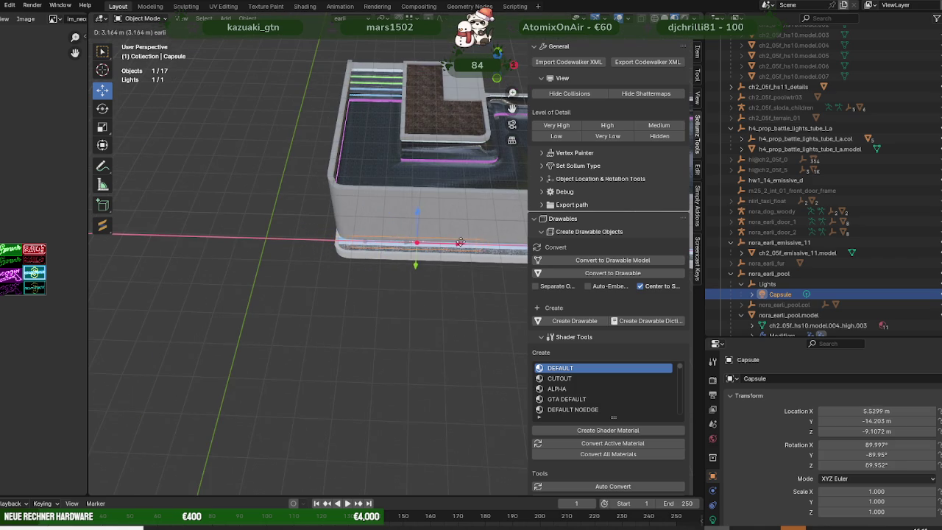
click(452, 246)
- Reposition the Capsule light along X to line up with the front ledge
scroll(452, 245, down, 2)
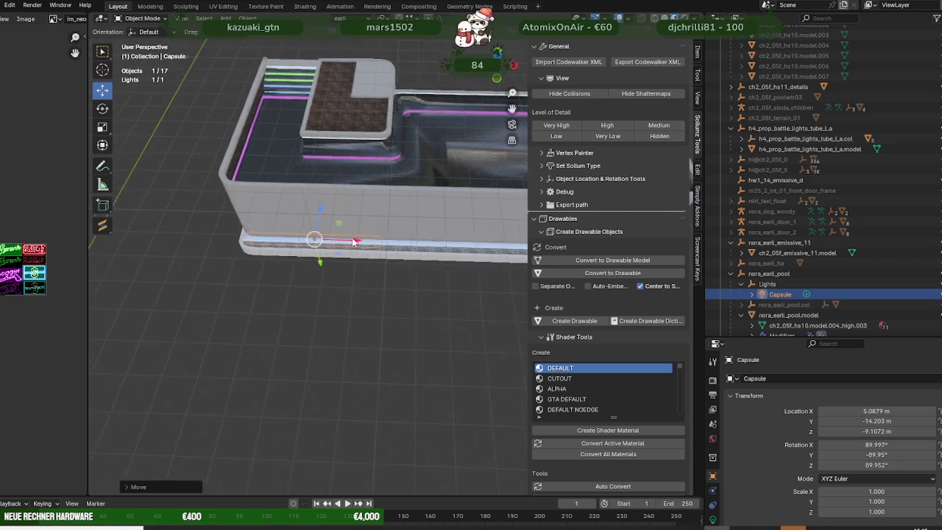
middle_drag(453, 245, 344, 249)
scroll(344, 249, up, 2)
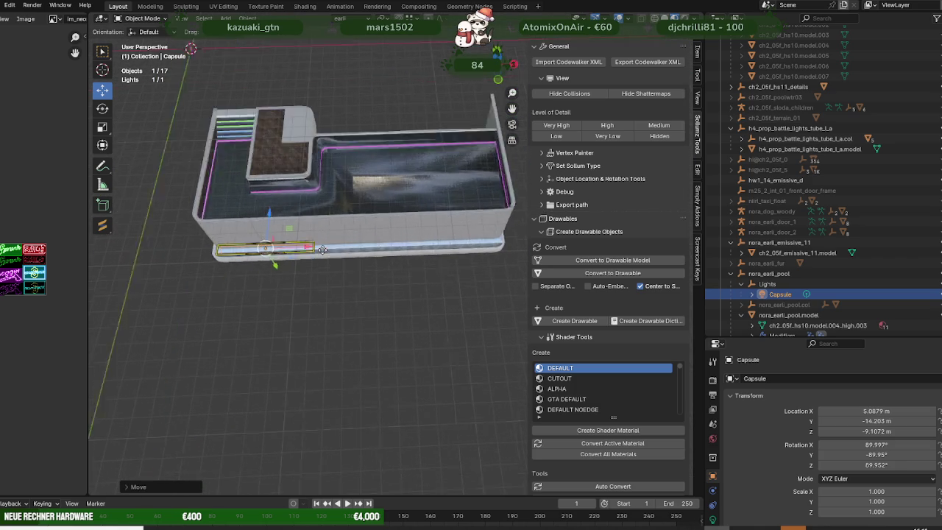
scroll(305, 249, up, 2)
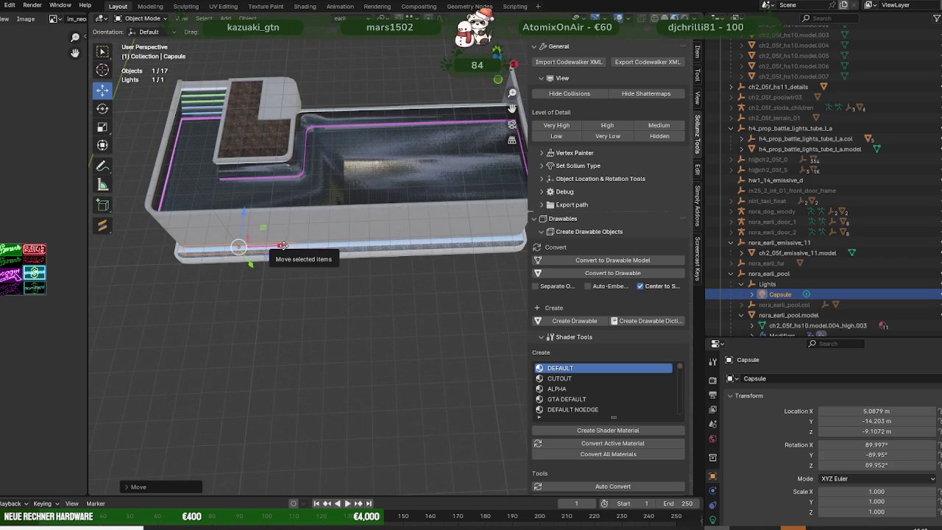
key(g)
key(x)
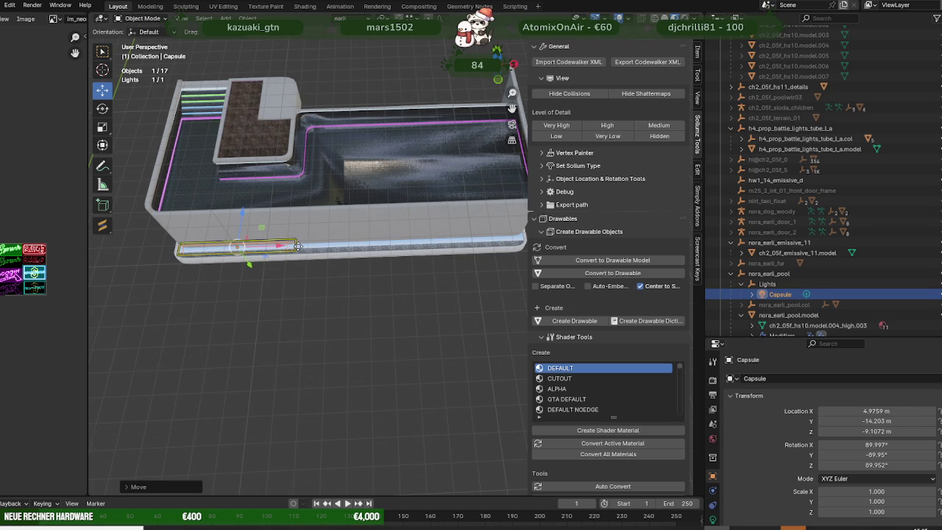
click(294, 246)
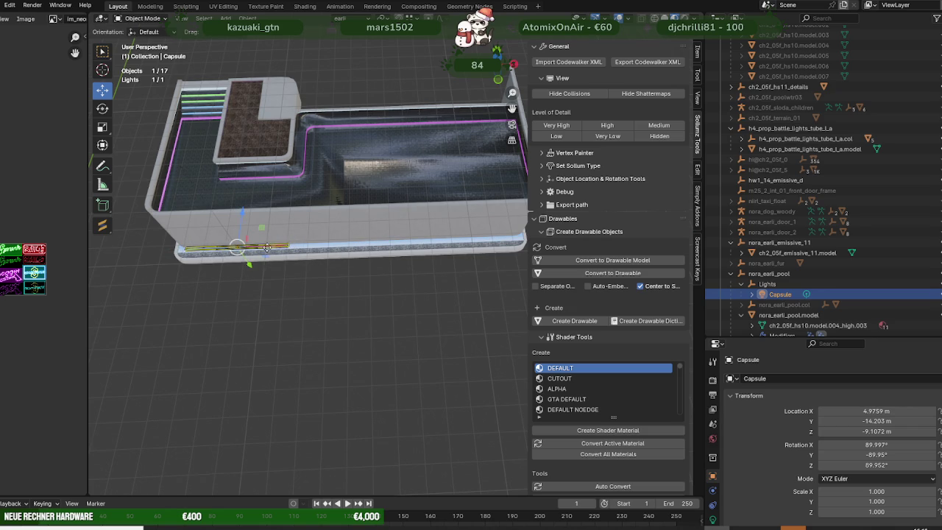
- Deselect the Capsule light and inspect how it sits in the ledge strip
scroll(279, 249, up, 3)
scroll(295, 251, down, 1)
scroll(324, 249, down, 1)
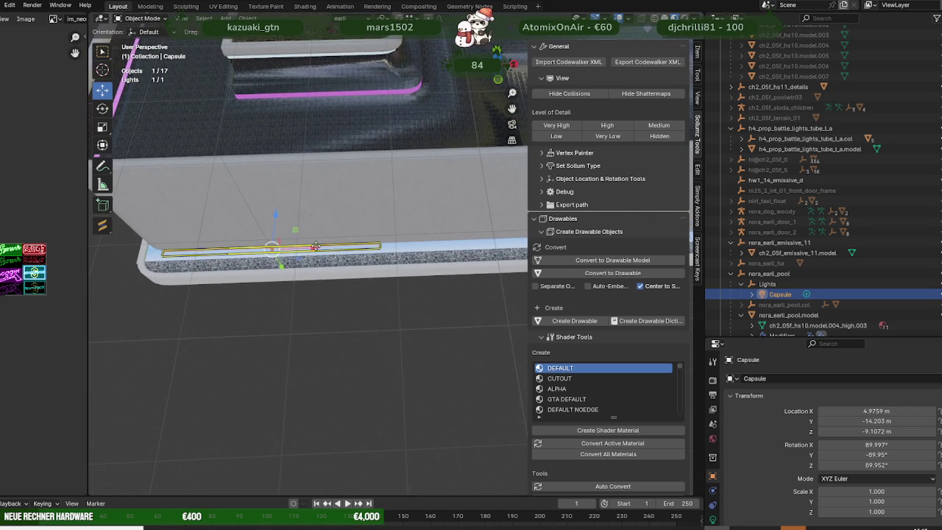
click(306, 246)
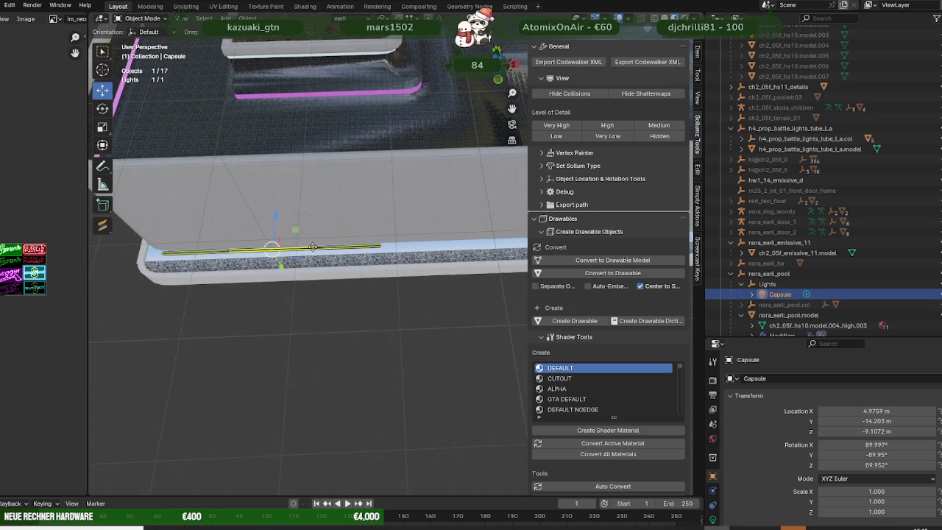
scroll(312, 249, up, 2)
scroll(322, 258, down, 3)
- Nudge the Capsule light onto the ledge at X 5.2526, Y -14.327, Z -9.1072 m
middle_drag(324, 255, 333, 220)
drag(331, 244, 338, 243)
middle_drag(338, 243, 364, 281)
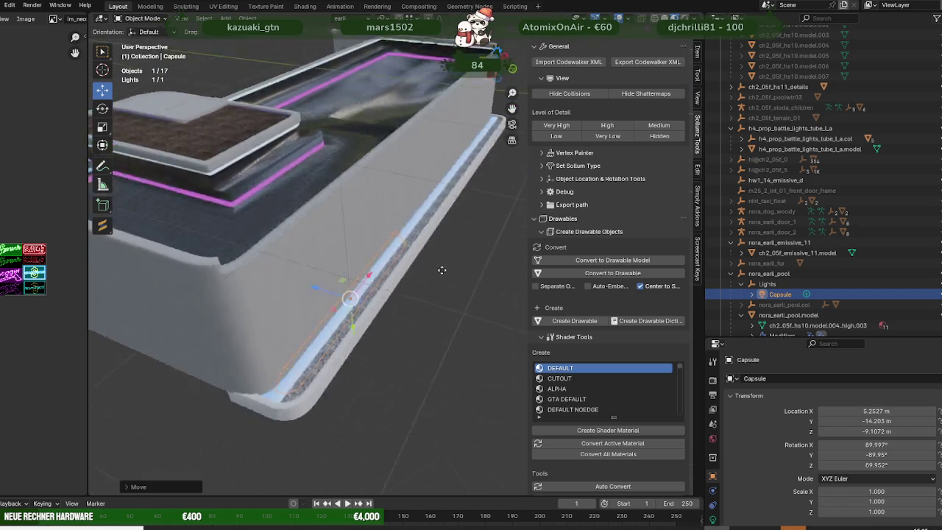
drag(365, 281, 370, 280)
middle_drag(370, 280, 412, 287)
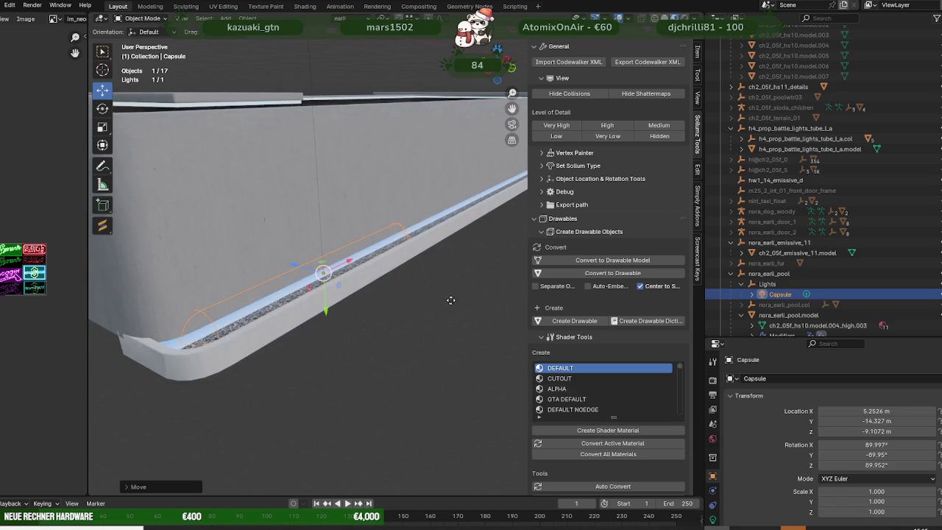
scroll(735, 473, down, 3)
scroll(719, 479, down, 1)
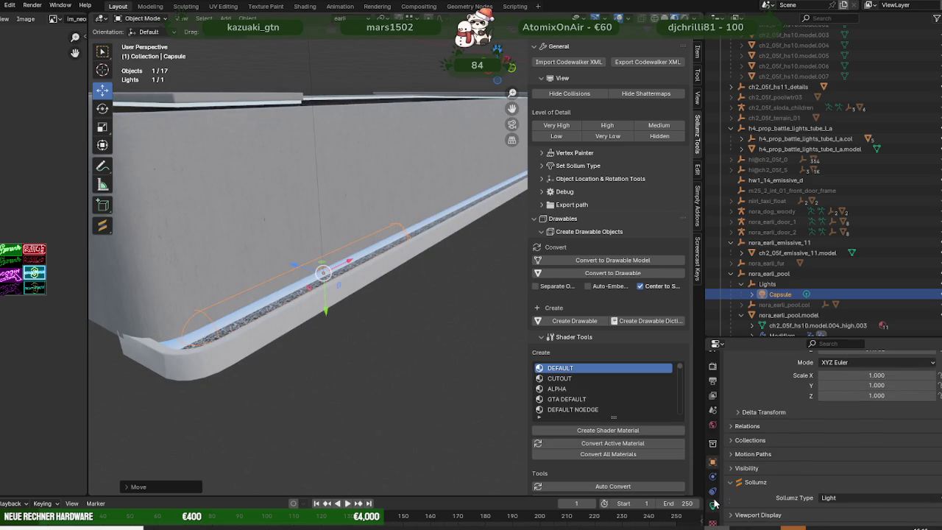
- Set the Capsule light colour to cyan-blue and expand its Custom Distance and Shadow settings
click(713, 505)
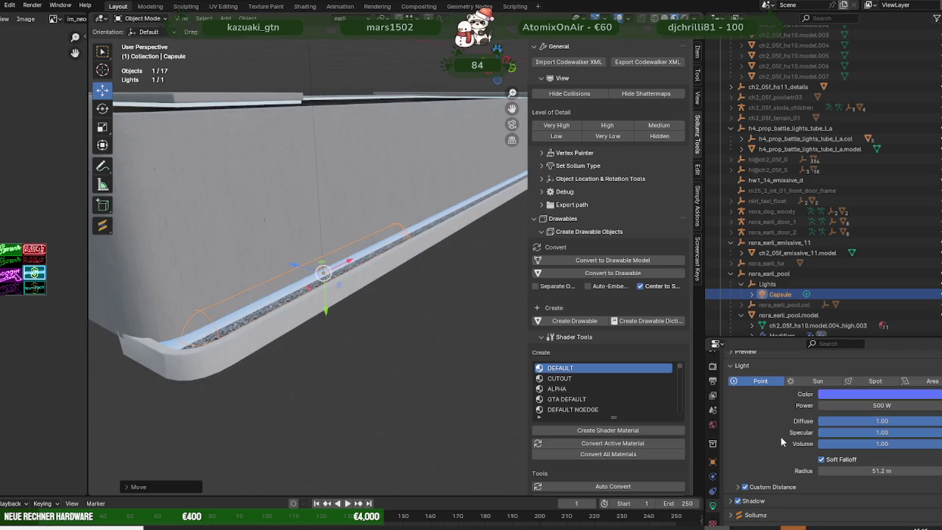
click(851, 393)
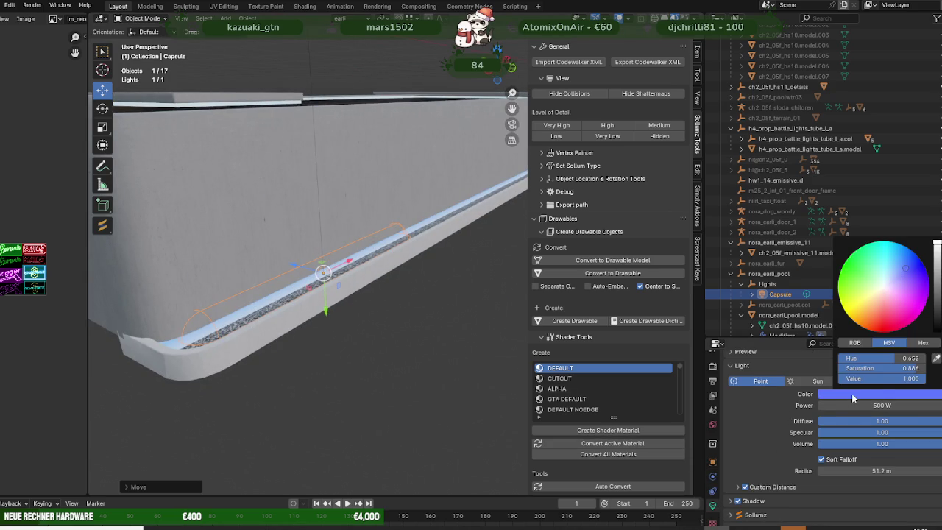
click(902, 253)
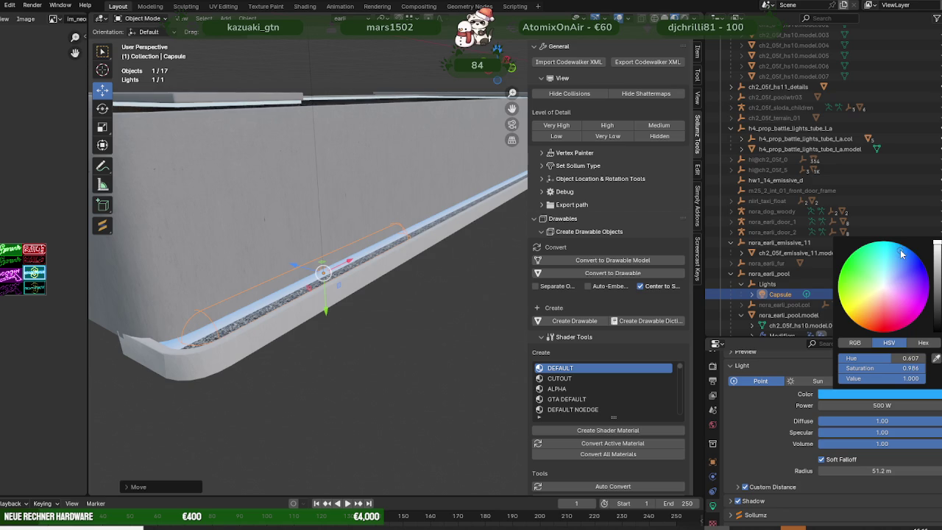
click(739, 487)
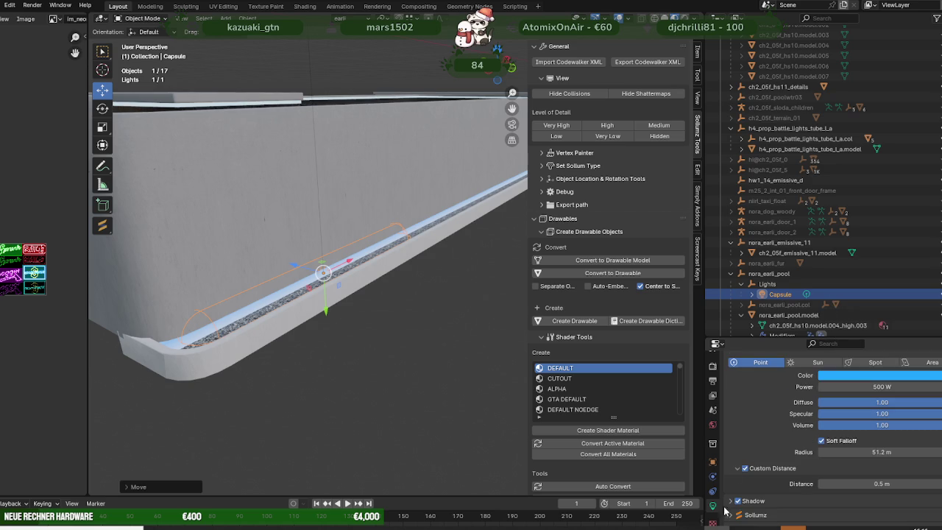
click(730, 502)
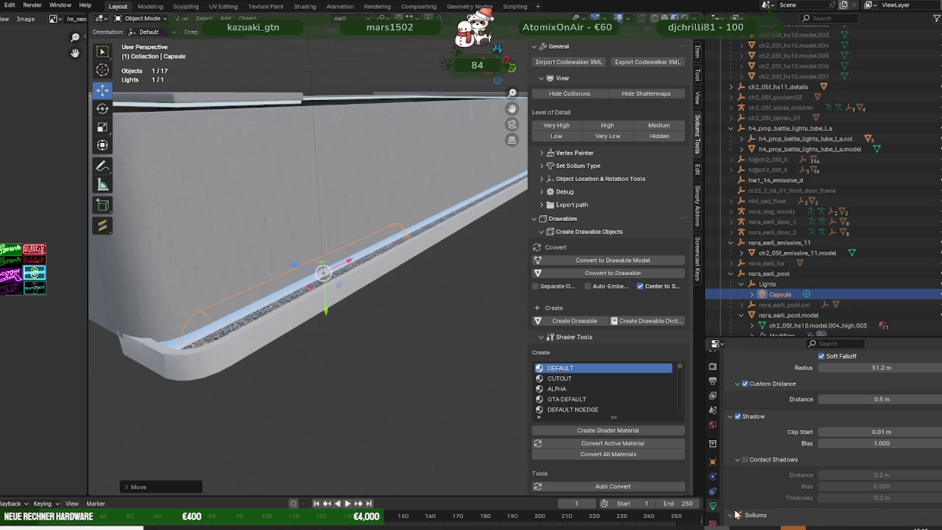
scroll(743, 497, down, 5)
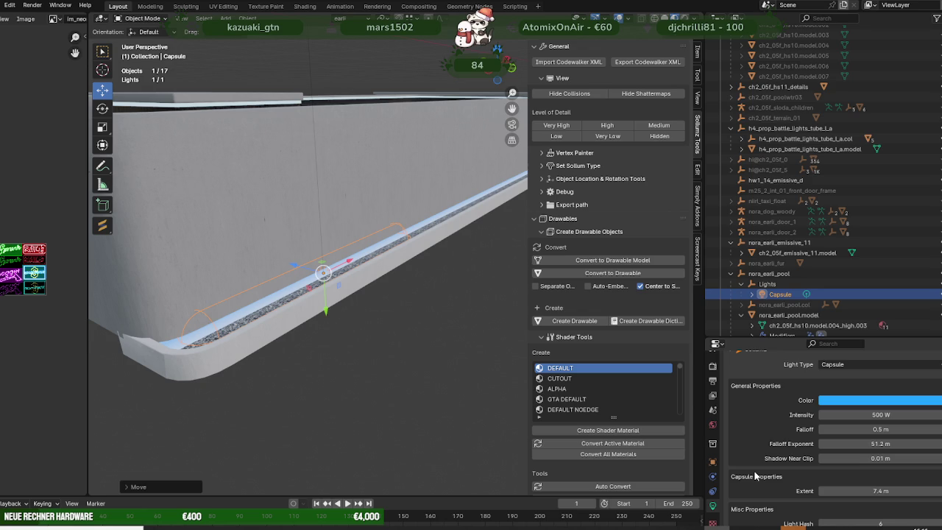
mouse_move(390, 365)
middle_down()
mouse_move(356, 344)
mouse_move(354, 290)
mouse_move(336, 260)
middle_up()
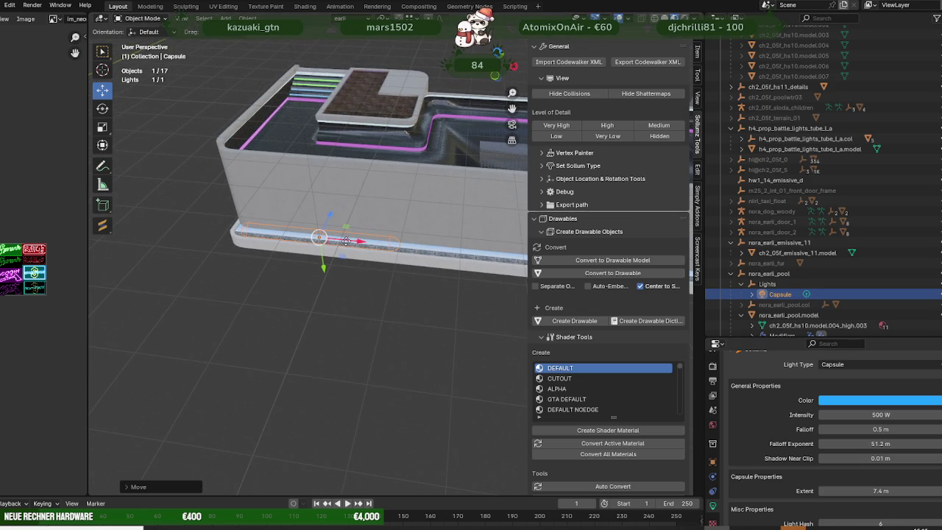
- Duplicate the Capsule light and slide the copy further along the ledge in X
key(shift+d)
right_click(401, 276)
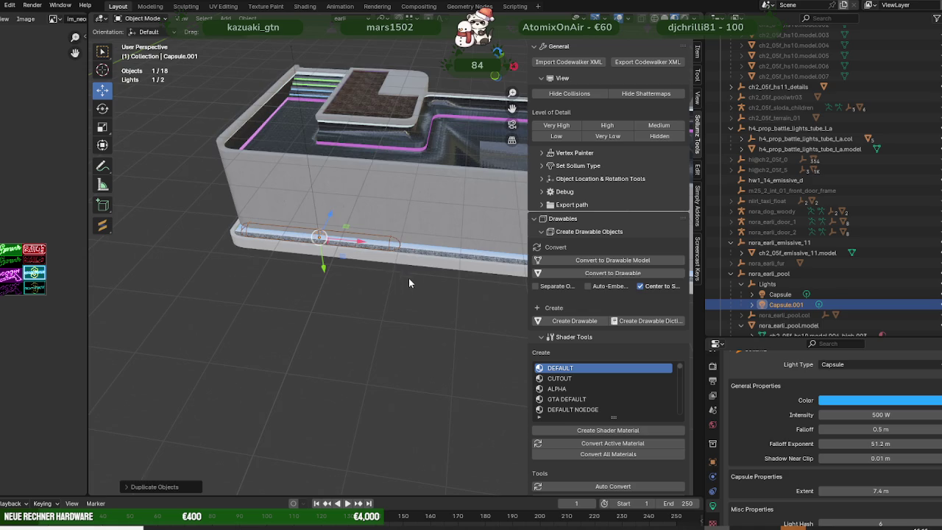
middle_drag(408, 278, 319, 282)
key(g)
key(x)
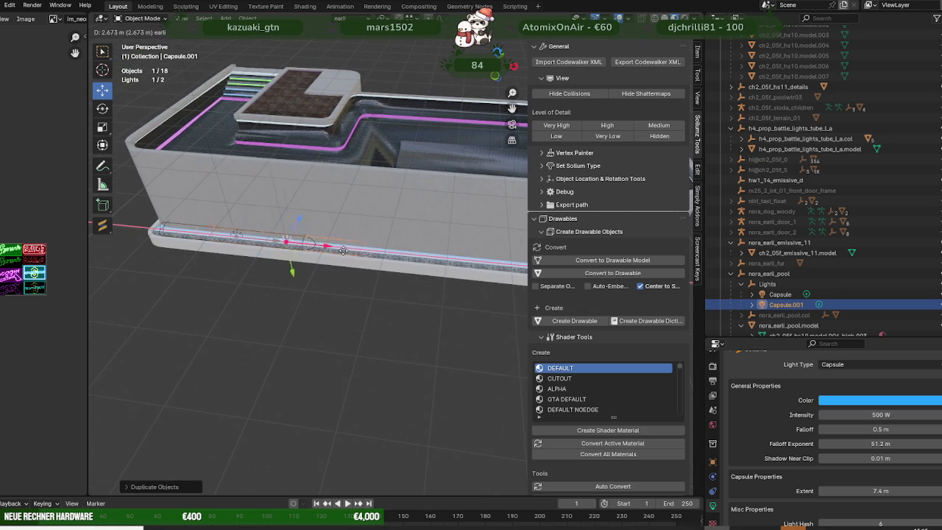
click(448, 273)
shift+middle_drag(434, 295, 287, 298)
- Duplicate a third capsule light and place it near the ledge's corner
key(shift+d)
right_click(271, 257)
key(g)
key(x)
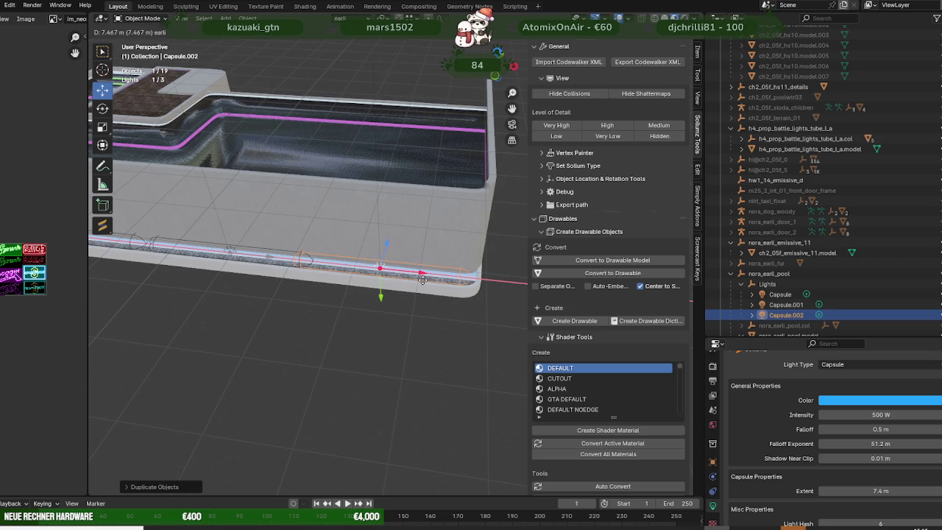
click(423, 280)
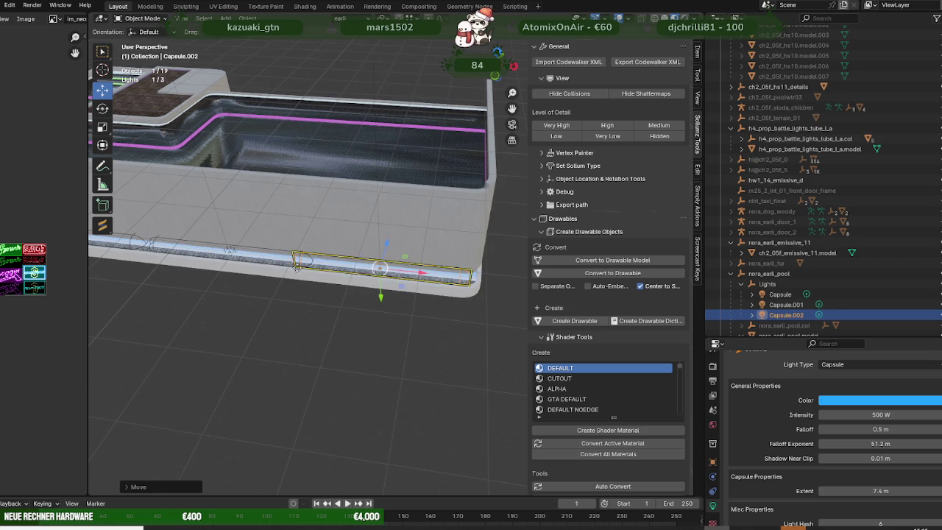
- Adjust the second capsule light's spacing along X and duplicate a fourth capsule light
click(230, 254)
key(g)
key(x)
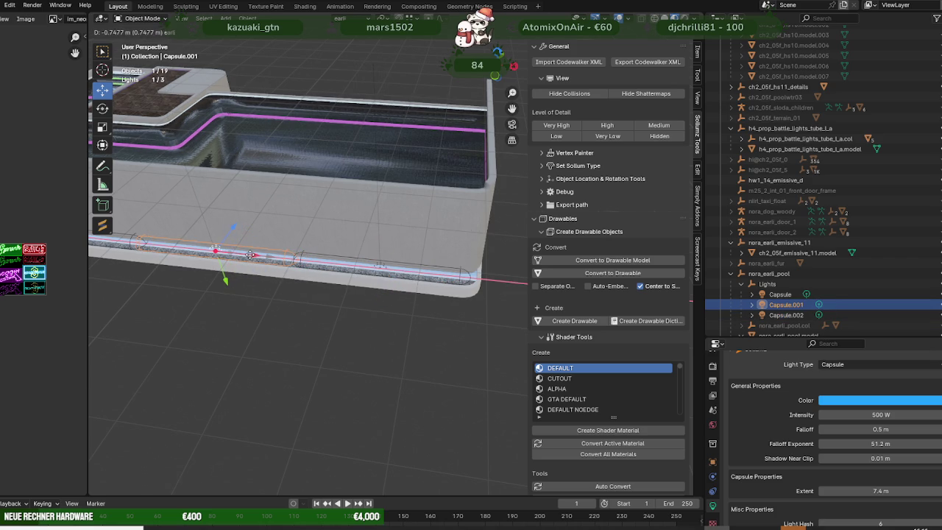
click(250, 255)
mouse_move(250, 254)
middle_down()
mouse_move(250, 309)
mouse_move(314, 331)
mouse_move(257, 326)
mouse_move(326, 394)
mouse_move(356, 368)
mouse_move(301, 315)
middle_up()
scroll(250, 332, down, 3)
scroll(315, 337, up, 3)
key(shift+d)
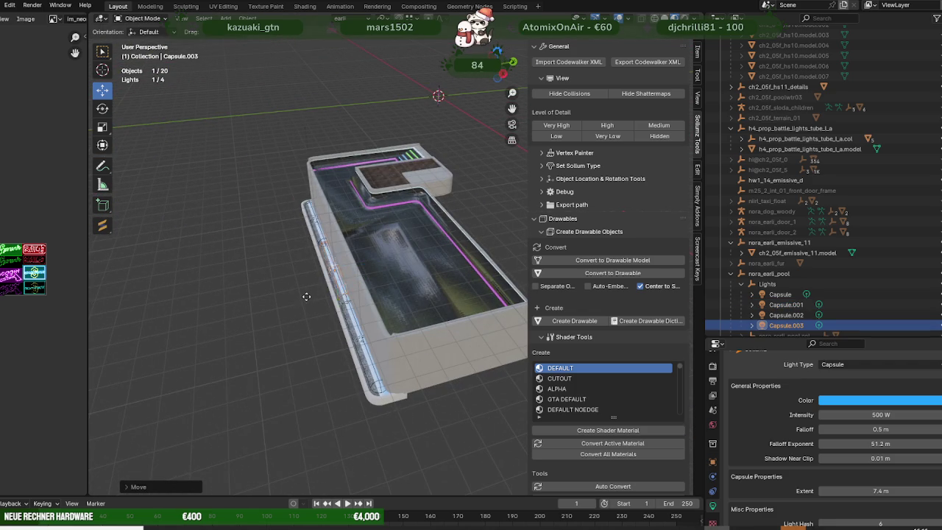
middle_drag(307, 329, 341, 340)
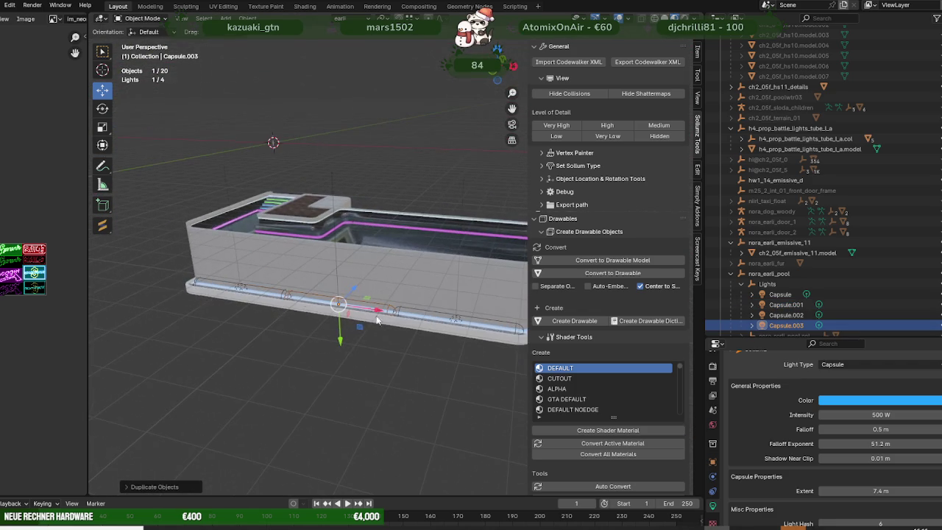
- Move Capsule.003 in toward the pool and focus the view on it
drag(341, 340, 342, 301)
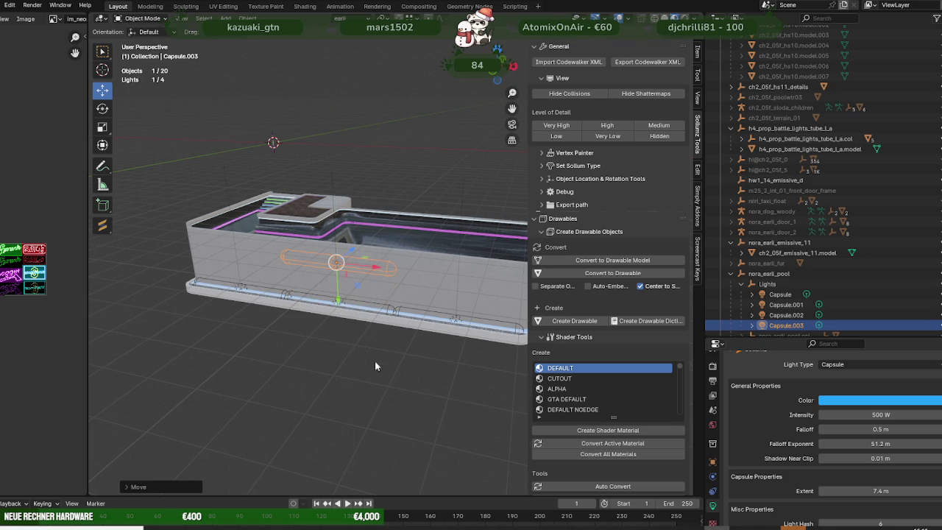
mouse_move(313, 345)
middle_down()
mouse_move(337, 388)
mouse_move(407, 429)
middle_up()
mouse_move(381, 278)
mouse_down()
mouse_move(304, 245)
mouse_move(314, 280)
mouse_up()
middle_drag(314, 281, 335, 306)
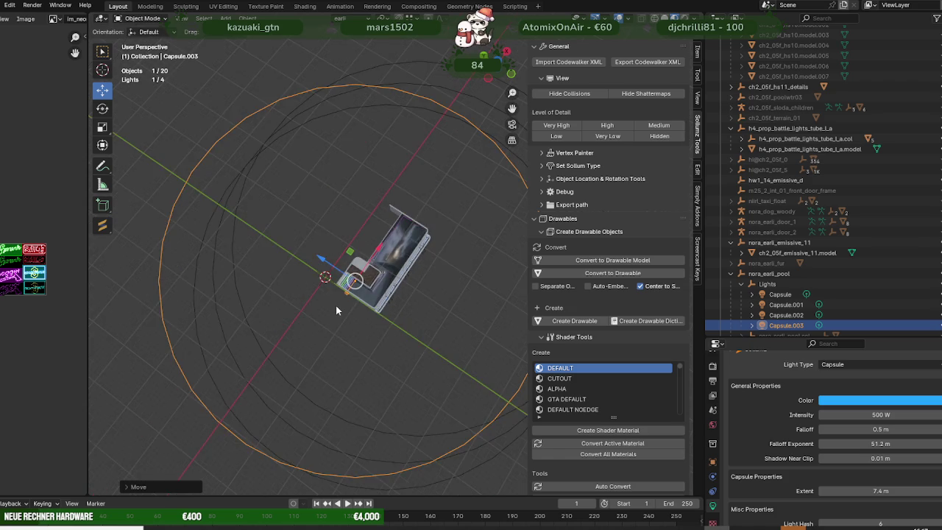
key(KP_Decimal)
scroll(346, 340, down, 1)
scroll(356, 323, down, 2)
scroll(383, 333, down, 2)
scroll(413, 346, up, 2)
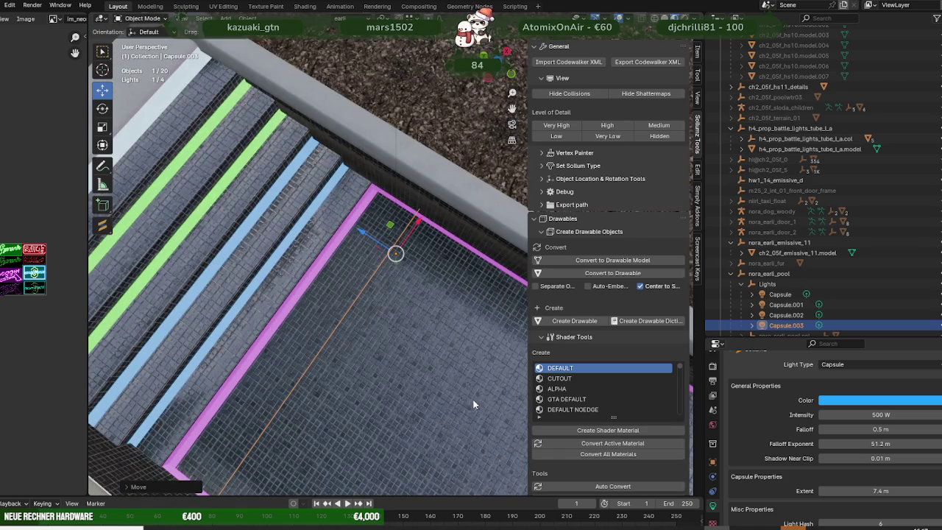
scroll(442, 383, down, 3)
- Place Capsule.003 on the bottom step, aligned with the pink step strip in top view
mouse_move(426, 374)
middle_down()
mouse_move(423, 324)
mouse_move(393, 324)
mouse_move(395, 286)
middle_up()
drag(395, 287, 399, 266)
mouse_move(400, 266)
middle_down()
mouse_move(368, 297)
mouse_move(417, 241)
middle_up()
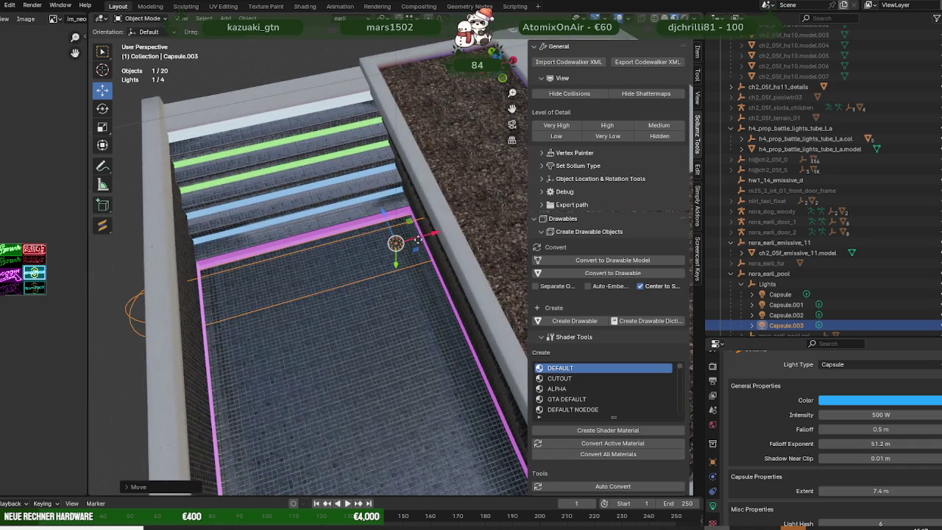
drag(396, 243, 333, 344)
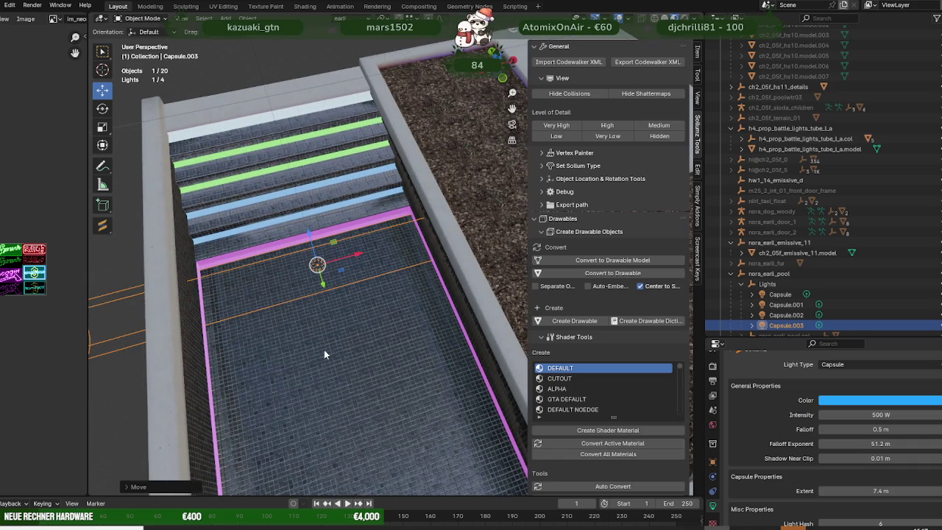
key(KP_7)
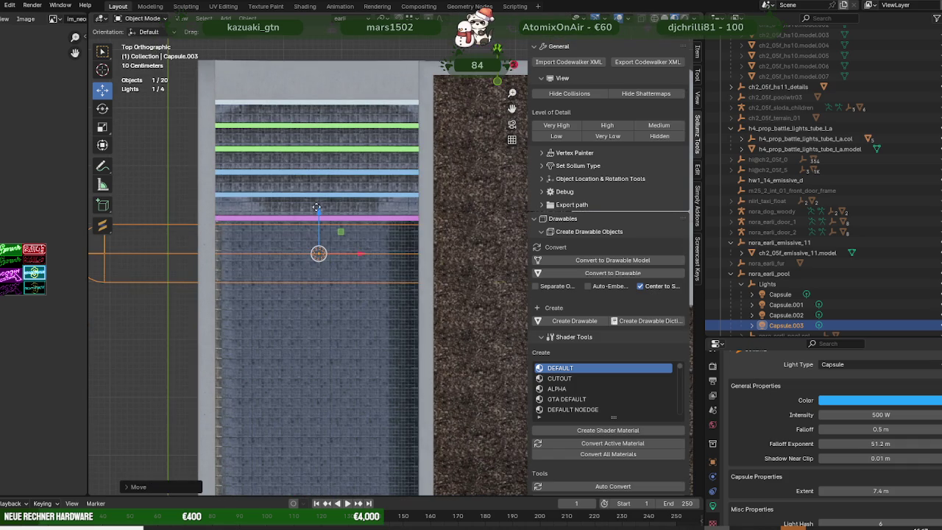
drag(316, 207, 325, 186)
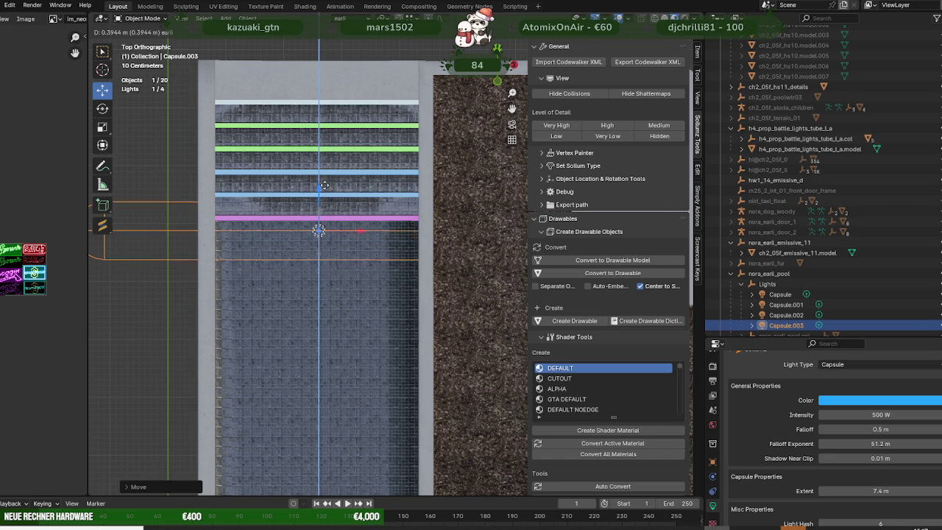
scroll(325, 187, down, 1)
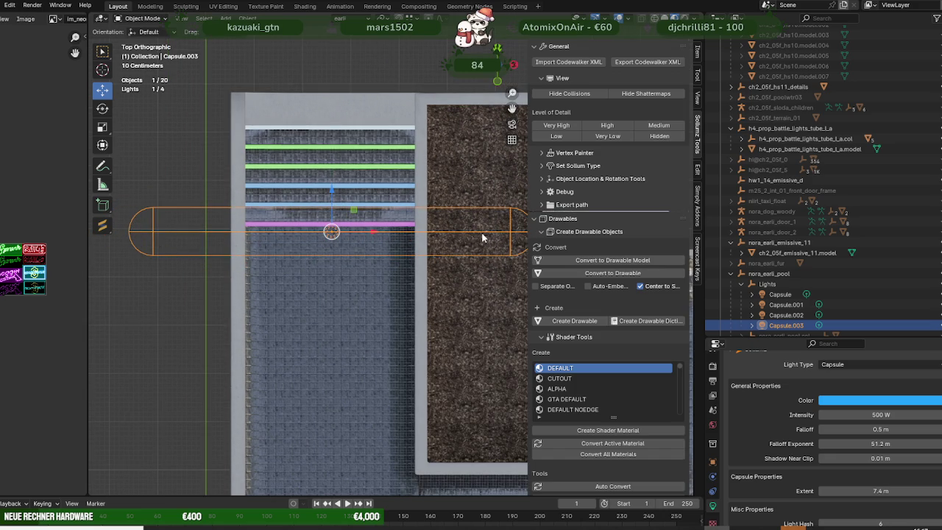
scroll(488, 237, down, 2)
scroll(274, 240, down, 1)
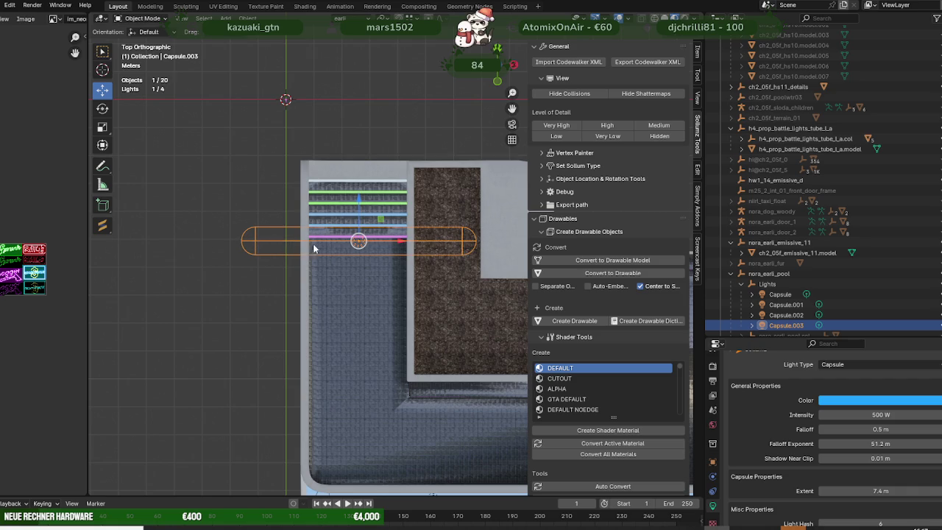
- Shrink the fourth capsule light's distance to 0.2 m with its size gizmo
scroll(336, 259, up, 4)
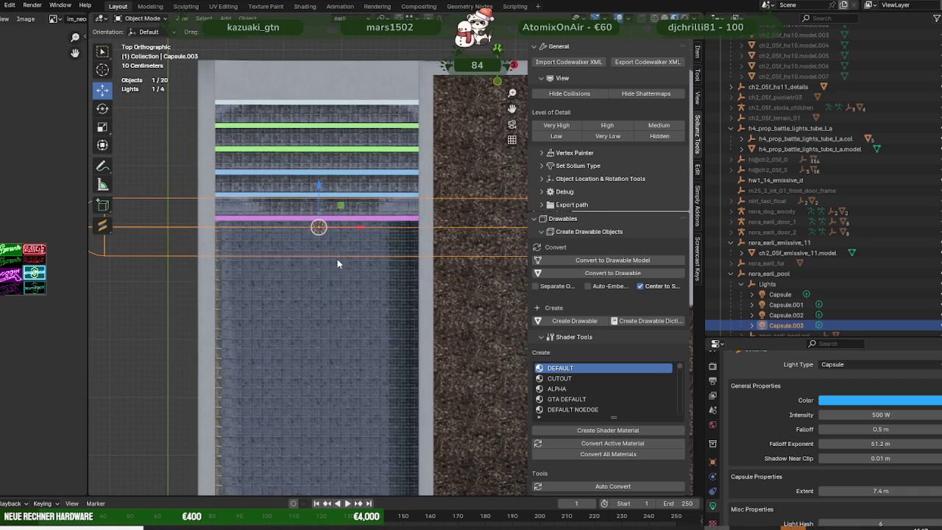
scroll(342, 260, down, 4)
right_click(345, 262)
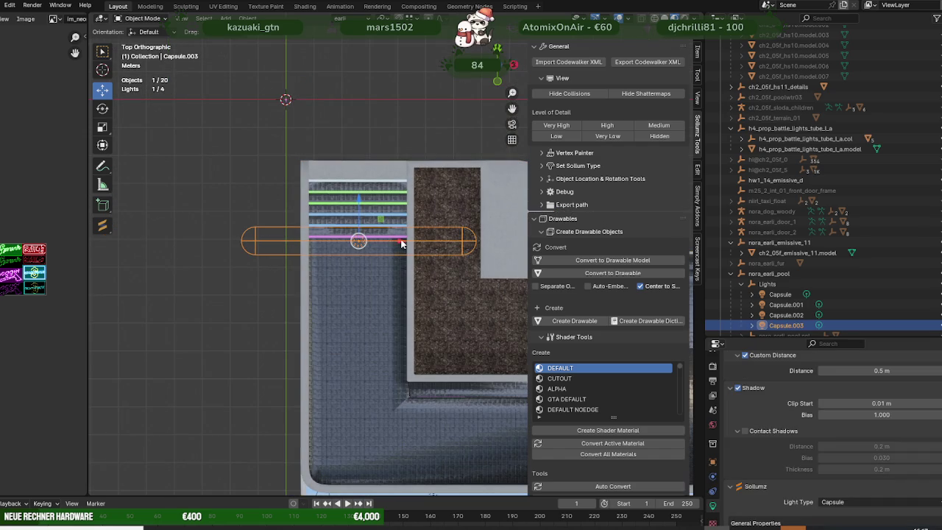
scroll(360, 264, down, 3)
middle_drag(349, 270, 352, 263)
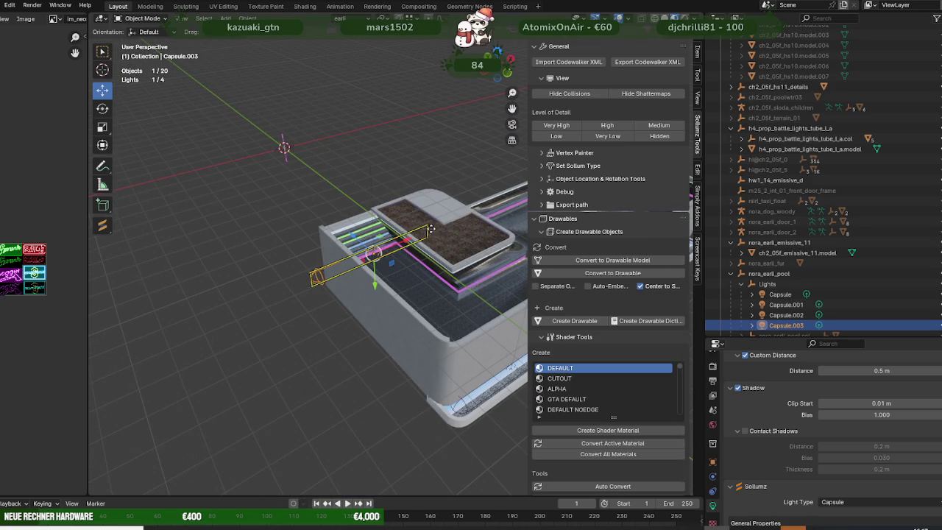
drag(429, 229, 420, 233)
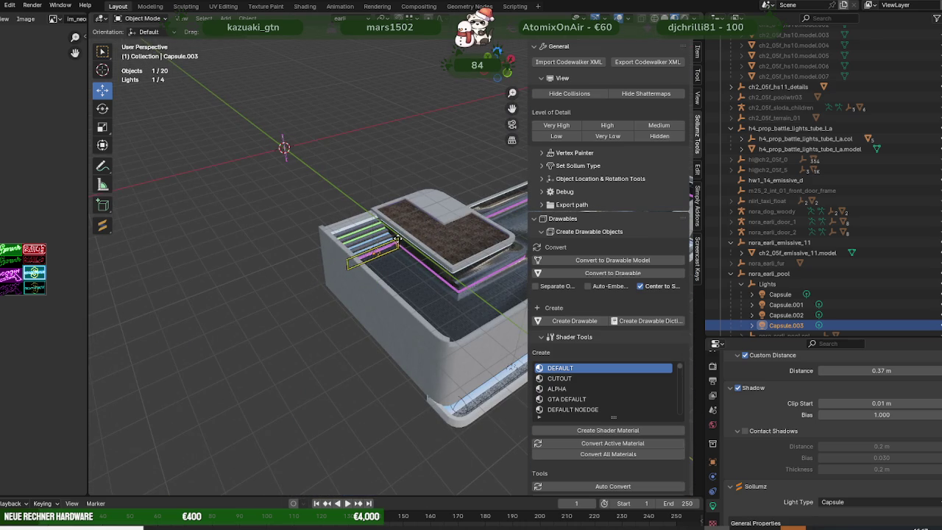
scroll(388, 242, up, 3)
scroll(389, 246, up, 2)
scroll(390, 249, up, 3)
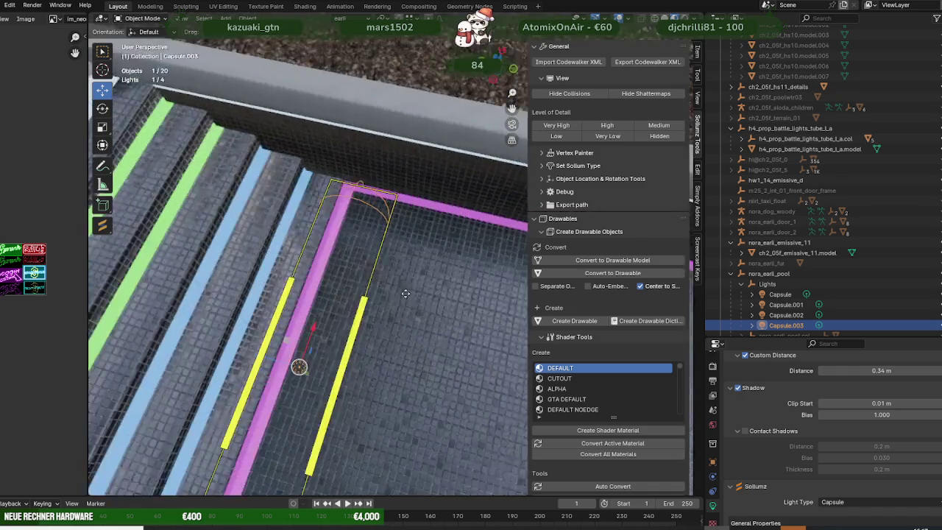
scroll(392, 251, up, 2)
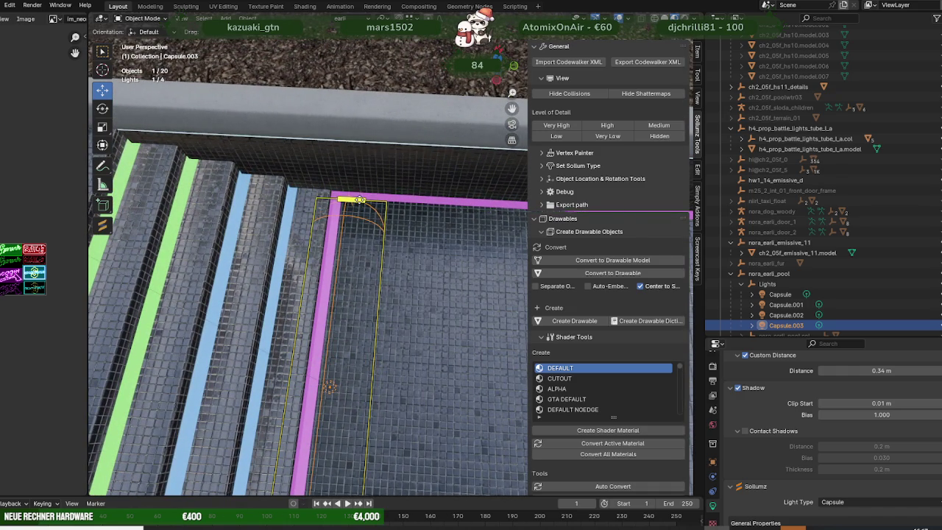
scroll(361, 207, down, 2)
middle_drag(362, 207, 336, 294)
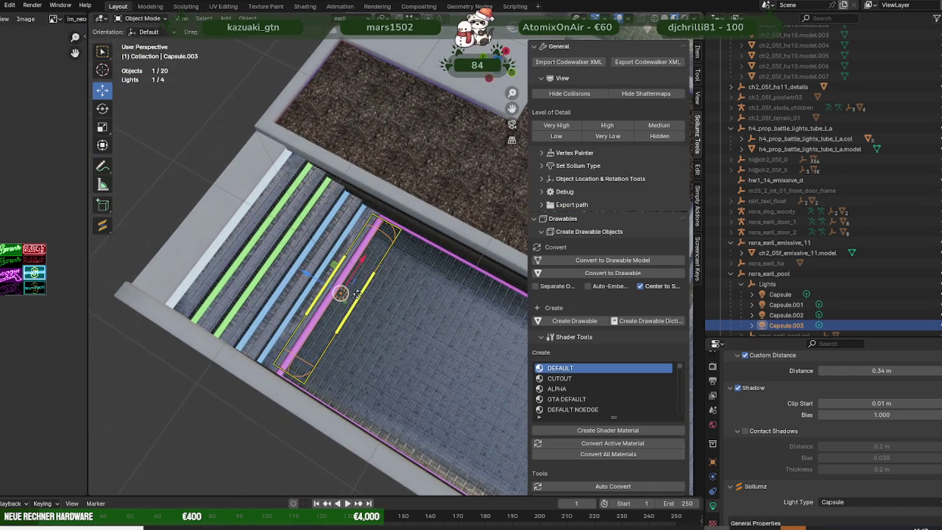
drag(353, 294, 350, 296)
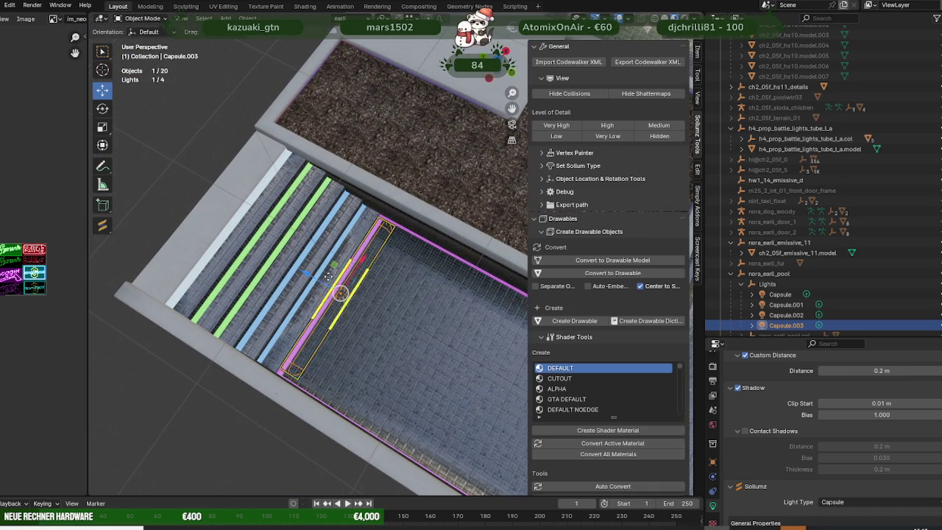
- Nudge the thin capsule light vertically so it lines up with the pink pool edge
drag(308, 273, 299, 273)
middle_drag(369, 292, 379, 296)
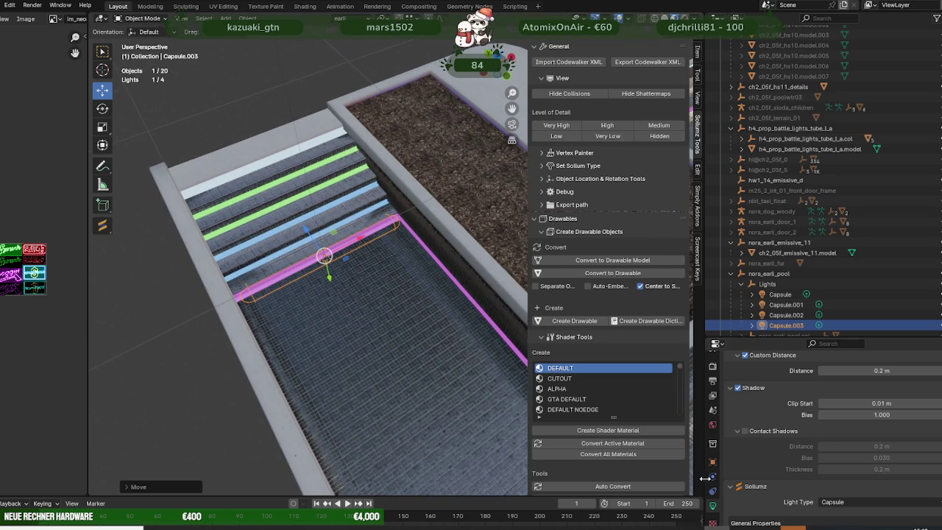
scroll(824, 427, up, 5)
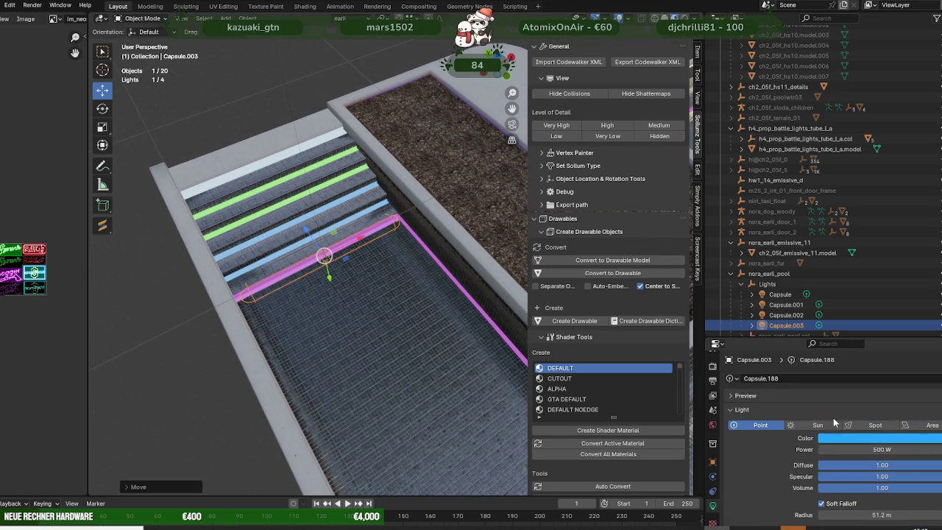
- Colour the pink-edge capsule light magenta
click(873, 440)
click(921, 355)
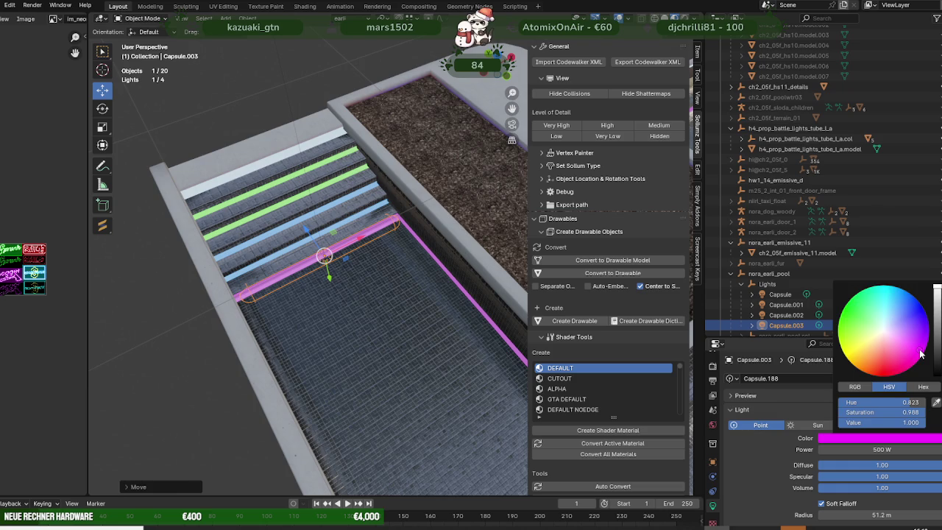
mouse_move(375, 311)
middle_down()
mouse_move(369, 303)
mouse_move(422, 283)
mouse_move(441, 293)
mouse_move(406, 321)
mouse_move(360, 323)
middle_up()
- Duplicate the magenta capsule light and raise the copy toward the pool steps
key(shift+d)
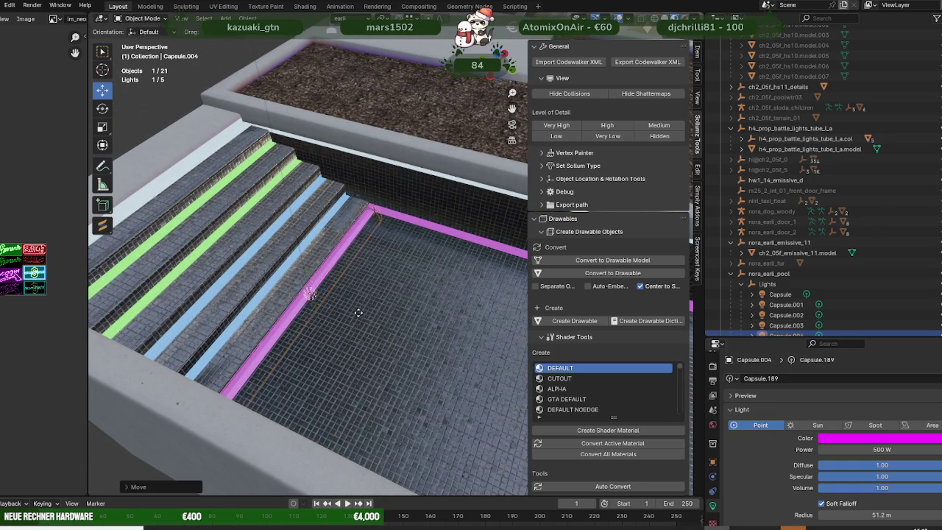
click(316, 323)
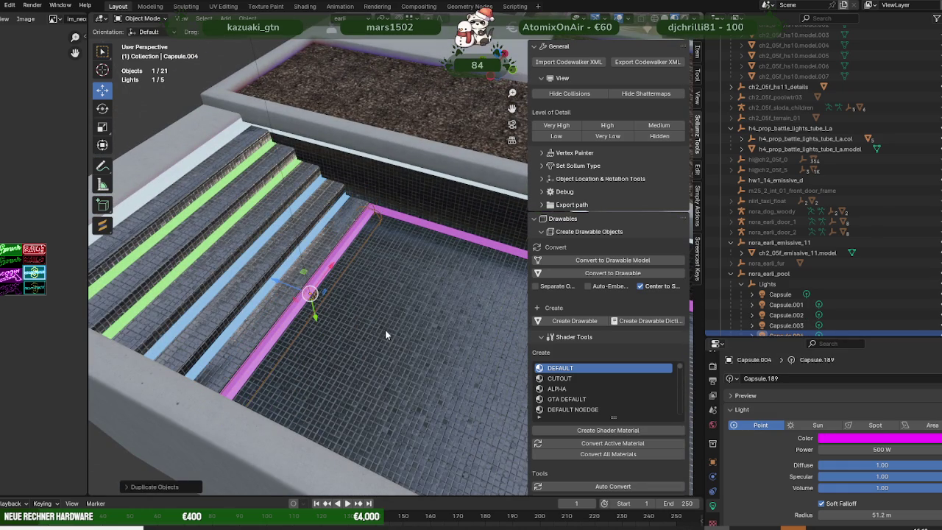
scroll(386, 329, up, 3)
mouse_move(387, 330)
middle_down()
mouse_move(468, 298)
mouse_move(421, 279)
mouse_move(401, 300)
mouse_move(390, 283)
middle_up()
key(g)
click(394, 284)
mouse_move(449, 309)
middle_down()
mouse_move(425, 276)
mouse_move(399, 309)
middle_up()
drag(395, 301, 397, 273)
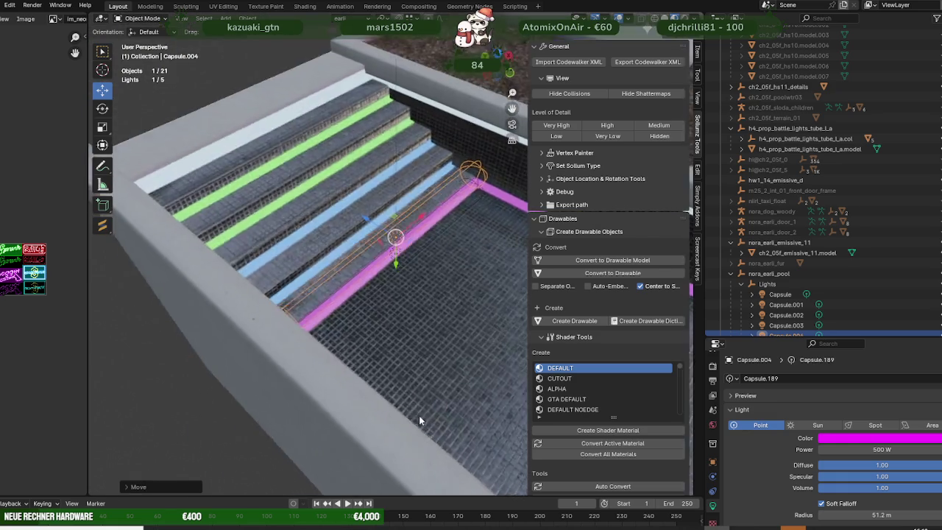
- Slide the copy sideways and along Y onto the lowest step strip
mouse_move(415, 341)
middle_down()
mouse_move(433, 368)
mouse_move(397, 309)
middle_up()
scroll(433, 367, up, 3)
scroll(397, 309, down, 3)
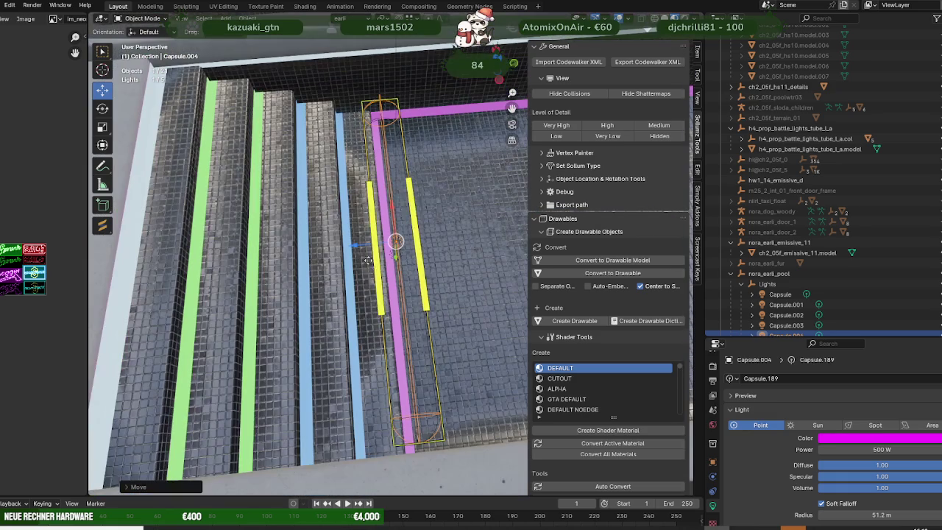
drag(356, 248, 306, 244)
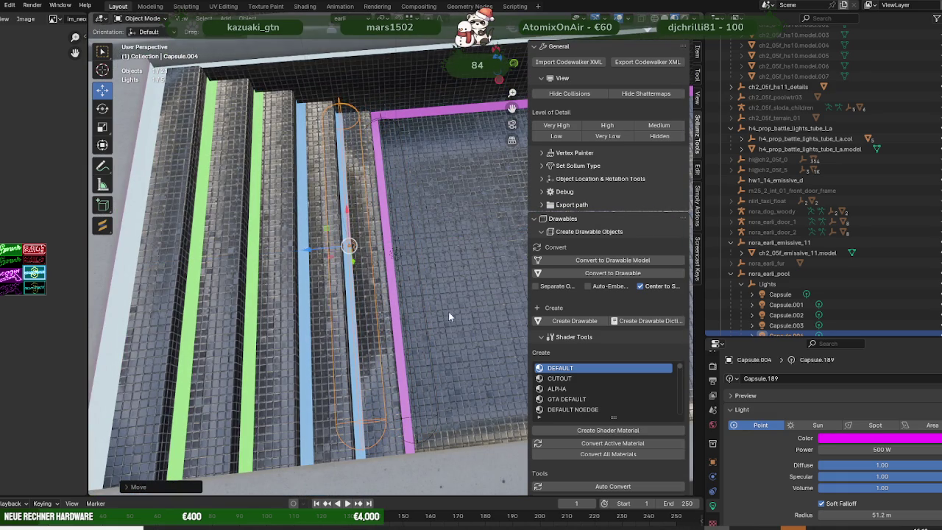
middle_drag(448, 311, 370, 258)
scroll(370, 258, up, 2)
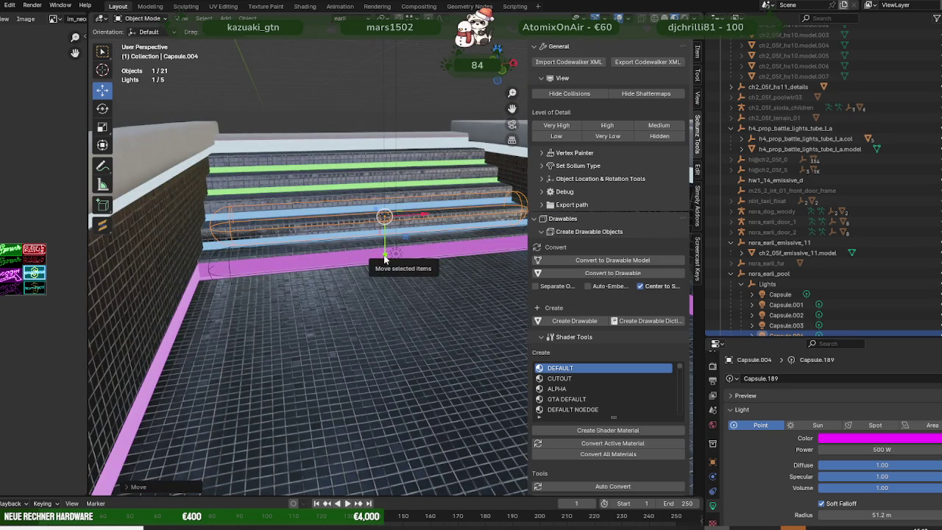
drag(385, 258, 383, 271)
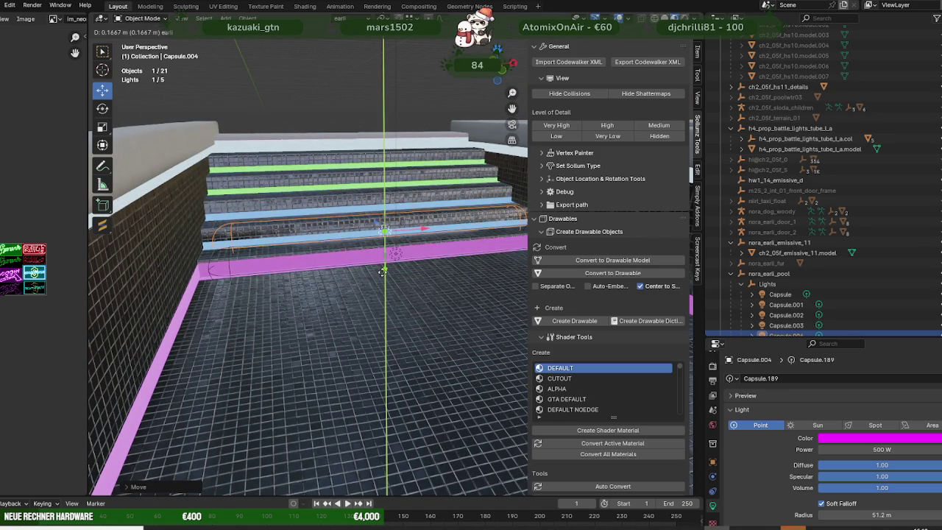
mouse_move(384, 270)
middle_down()
mouse_move(426, 369)
mouse_move(456, 385)
middle_up()
click(860, 440)
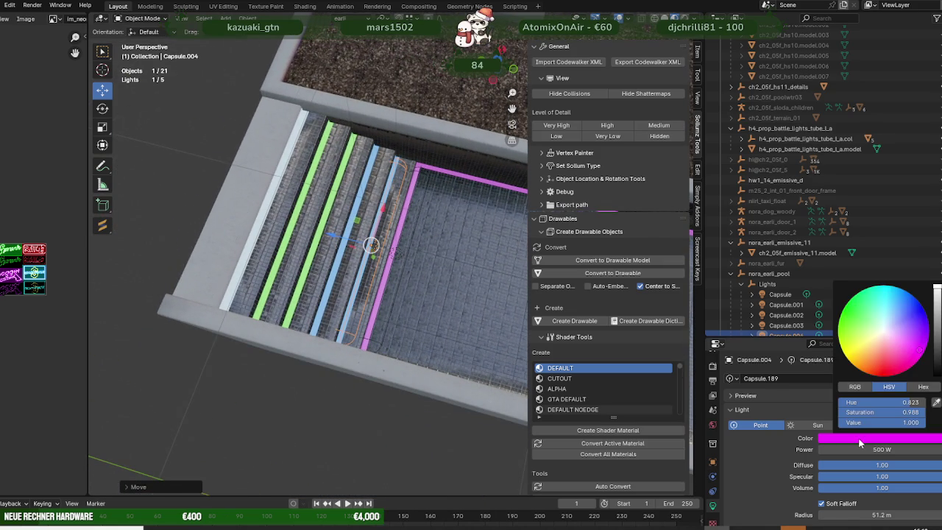
- Change the copied capsule light's colour to blue
drag(907, 299, 905, 298)
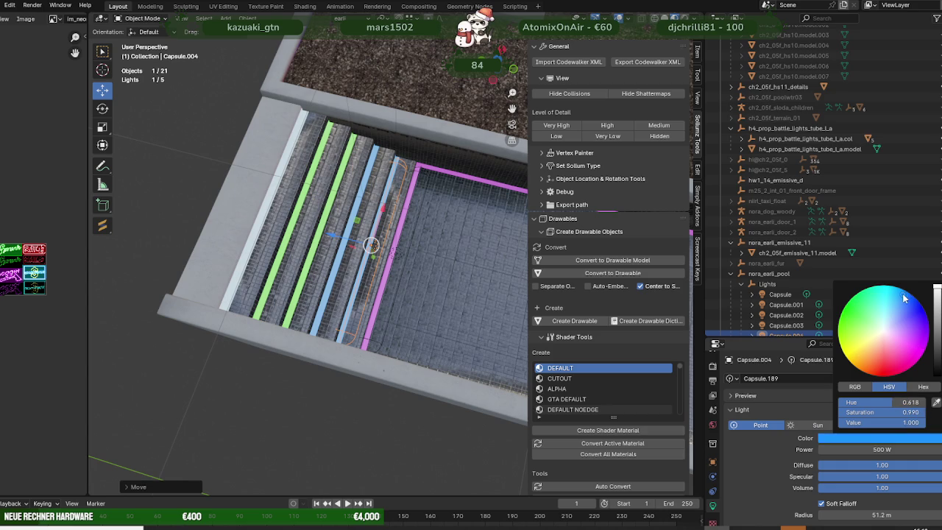
click(905, 298)
click(881, 440)
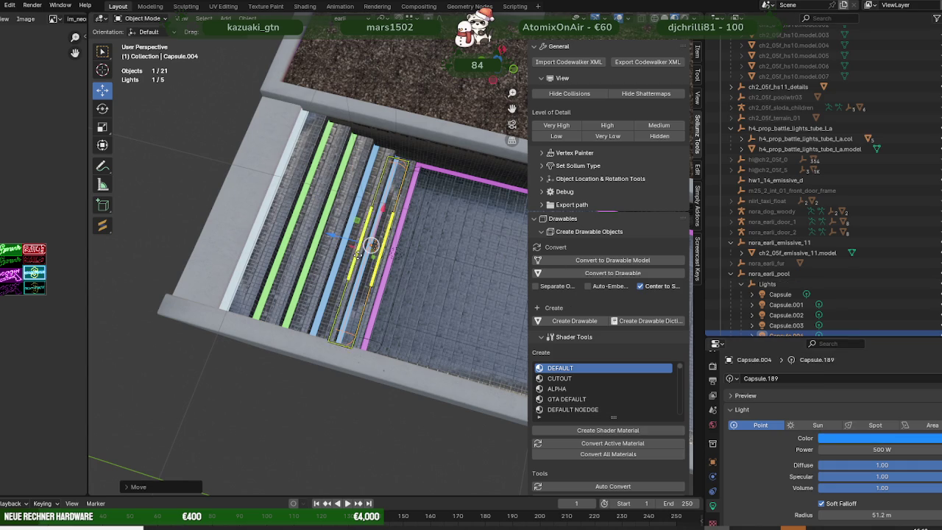
scroll(489, 323, up, 3)
mouse_move(489, 323)
middle_down()
mouse_move(444, 282)
mouse_move(463, 280)
middle_up()
- Duplicate the blue light and move the copy along Y toward the upper blue strip
key(shift+d)
key(g)
key(y)
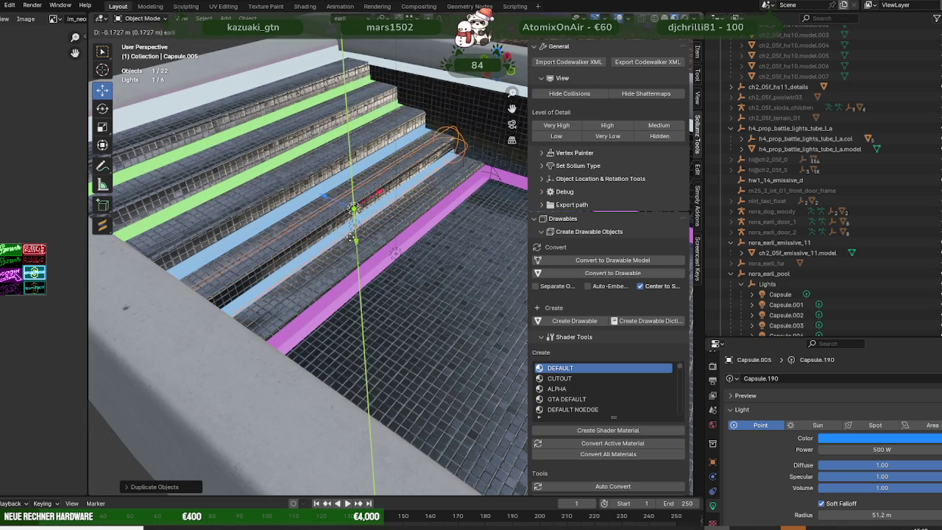
key(Return)
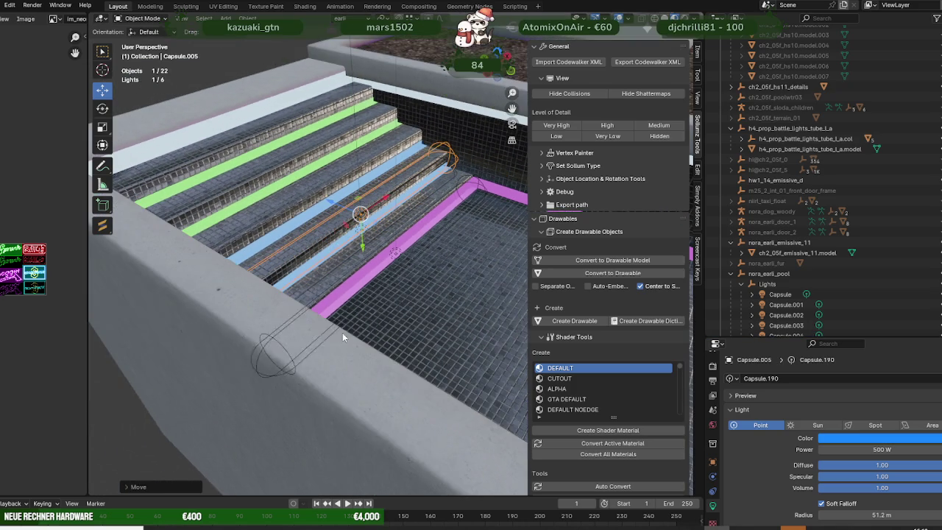
mouse_move(343, 332)
middle_down()
mouse_move(392, 403)
mouse_move(341, 331)
middle_up()
key(g)
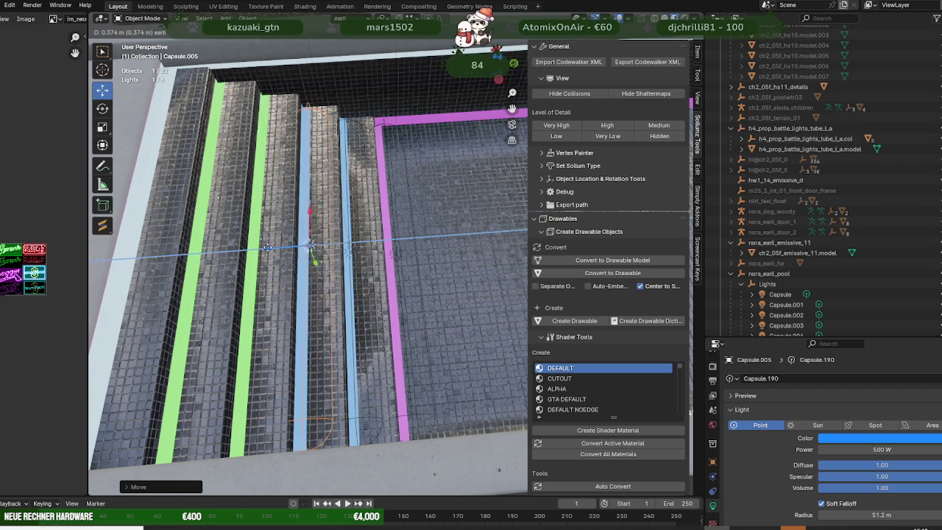
click(331, 275)
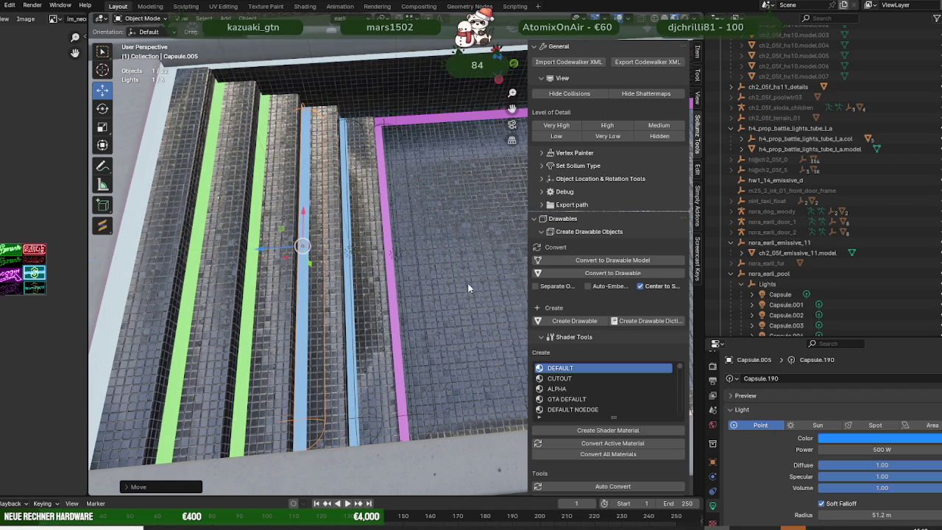
- Fine-tune the copy onto the upper blue step strip, then duplicate it again
middle_drag(331, 275, 368, 230)
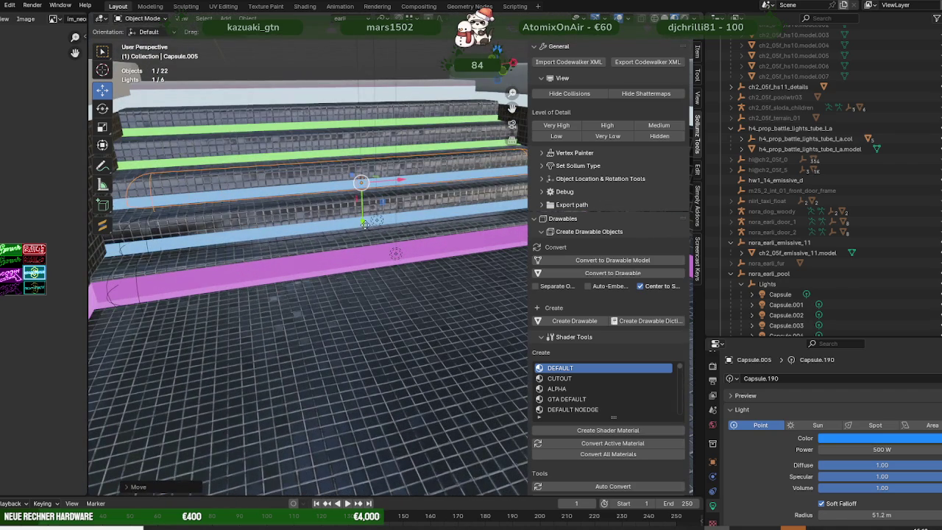
drag(363, 224, 362, 227)
middle_drag(391, 315, 386, 316)
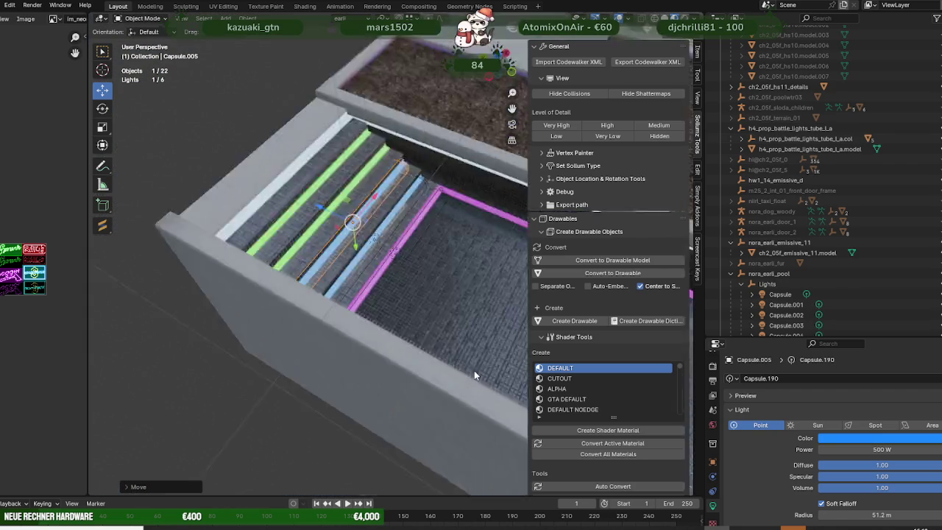
drag(387, 316, 326, 291)
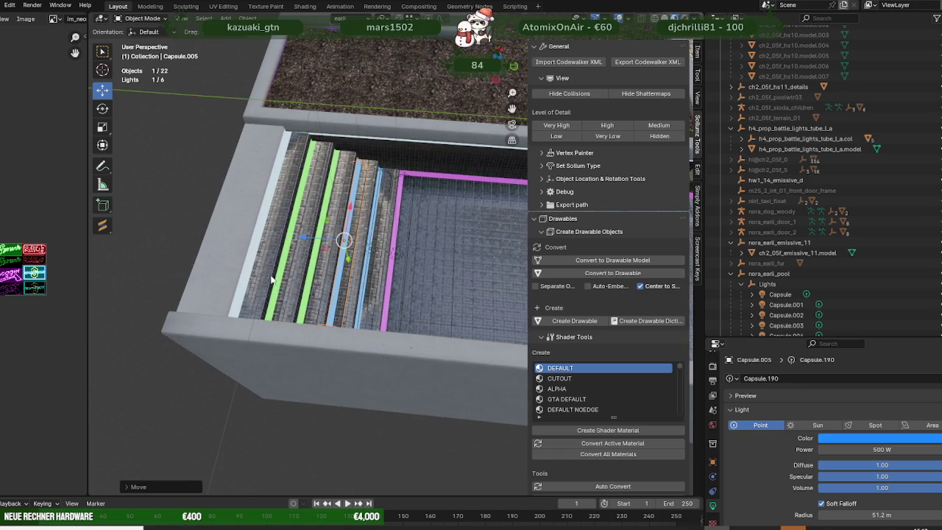
middle_drag(323, 280, 295, 265)
key(shift+d)
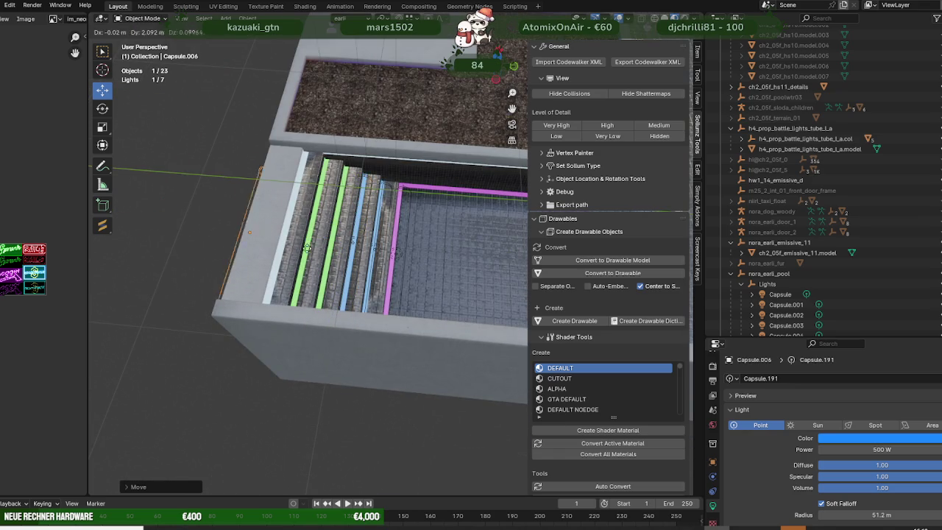
- Slide the blue duplicate along its axis and check the stripes from Top view
key(Escape)
mouse_move(314, 243)
mouse_down()
mouse_move(291, 245)
mouse_move(315, 253)
mouse_up()
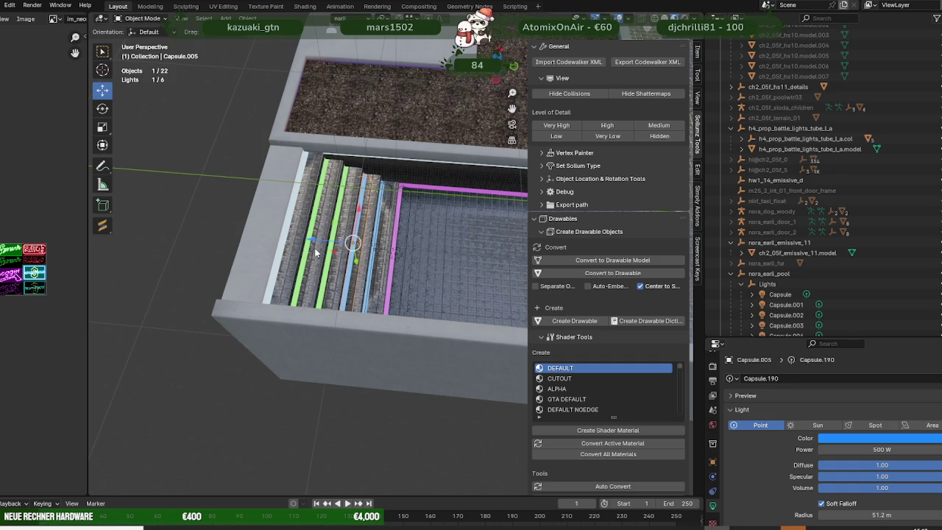
scroll(337, 254, up, 2)
scroll(338, 254, up, 2)
mouse_move(308, 236)
mouse_down()
mouse_move(293, 230)
mouse_move(333, 201)
mouse_up()
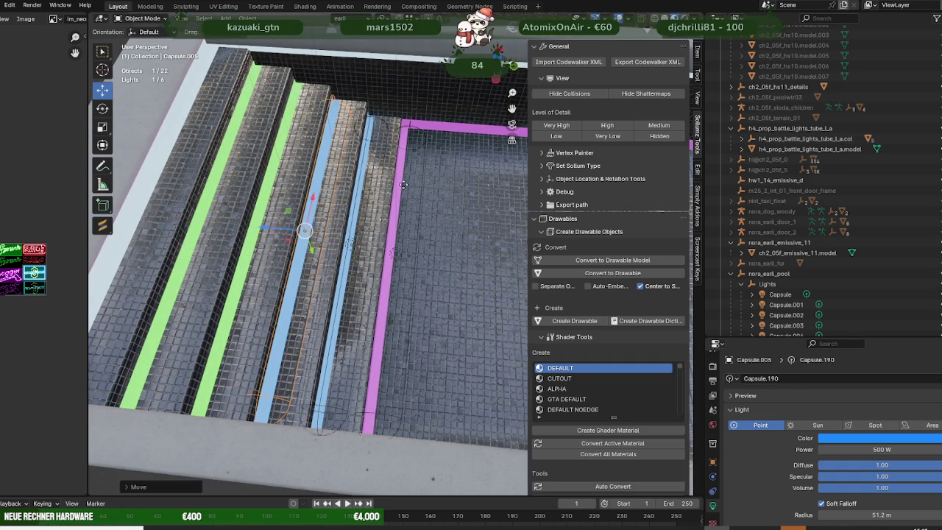
key(KP_7)
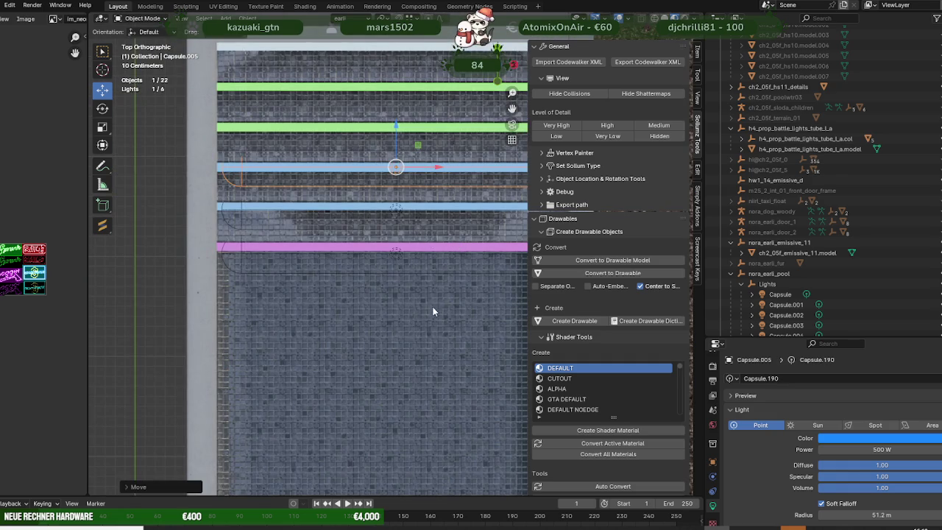
shift+middle_drag(433, 310, 423, 380)
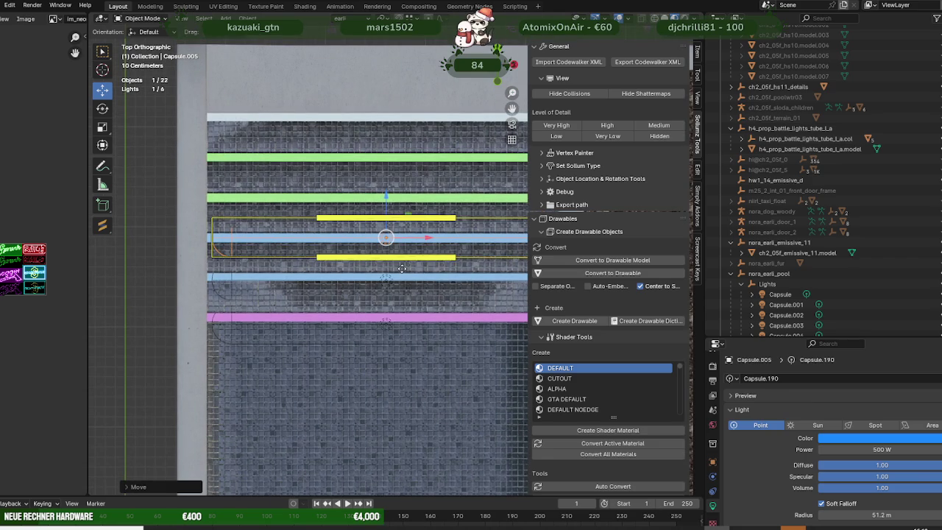
scroll(402, 269, down, 3)
mouse_move(411, 345)
middle_down()
mouse_move(405, 241)
mouse_move(486, 352)
mouse_move(443, 303)
middle_up()
- Duplicate the blue light again and lift the copy one step onto the lower green stripe
key(shift+d)
key(z)
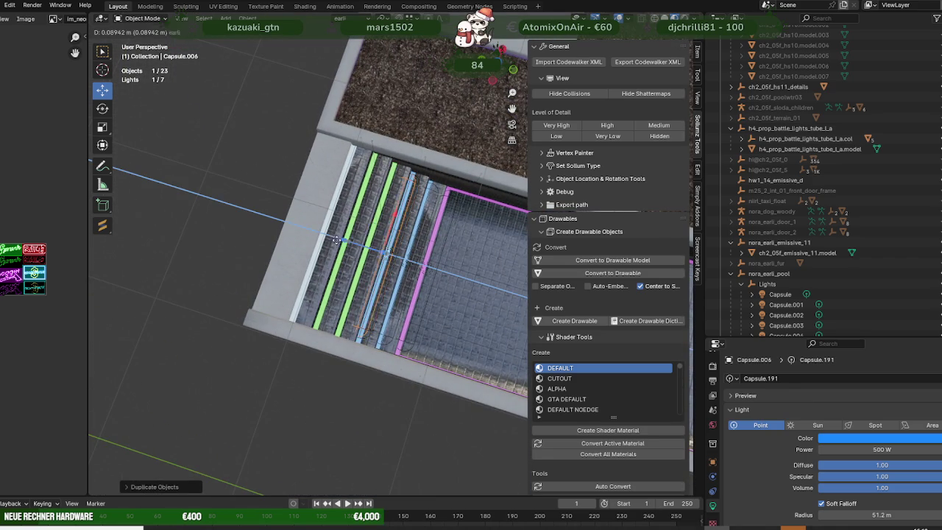
click(324, 240)
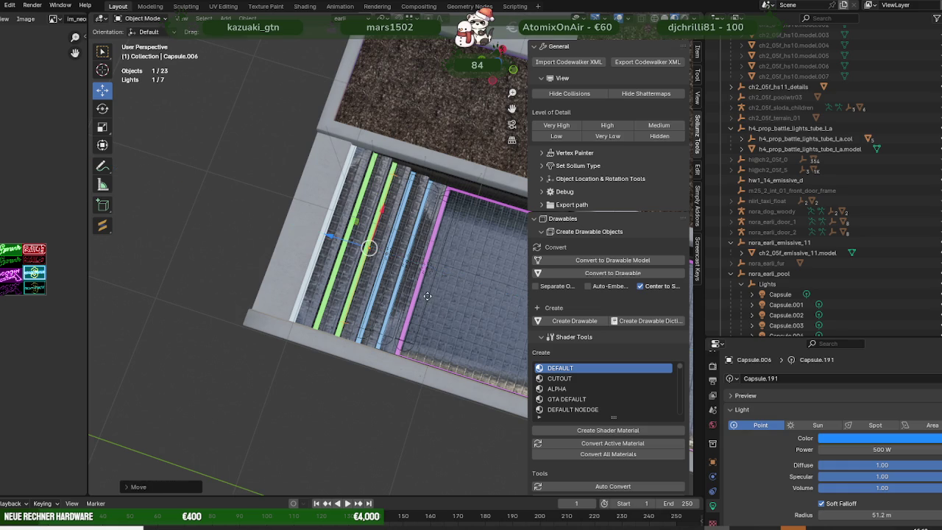
middle_drag(368, 243, 382, 243)
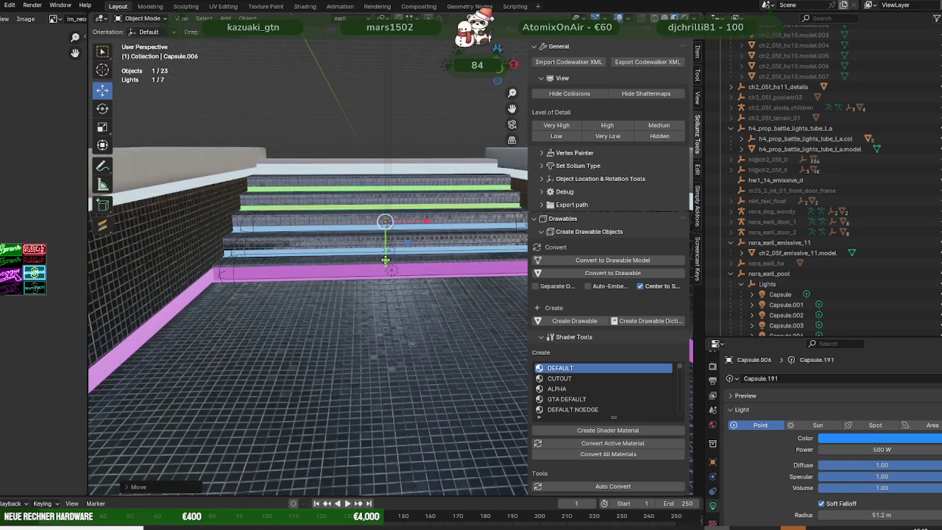
drag(385, 258, 385, 241)
middle_drag(385, 240, 511, 411)
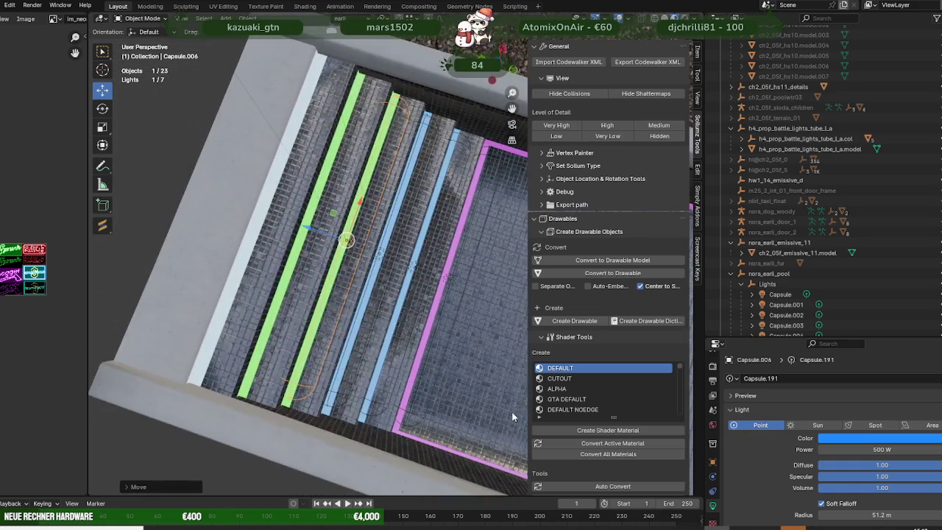
key(KP_7)
shift+middle_drag(387, 211, 383, 400)
scroll(389, 318, up, 3)
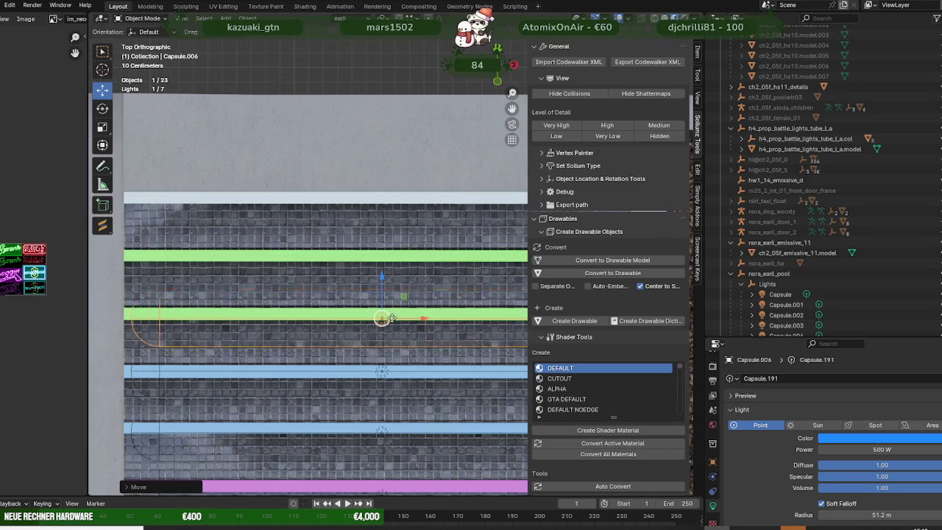
- Nudge the capsule light along Y so it sits exactly on the green stripe
key(s)
key(y)
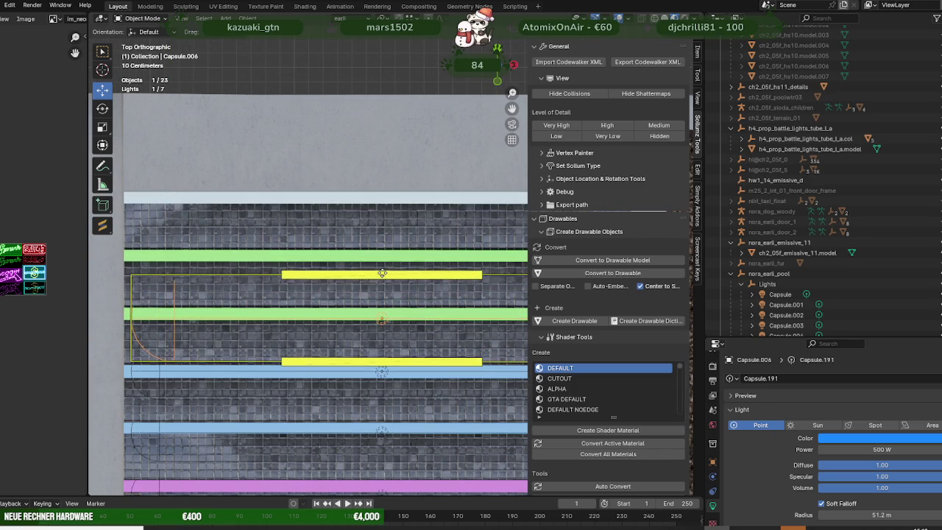
key(ctrl+z)
key(ctrl+shift+z)
key(ctrl+z)
key(g)
key(y)
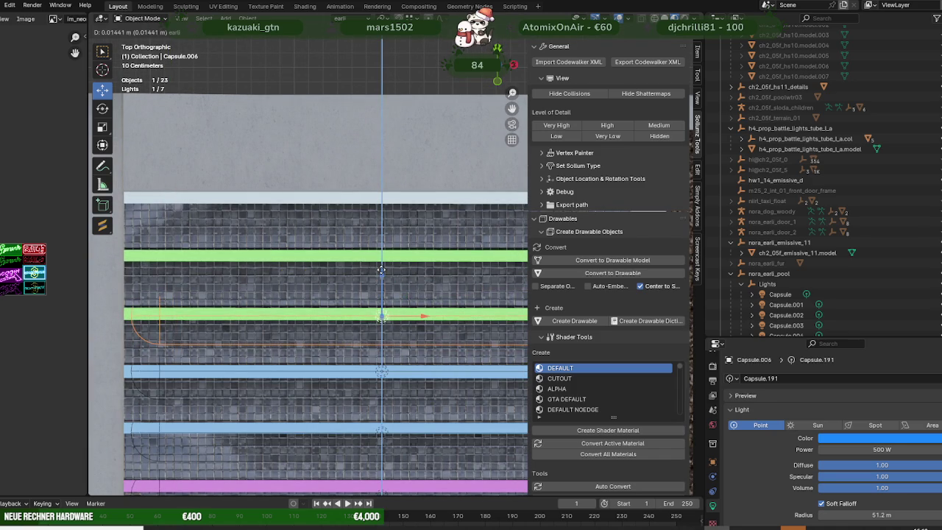
click(381, 270)
- Change the capsule light's colour from blue to green
click(857, 438)
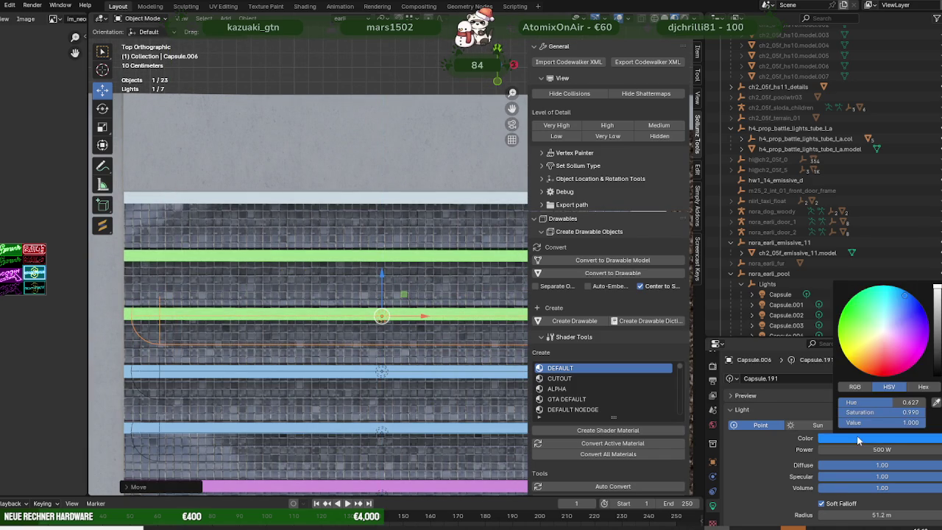
click(855, 312)
scroll(233, 381, down, 2)
mouse_move(234, 381)
middle_down()
mouse_move(396, 282)
mouse_move(261, 193)
middle_up()
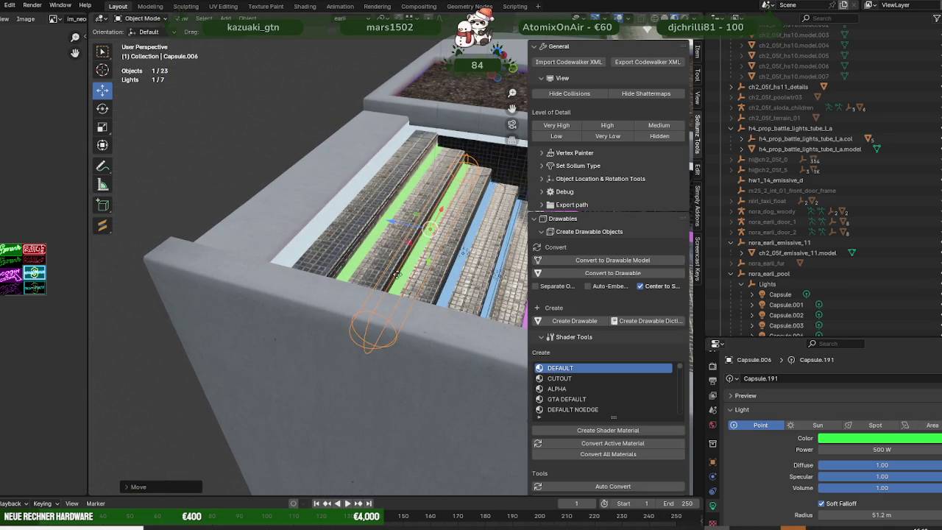
middle_drag(332, 252, 349, 265)
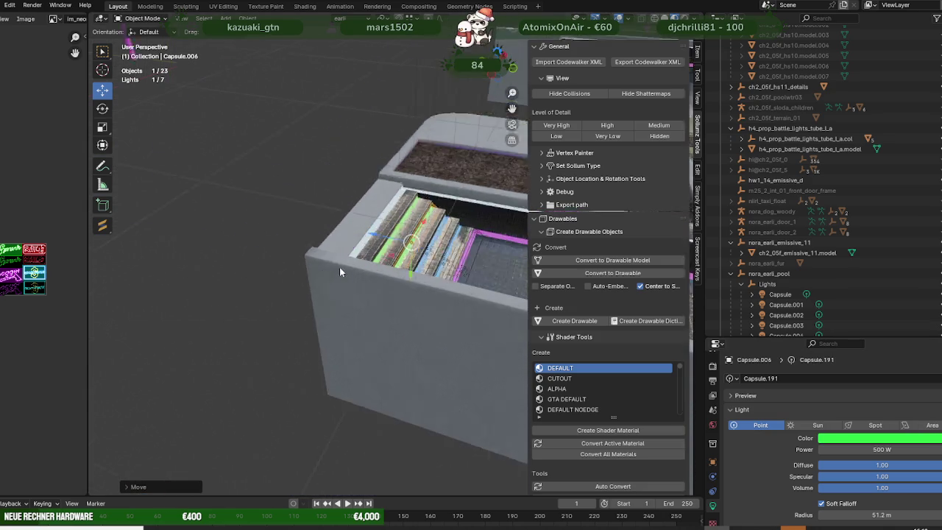
- Duplicate the green capsule light and slide the copy along Y toward the upper green stripe
key(shift+d)
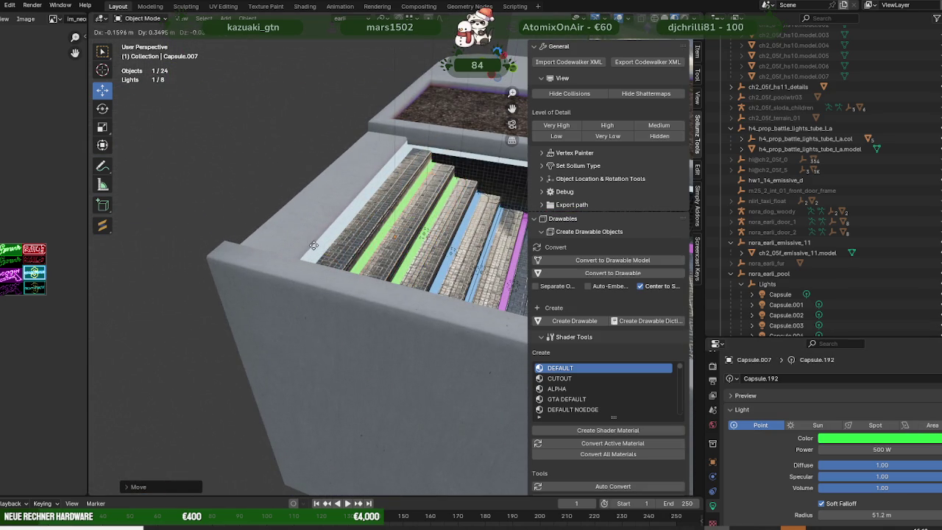
right_click(372, 237)
key(g)
key(y)
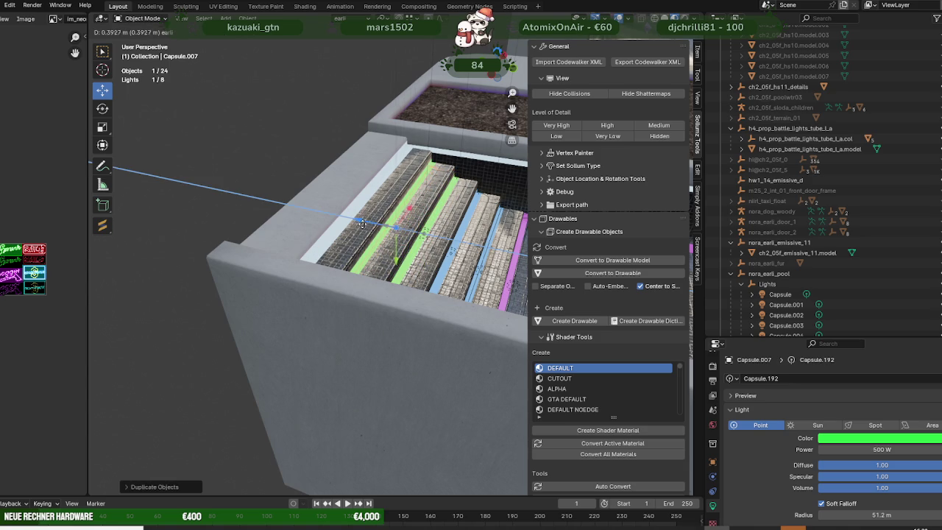
click(356, 224)
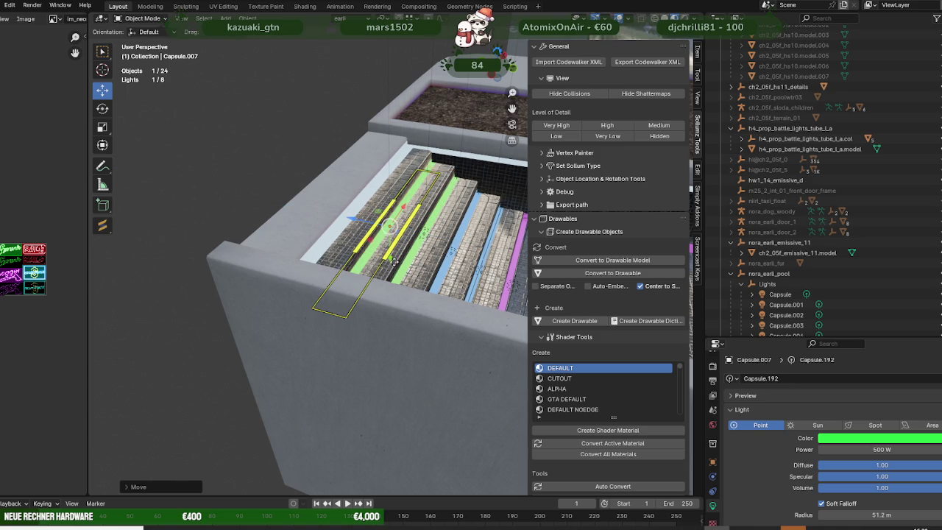
- Orbit over the steps and reselect the new green capsule light
scroll(376, 346, up, 3)
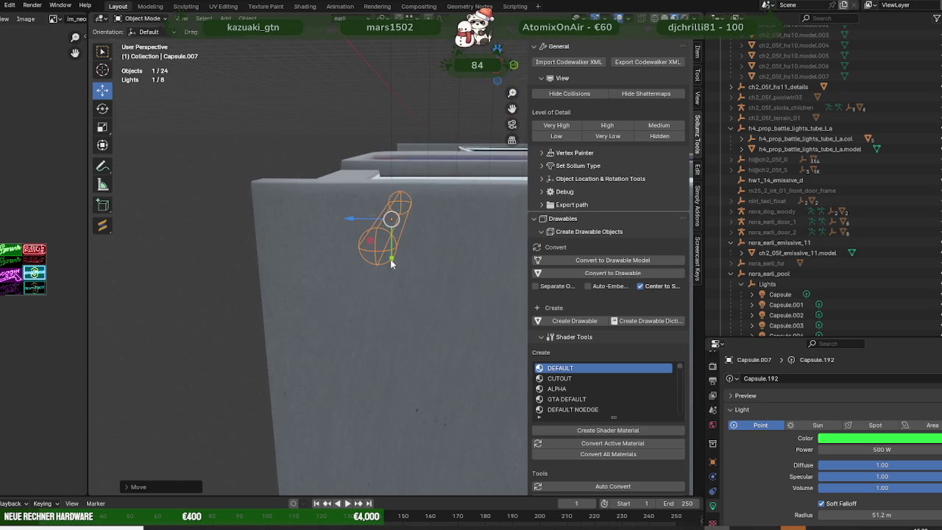
scroll(404, 279, up, 3)
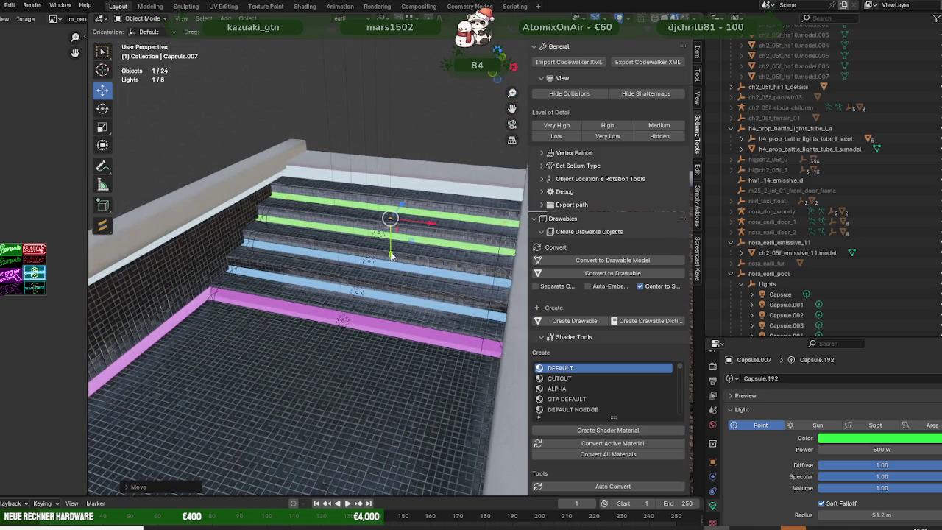
click(391, 252)
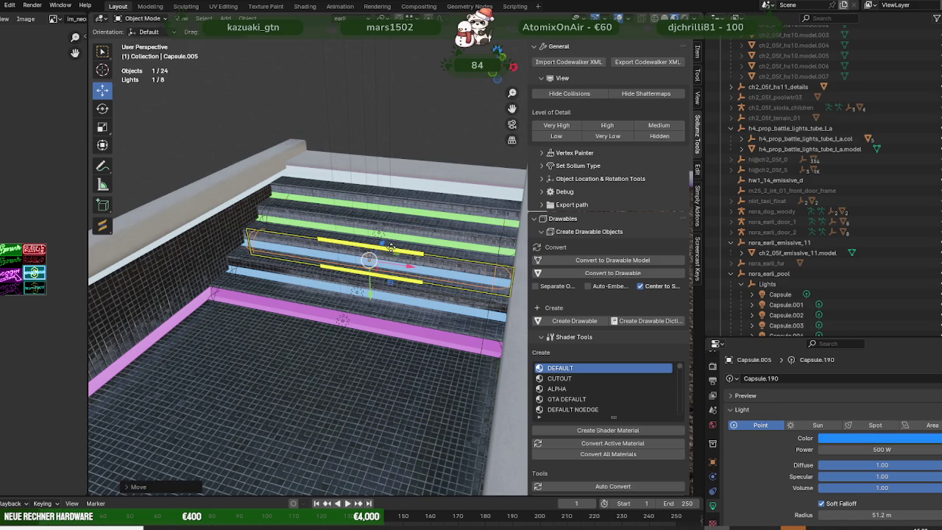
shift+click(399, 323)
middle_drag(346, 362, 299, 303)
mouse_move(397, 302)
middle_down()
mouse_move(395, 242)
mouse_move(353, 248)
mouse_move(369, 233)
middle_up()
click(396, 243)
click(395, 243)
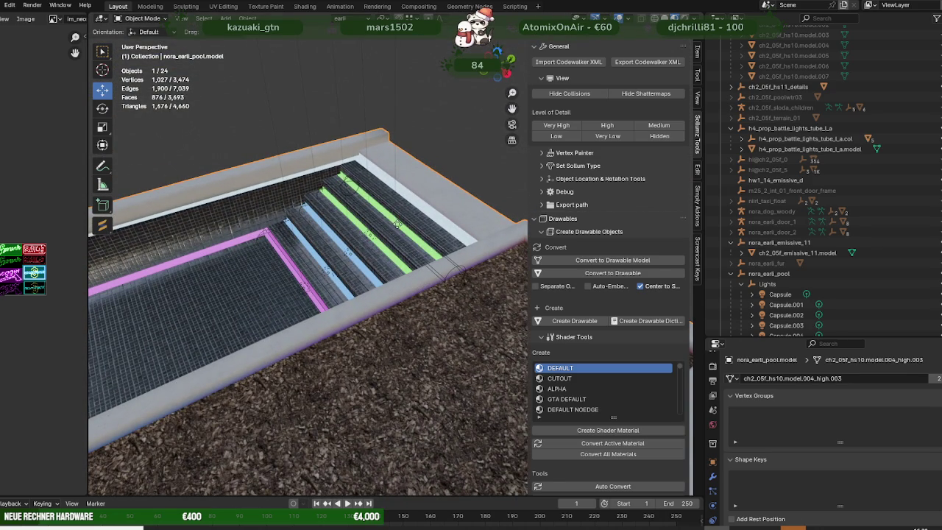
- Move Capsule.007 along Y and Z onto the upper green step strip
scroll(850, 231, down, 3)
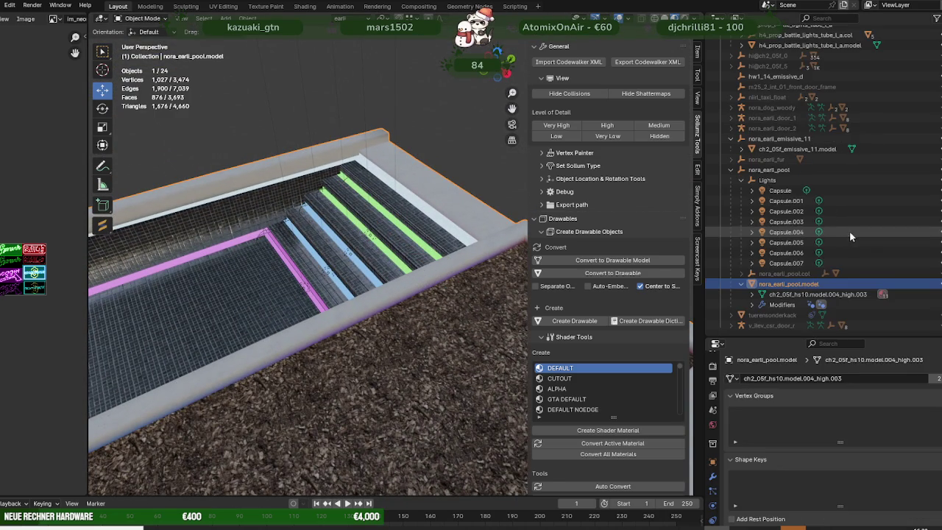
click(786, 263)
mouse_move(524, 243)
middle_down()
mouse_move(441, 228)
mouse_move(491, 225)
middle_up()
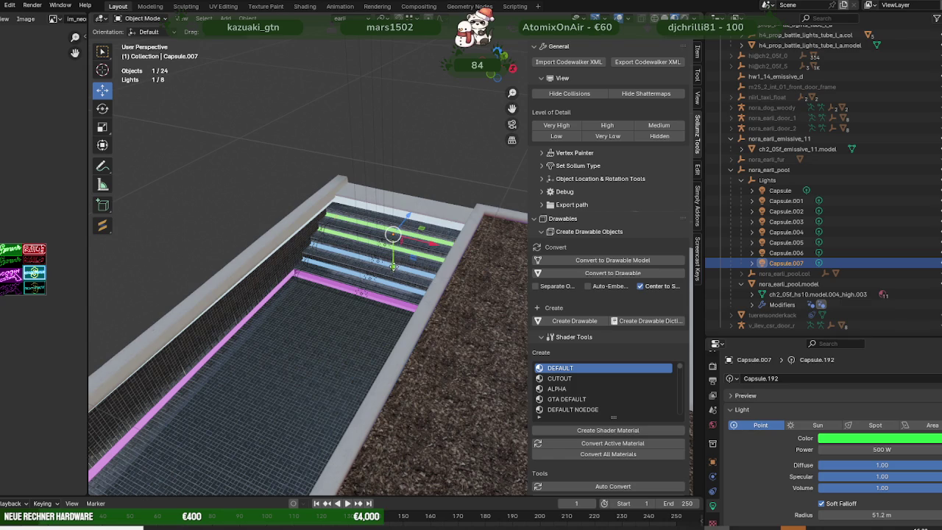
scroll(393, 234, up, 3)
middle_drag(394, 234, 376, 191)
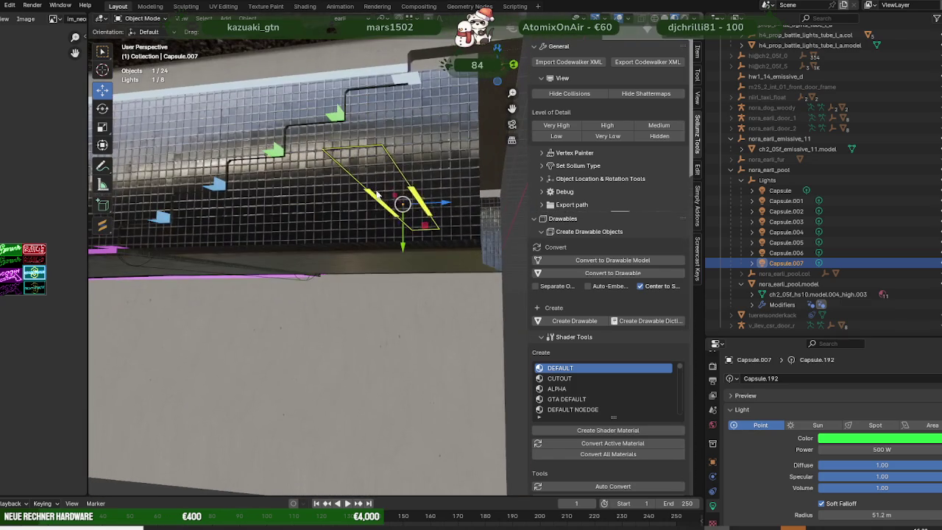
drag(407, 250, 406, 235)
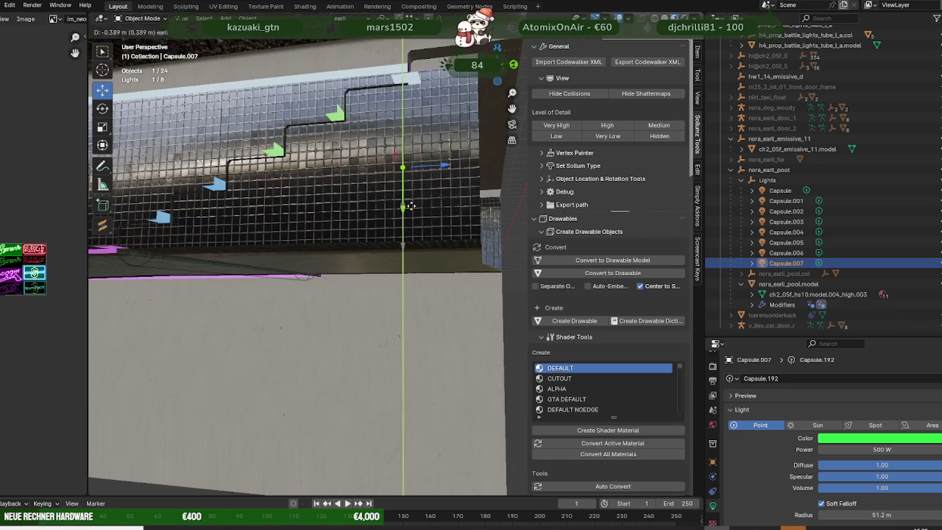
click(409, 207)
mouse_move(410, 207)
middle_down()
mouse_move(446, 294)
mouse_move(459, 297)
mouse_move(410, 195)
middle_up()
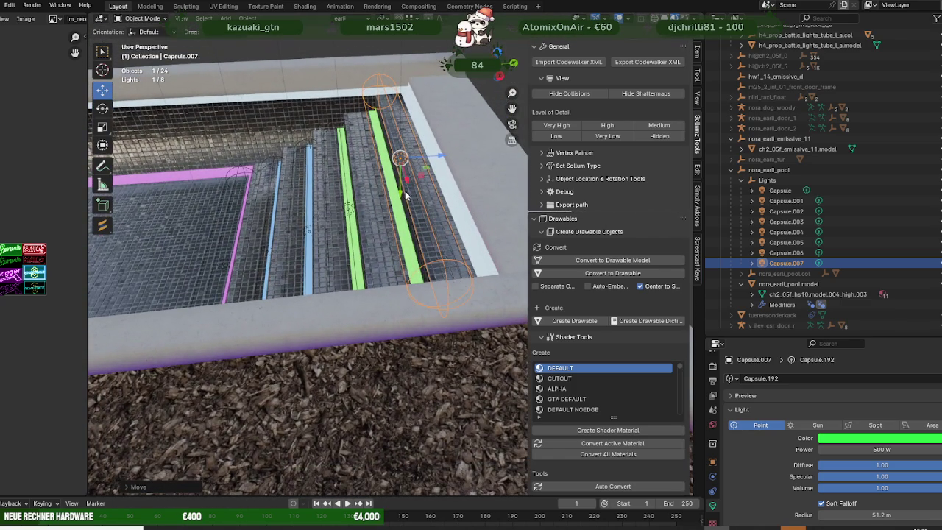
drag(401, 195, 397, 225)
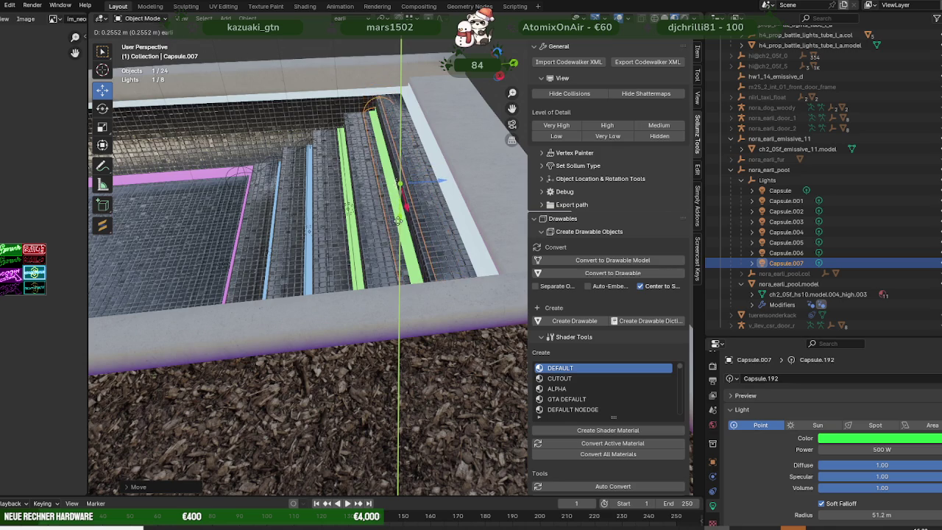
key(z)
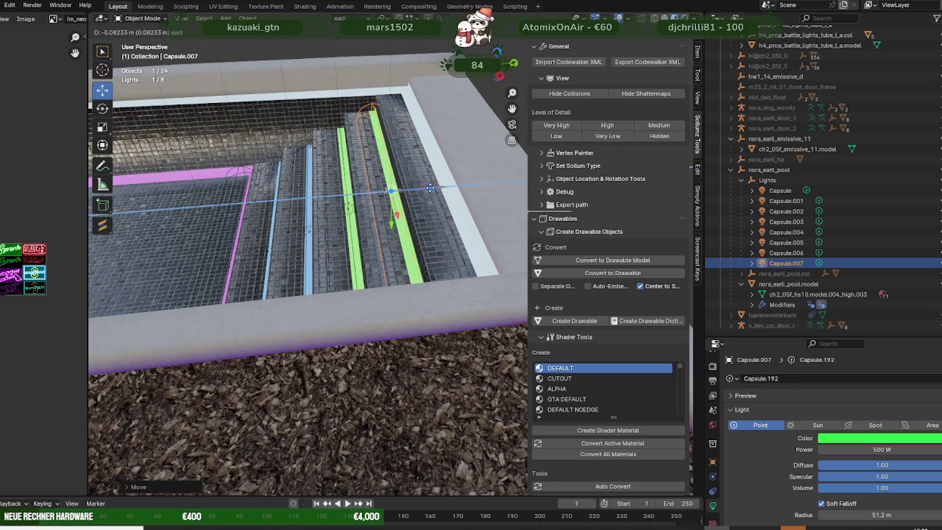
click(431, 188)
- View the whole pool and duplicate the green light as Capsule.008
scroll(412, 257, down, 2)
scroll(403, 311, down, 2)
mouse_move(414, 305)
middle_down()
mouse_move(429, 313)
mouse_move(493, 272)
middle_up()
scroll(492, 272, down, 2)
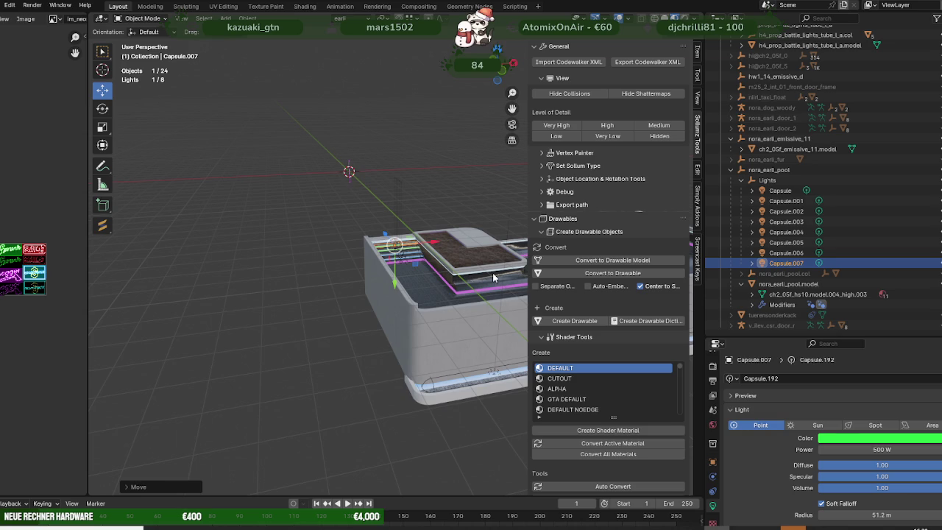
scroll(437, 264, up, 3)
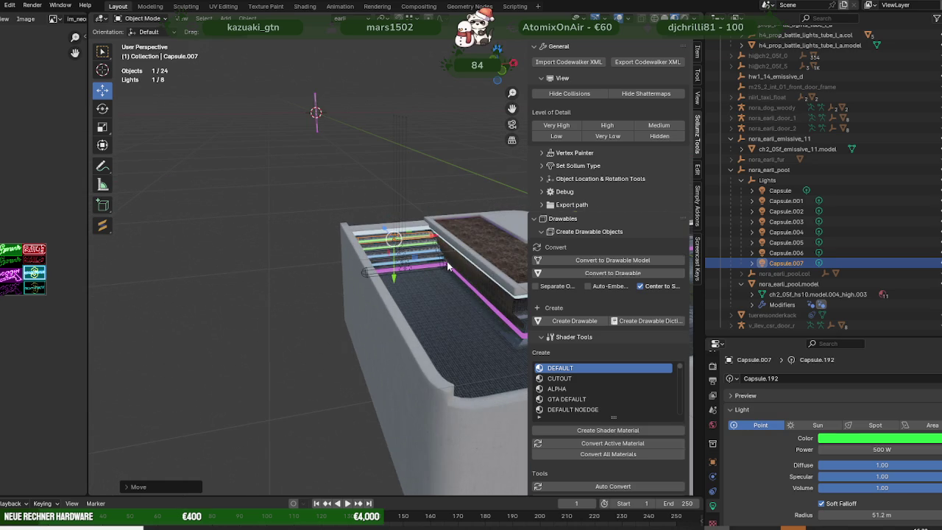
scroll(411, 235, up, 3)
scroll(410, 235, up, 1)
middle_drag(411, 250, 411, 235)
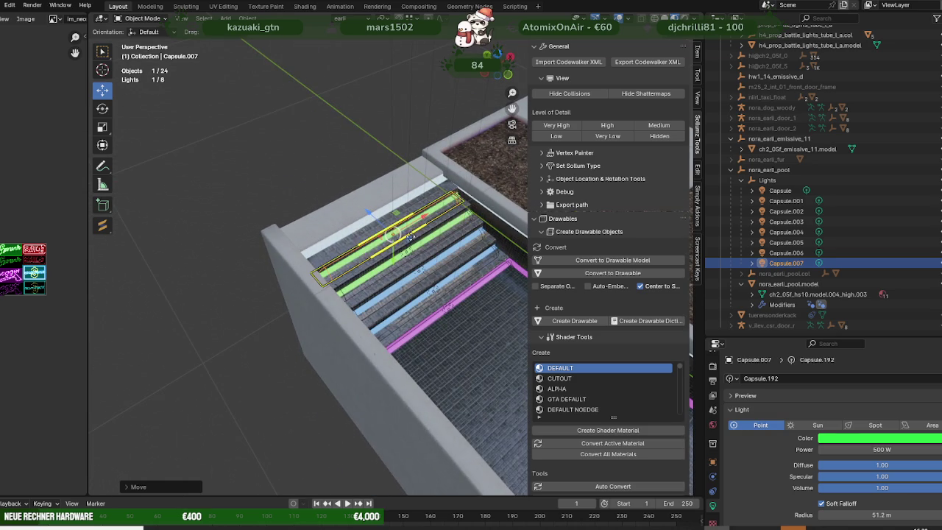
mouse_move(401, 123)
middle_down()
mouse_move(415, 146)
mouse_move(409, 253)
middle_up()
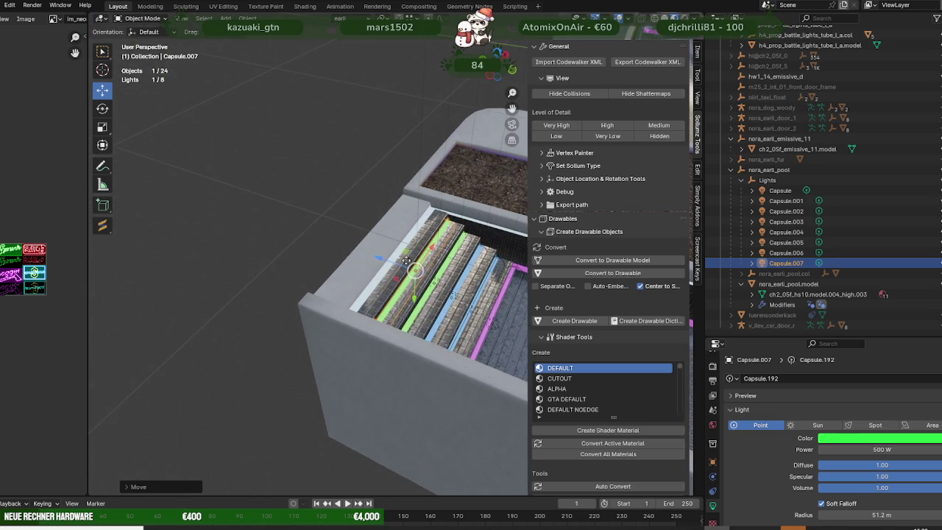
key(shift+d)
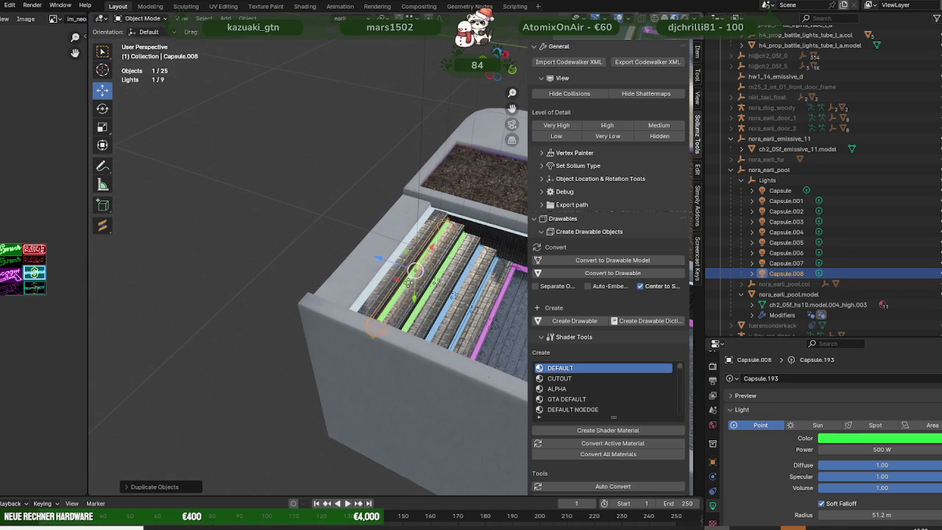
- Position Capsule.008 along the top step's edge using Y and Z moves
key(g)
key(y)
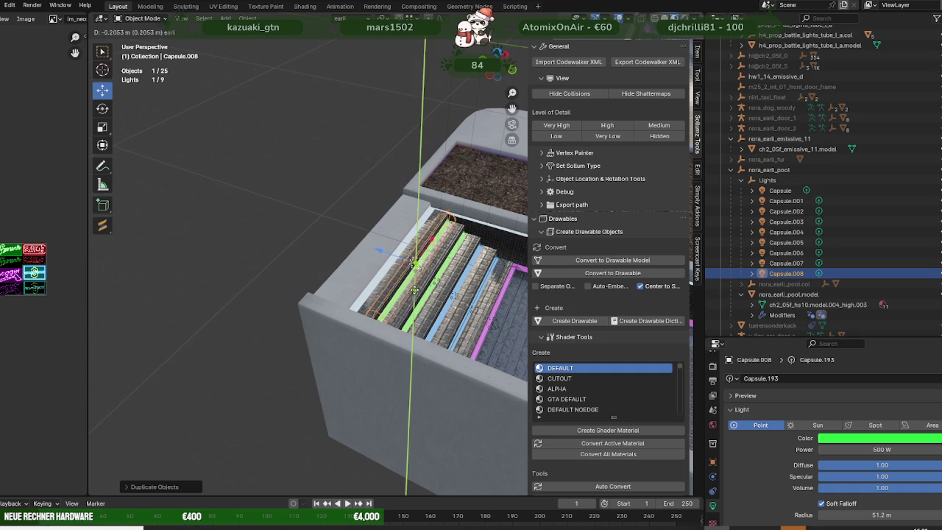
click(415, 287)
key(g)
key(z)
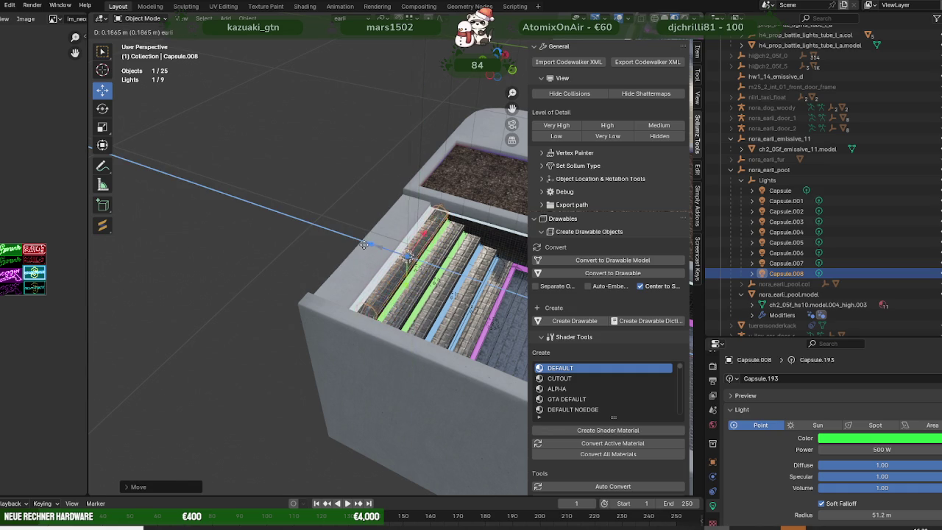
click(356, 244)
middle_drag(356, 244, 346, 232)
scroll(338, 223, up, 3)
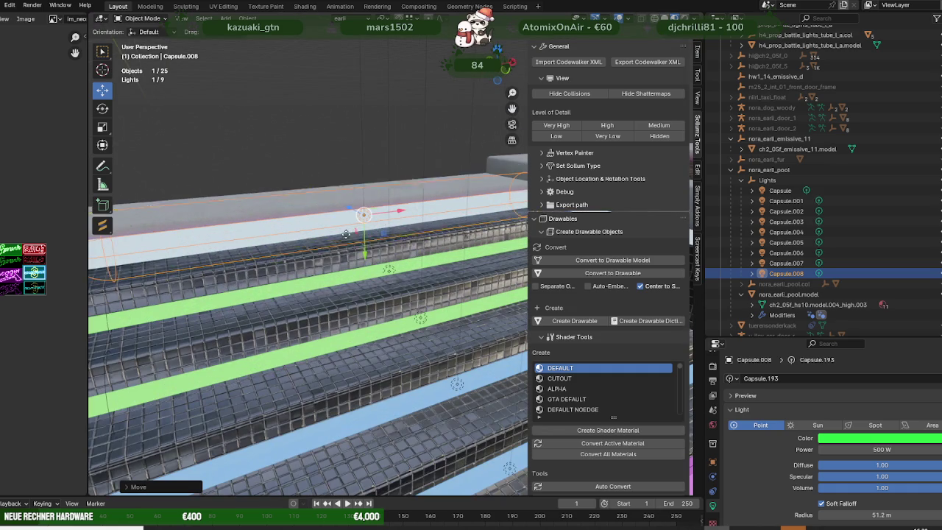
key(g)
key(y)
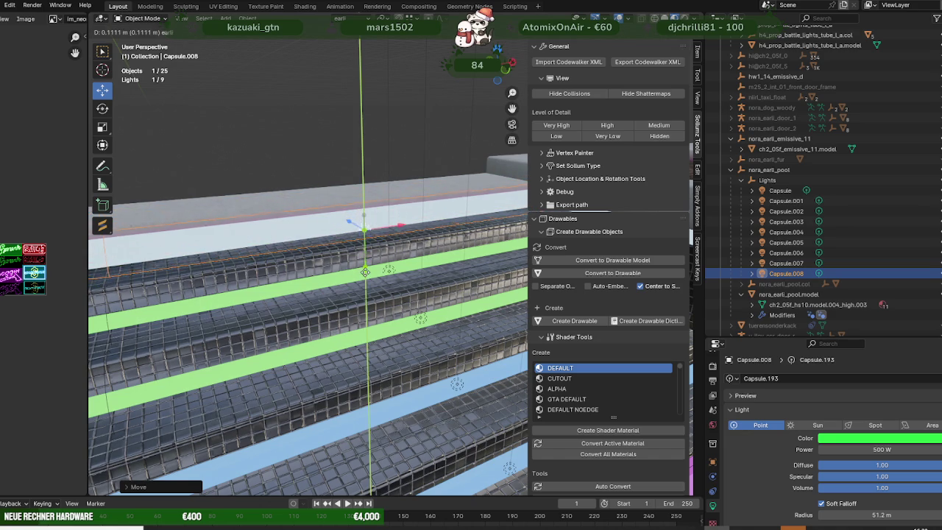
click(364, 267)
- Change Capsule.008's light colour from green to yellow
click(893, 439)
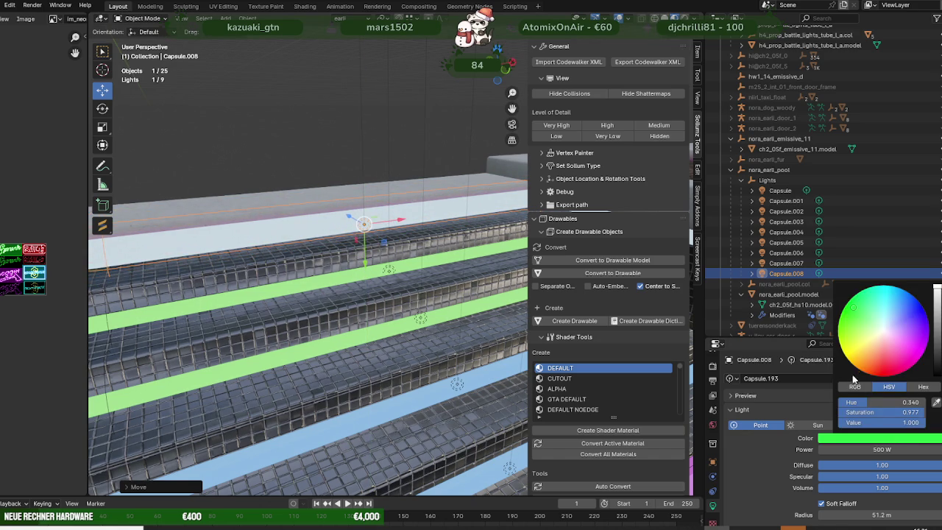
click(852, 347)
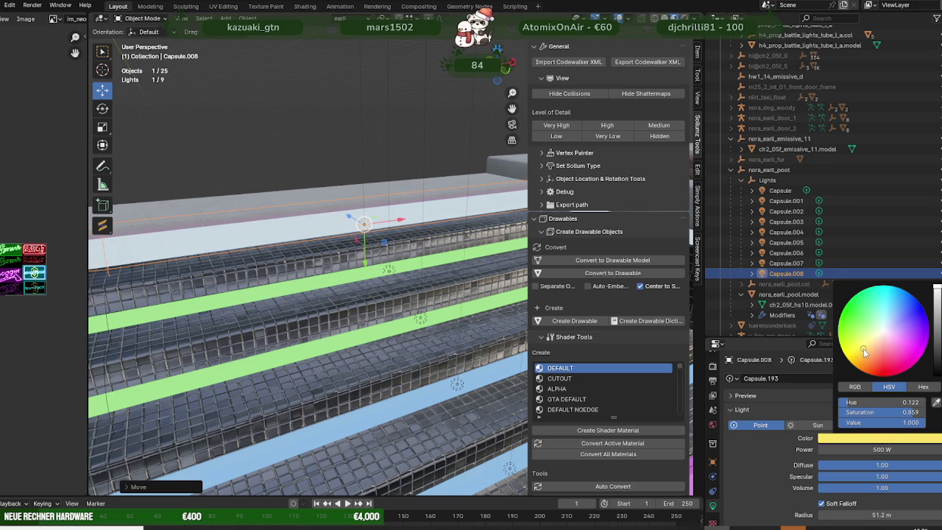
scroll(320, 148, down, 5)
click(359, 207)
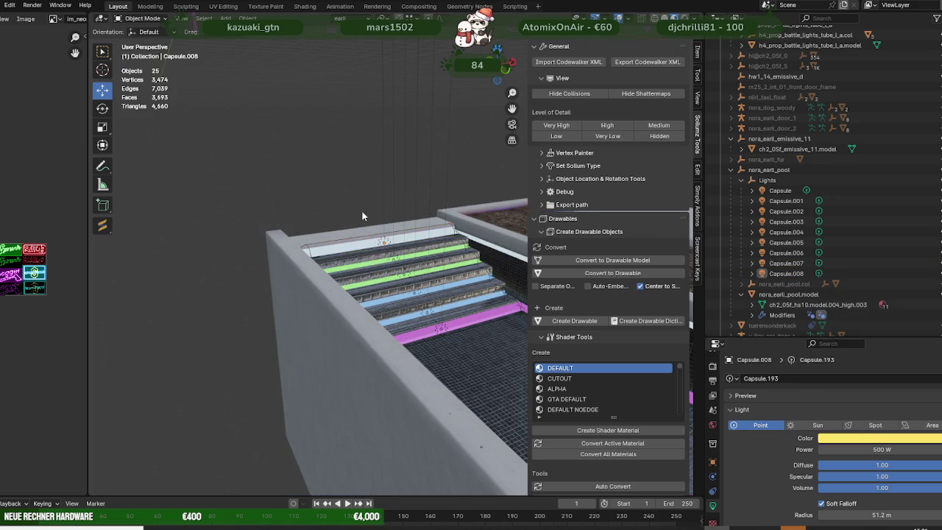
- In Edit Mode on the pool model, pick a face of the pink strip and view its material
mouse_move(323, 228)
middle_down()
mouse_move(364, 281)
mouse_move(420, 309)
middle_up()
click(420, 309)
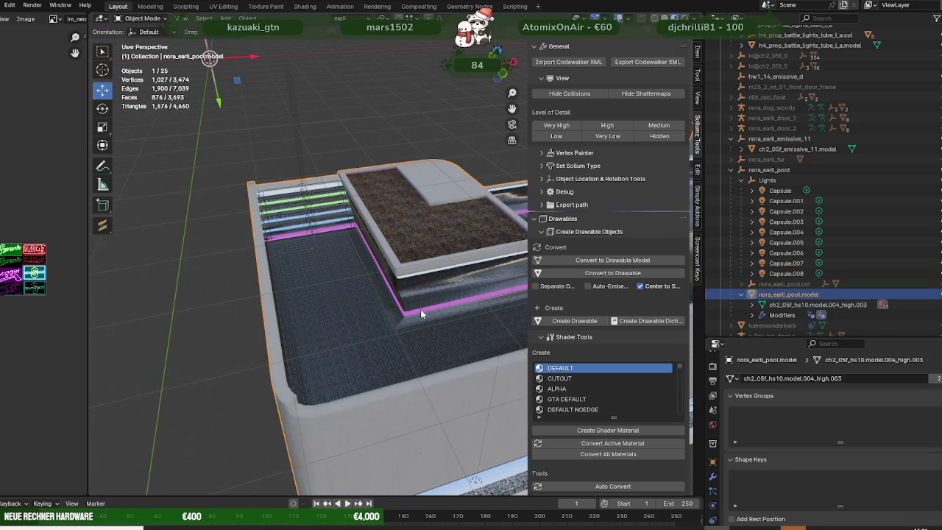
key(Tab)
click(420, 309)
scroll(843, 461, down, 5)
scroll(871, 478, down, 3)
scroll(712, 505, down, 1)
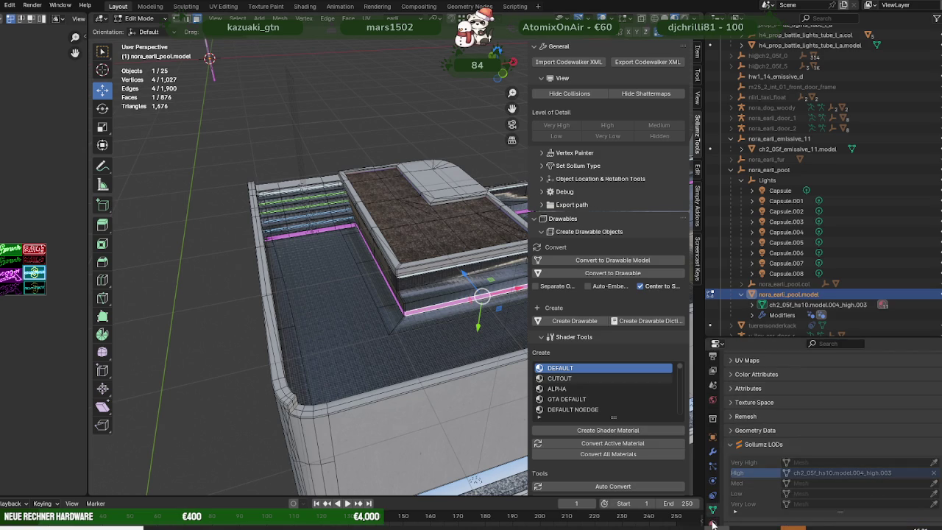
click(713, 524)
- Select the whole linked pink strip, delete its vertices, and return to Object Mode
key(l)
scroll(368, 295, down, 3)
mouse_move(368, 295)
middle_down()
mouse_move(391, 319)
mouse_move(344, 259)
mouse_move(356, 275)
middle_up()
key(x)
click(391, 319)
scroll(391, 320, up, 4)
key(Tab)
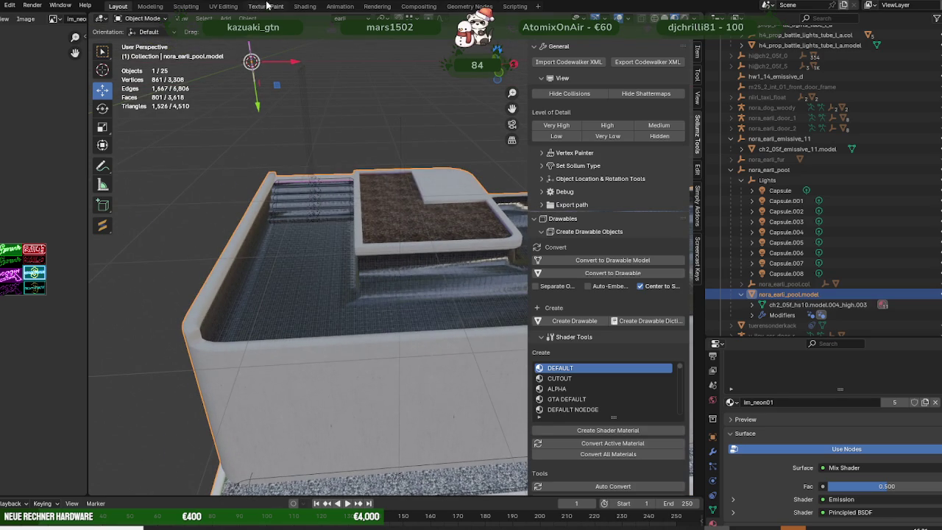
- Remove unused material slots and export nora_earli_pool as CodeWalker XML
click(247, 18)
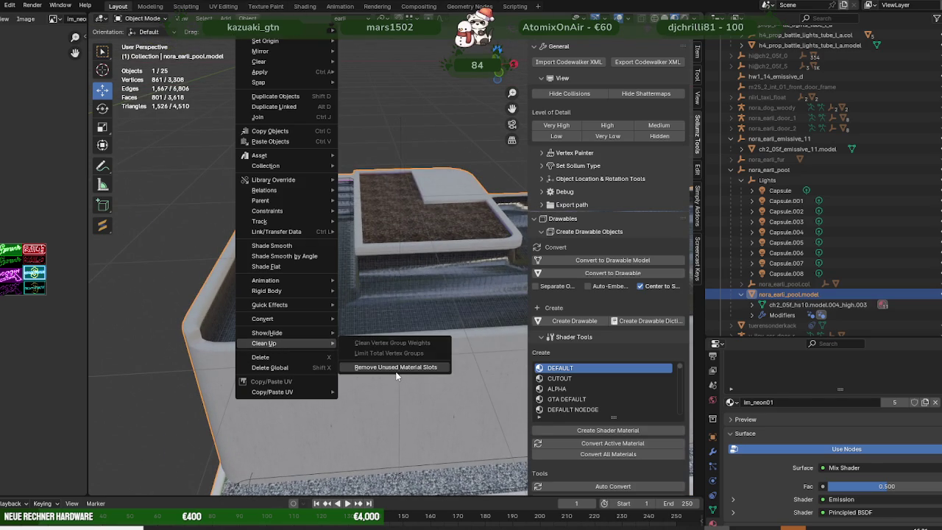
click(396, 376)
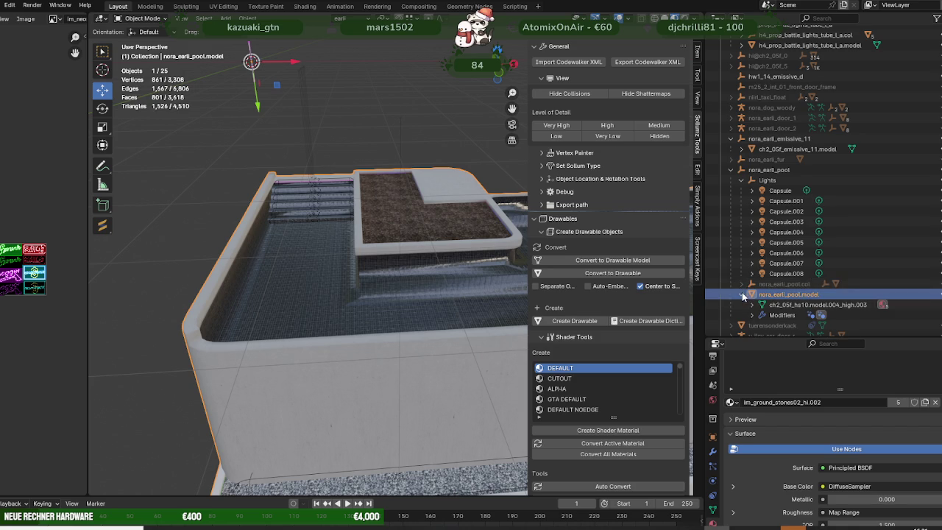
scroll(742, 291, up, 1)
click(731, 180)
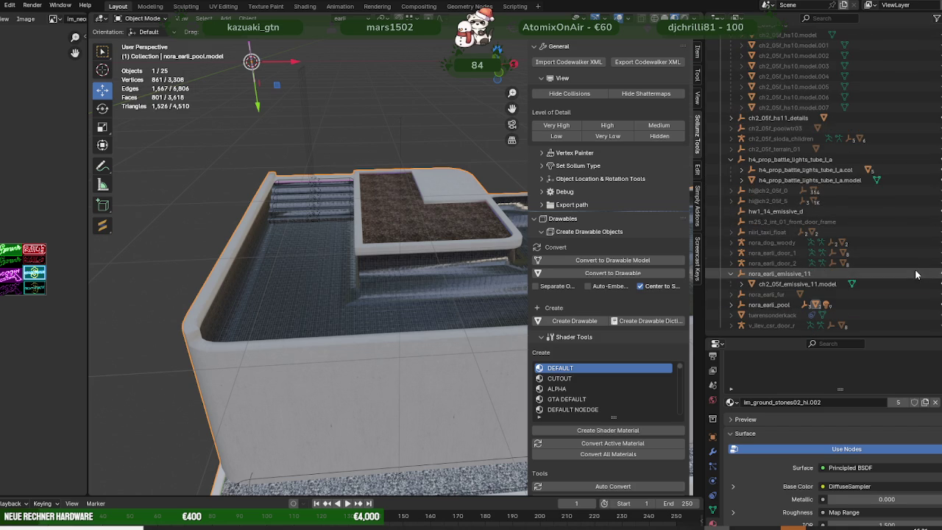
click(769, 304)
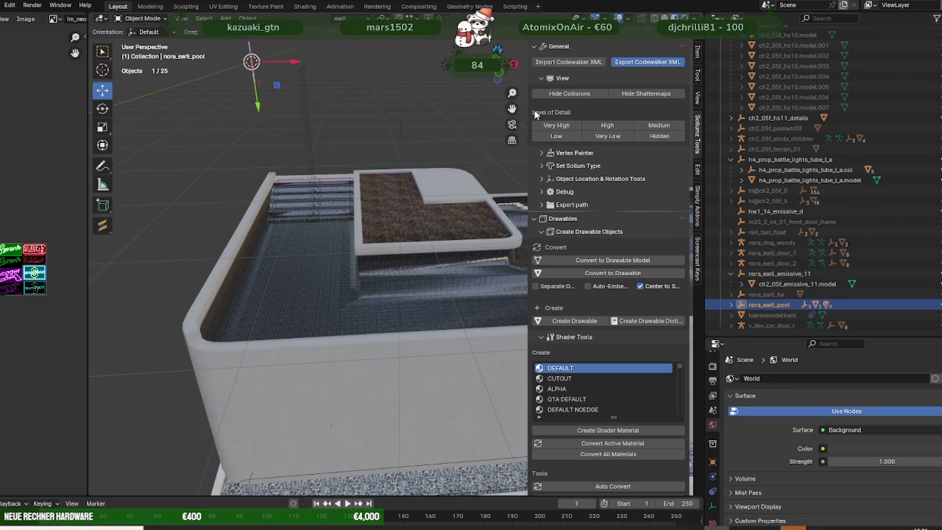
click(639, 397)
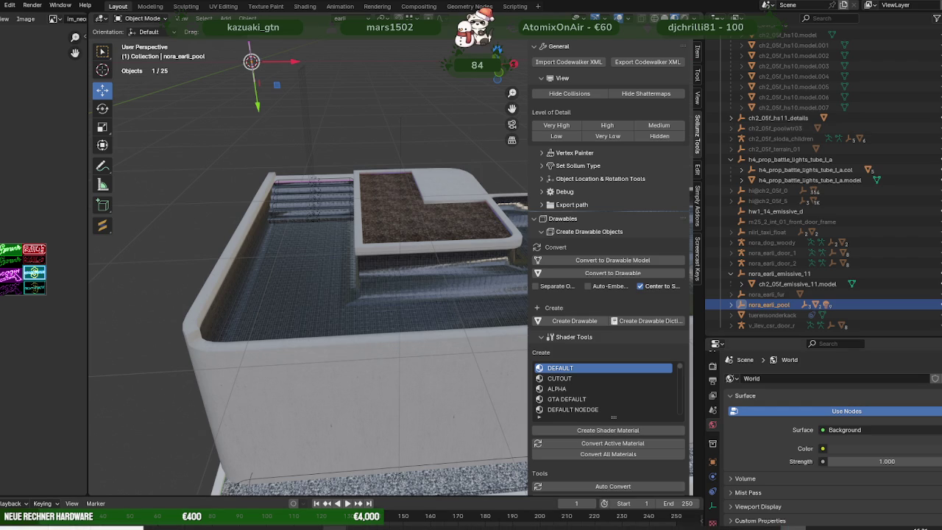
click(214, 493)
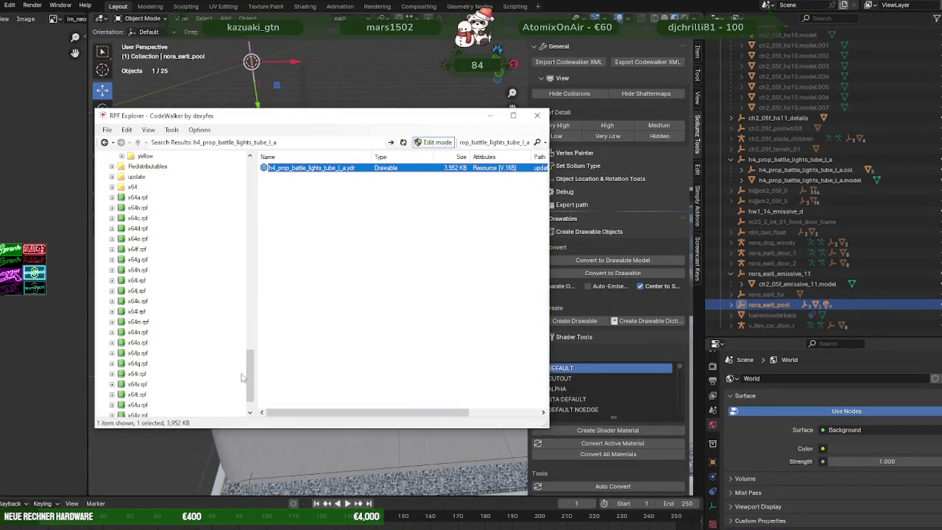
- Open the mods\hausearli.rpf archive in RPF Explorer to list its 22 files
drag(250, 379, 251, 184)
scroll(162, 283, down, 2)
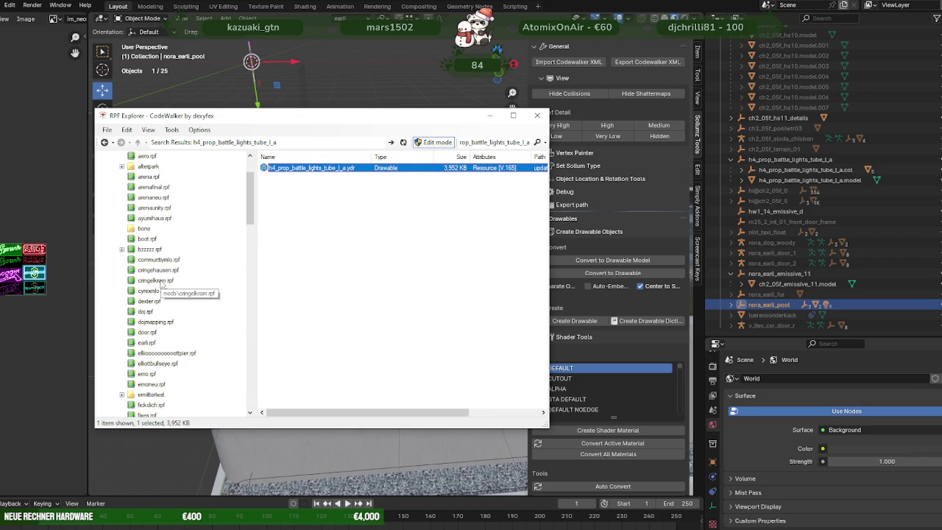
scroll(164, 276, down, 1)
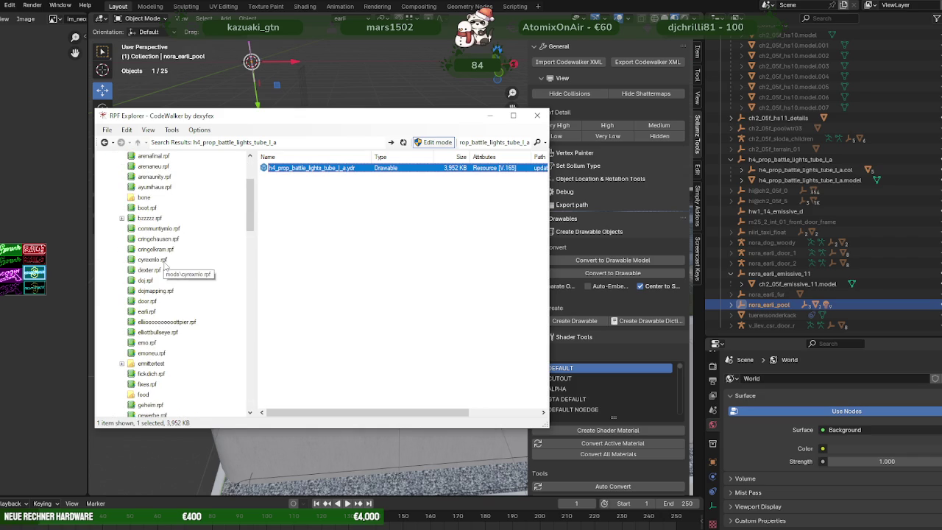
scroll(165, 267, up, 2)
scroll(166, 272, down, 2)
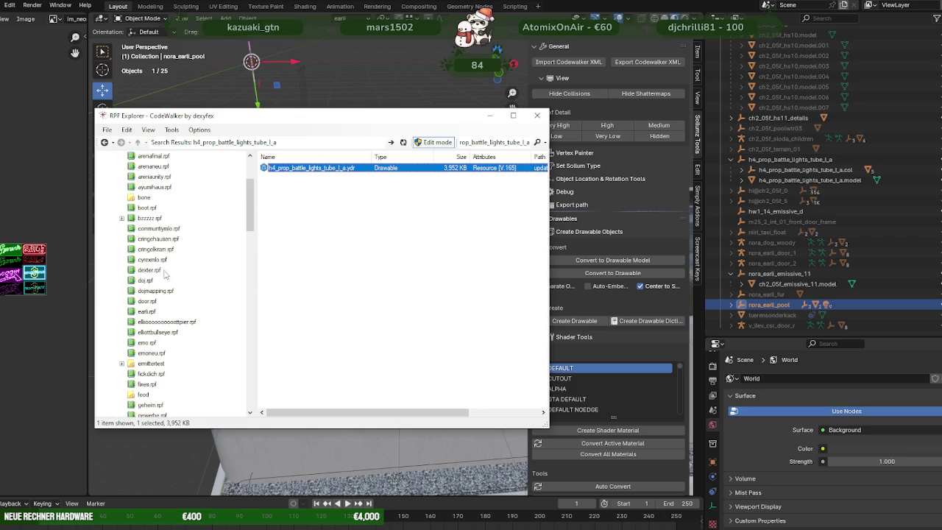
scroll(165, 317, down, 3)
scroll(161, 352, down, 1)
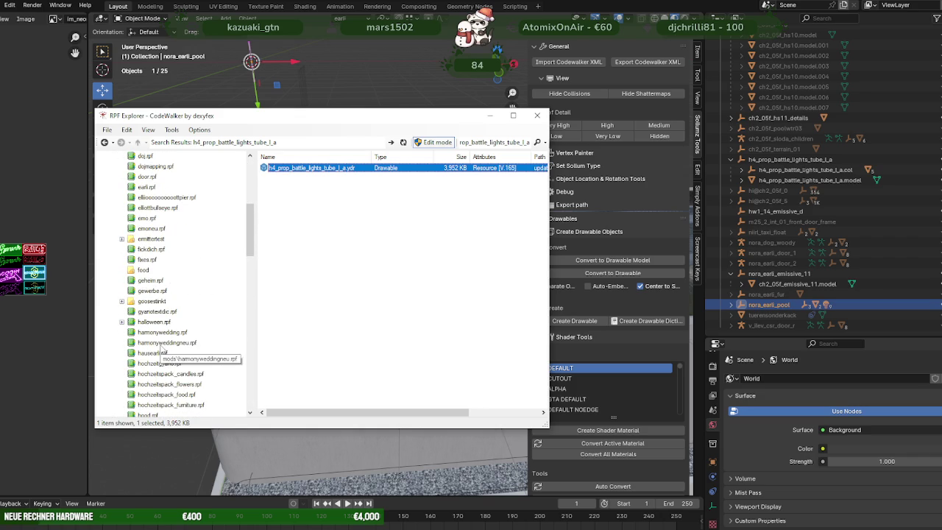
click(161, 352)
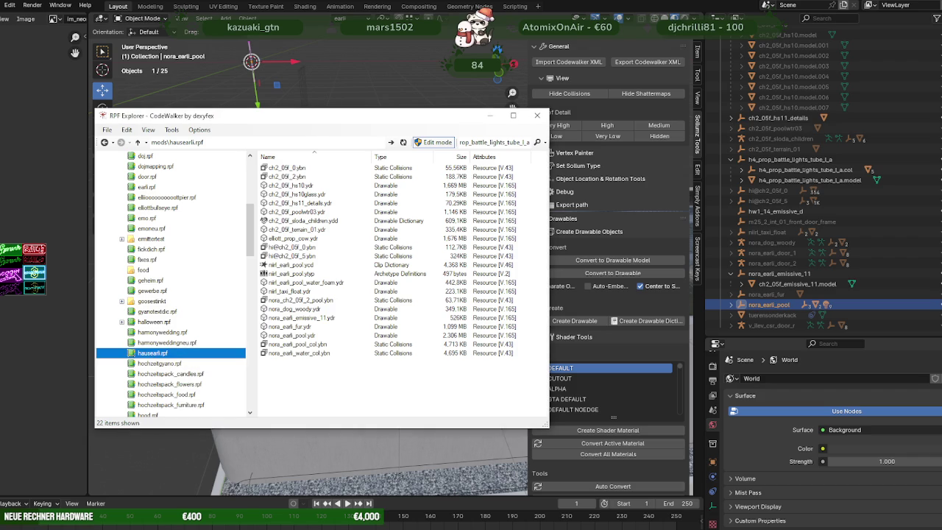
key(alt+Tab)
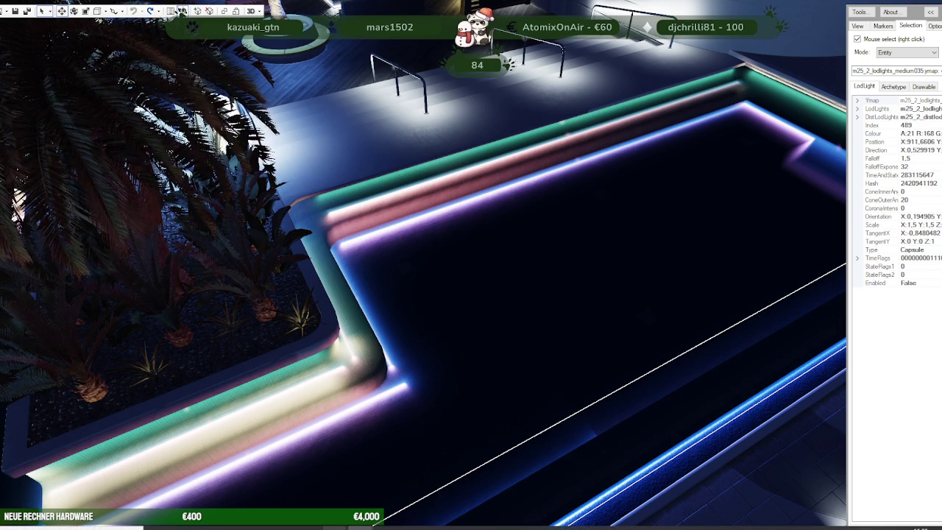
click(191, 479)
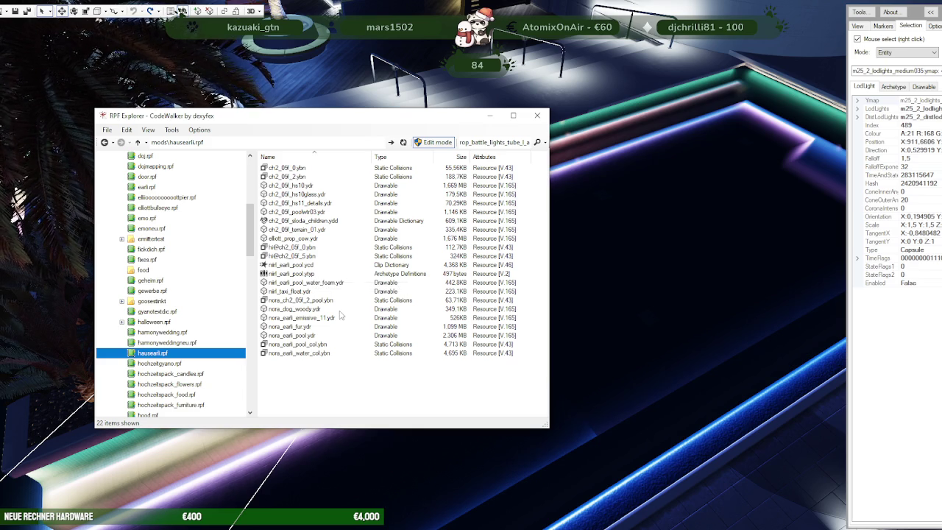
- Sort the hausearli.rpf files by Type and select nora_earli_pool.ydr
click(386, 157)
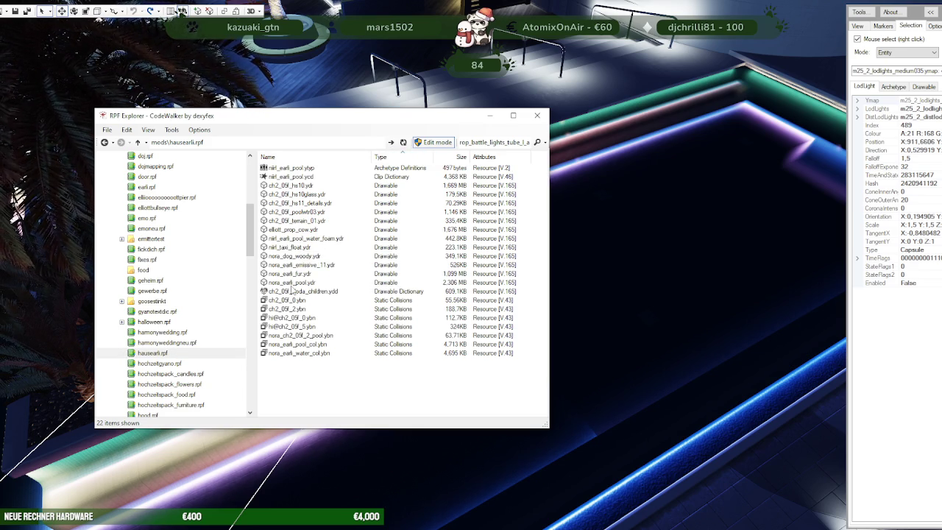
click(301, 282)
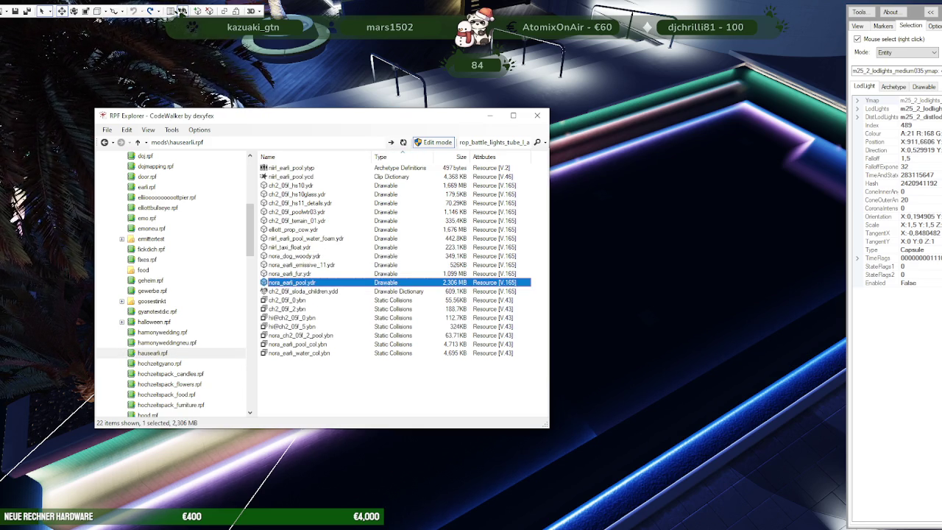
click(180, 11)
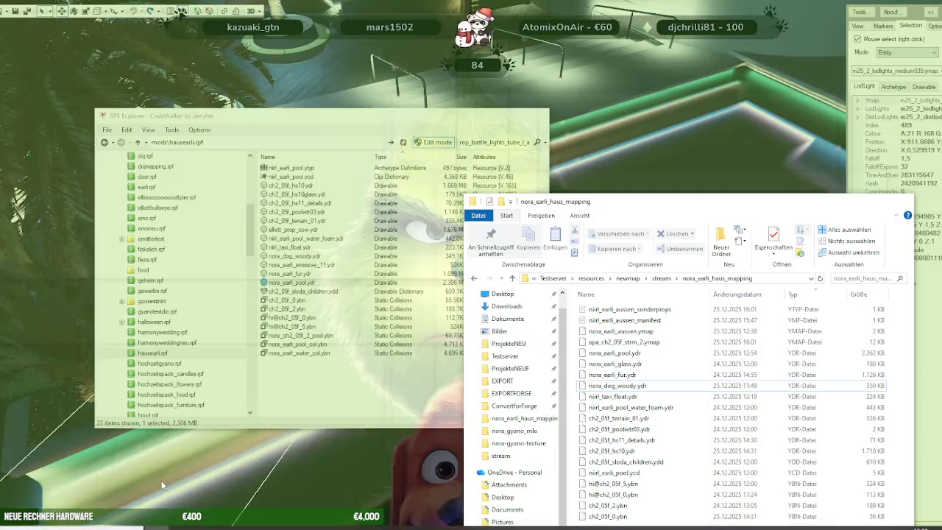
- Refresh the EXPORT\hausearli folder and open the new nora_earli_pool.ydr in the 3D viewer
click(99, 471)
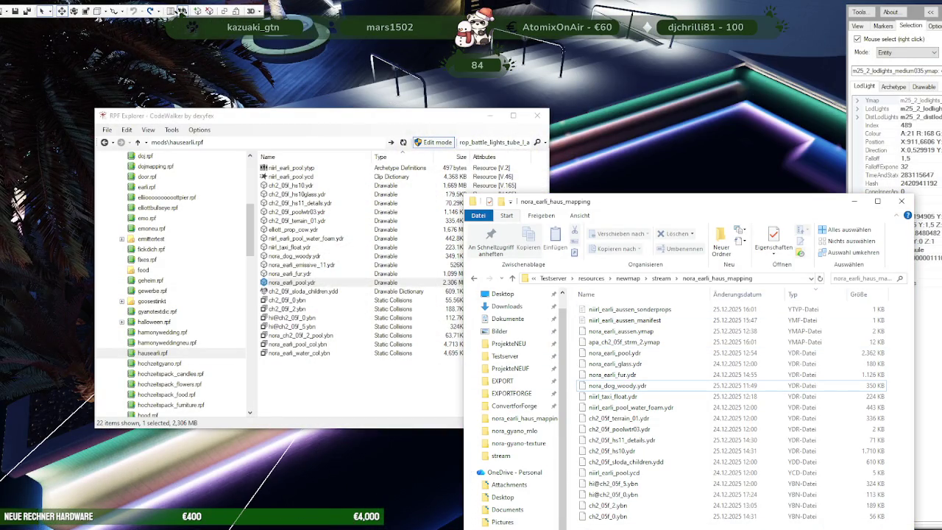
click(182, 12)
click(221, 482)
click(793, 256)
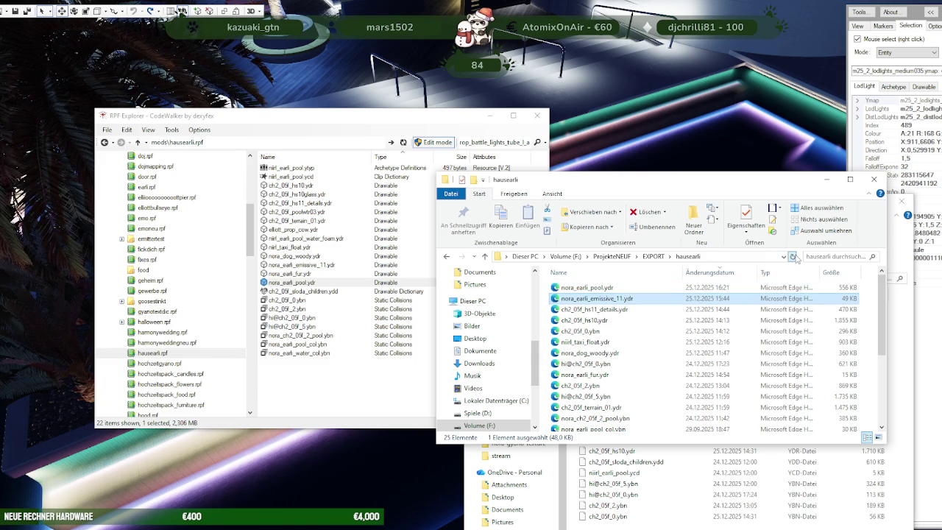
click(608, 289)
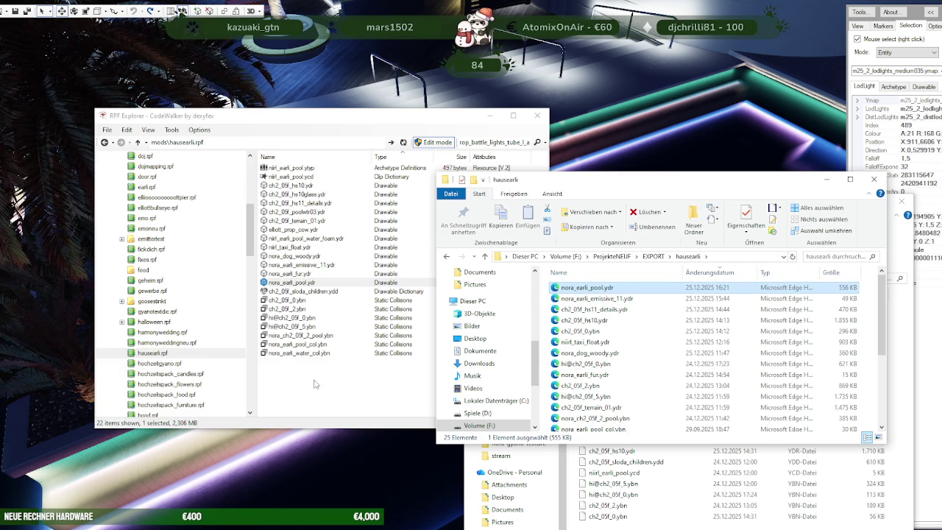
double_click(288, 282)
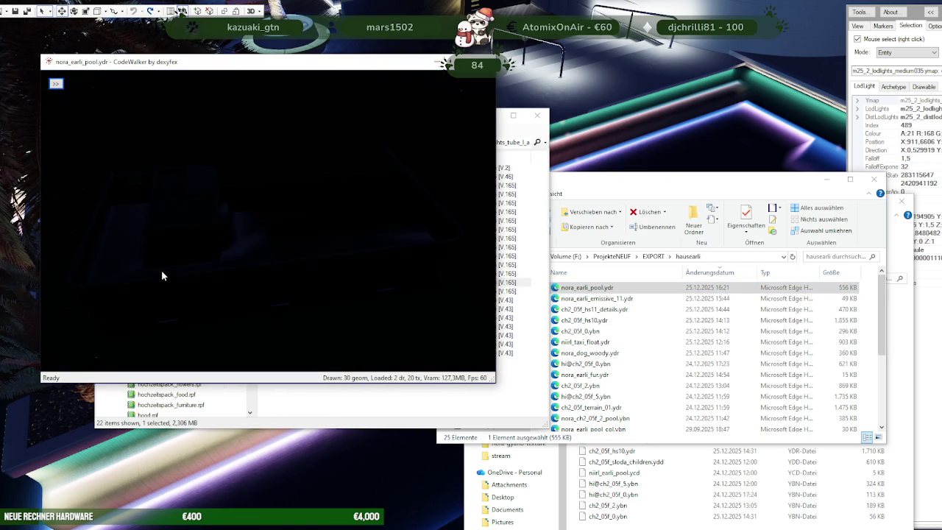
- Orbit and zoom the fullscreen viewer to inspect the coloured capsule lights along the pool steps
mouse_move(184, 269)
mouse_down()
mouse_move(196, 284)
mouse_move(245, 261)
mouse_move(220, 284)
mouse_move(177, 255)
mouse_move(272, 266)
mouse_move(273, 295)
mouse_move(248, 301)
mouse_move(269, 311)
mouse_up()
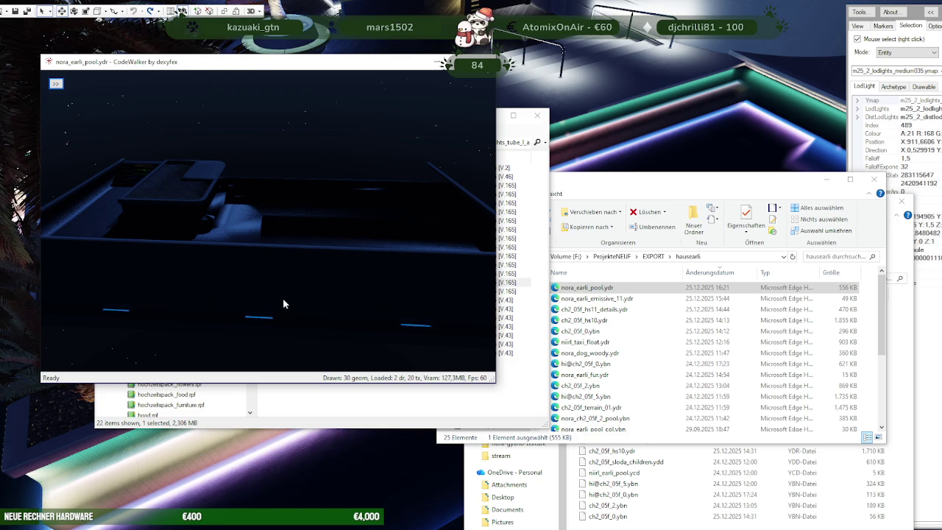
scroll(283, 303, up, 3)
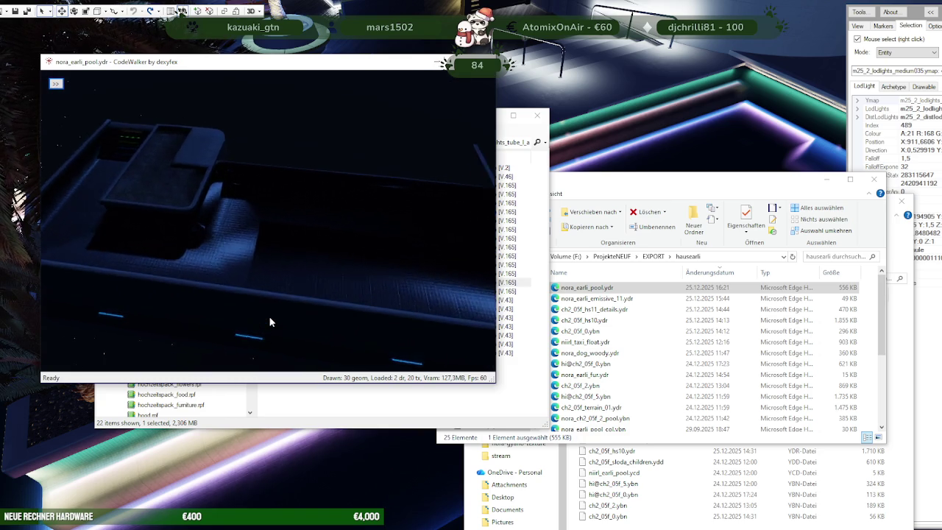
scroll(272, 315, down, 3)
mouse_move(254, 304)
mouse_down()
mouse_move(255, 268)
mouse_move(221, 260)
mouse_move(217, 247)
mouse_move(242, 248)
mouse_move(275, 223)
mouse_move(215, 258)
mouse_move(207, 238)
mouse_move(251, 213)
mouse_move(269, 225)
mouse_move(304, 193)
mouse_move(320, 196)
mouse_move(316, 208)
mouse_move(303, 191)
mouse_move(248, 231)
mouse_move(123, 273)
mouse_move(178, 248)
mouse_move(176, 273)
mouse_move(347, 130)
mouse_up()
click(180, 10)
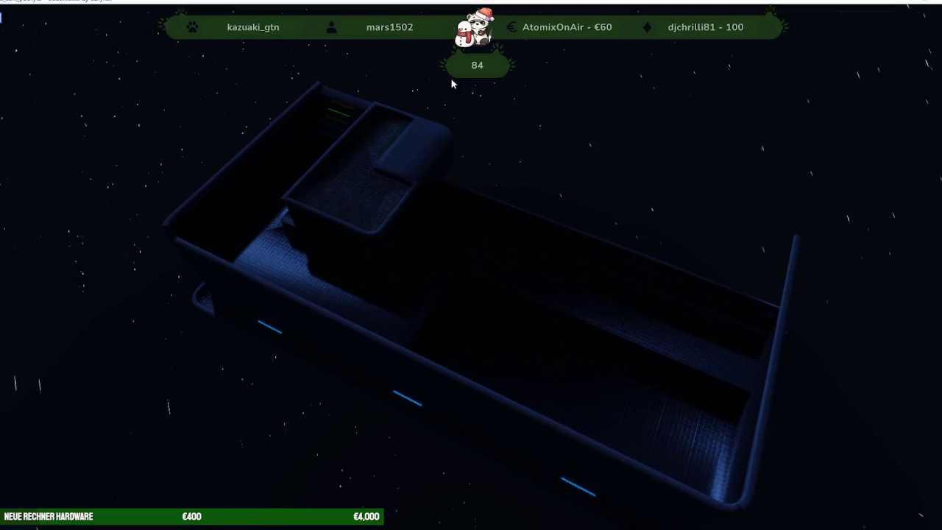
mouse_move(336, 258)
mouse_down()
mouse_move(425, 195)
mouse_move(390, 269)
mouse_move(390, 221)
mouse_move(358, 243)
mouse_move(376, 233)
mouse_move(372, 170)
mouse_move(404, 208)
mouse_up()
scroll(387, 223, up, 3)
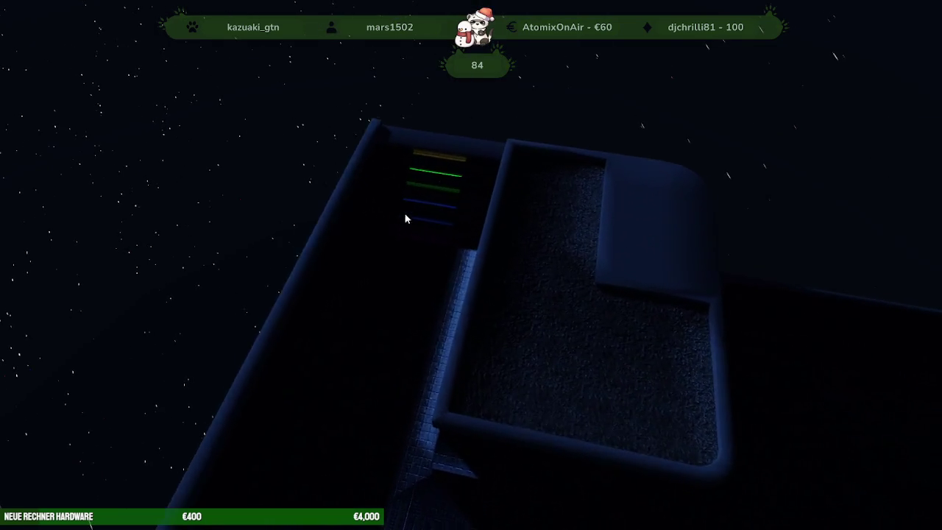
scroll(404, 209, up, 3)
drag(467, 220, 415, 229)
scroll(415, 229, down, 3)
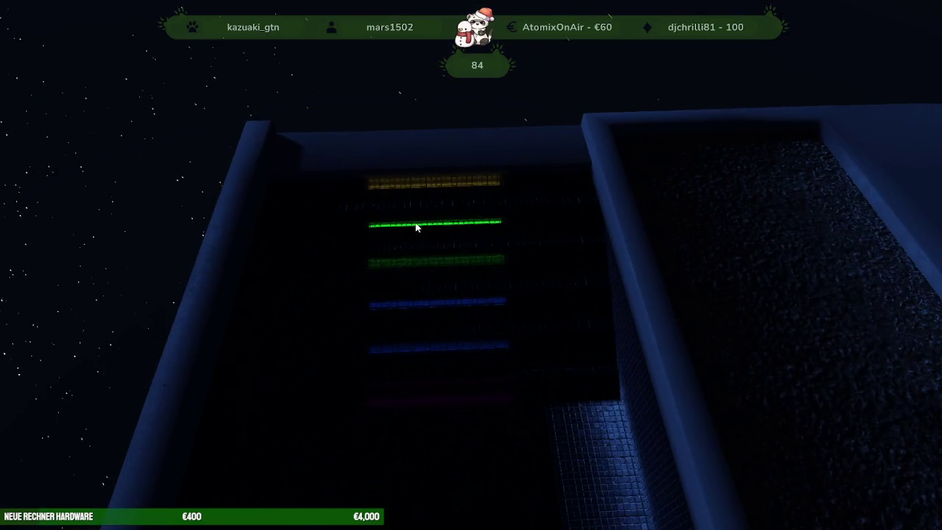
scroll(408, 229, down, 2)
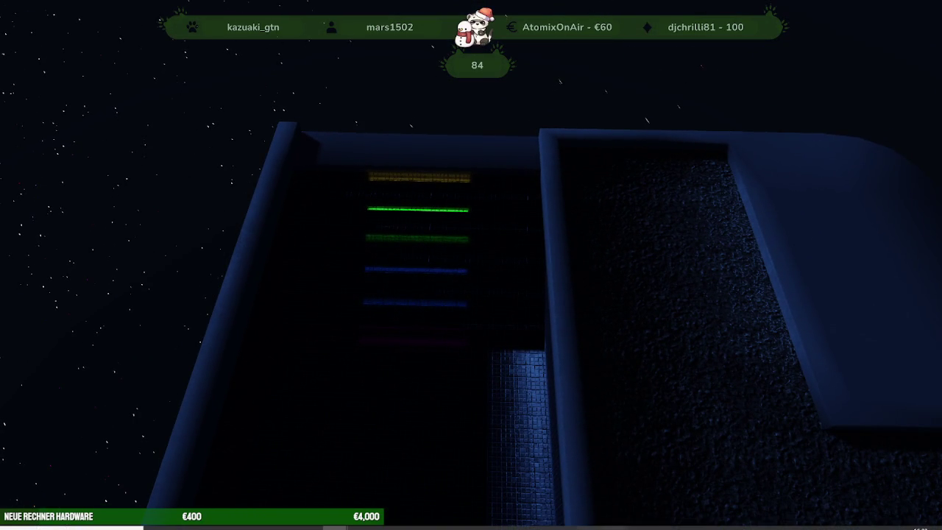
key(alt+Tab)
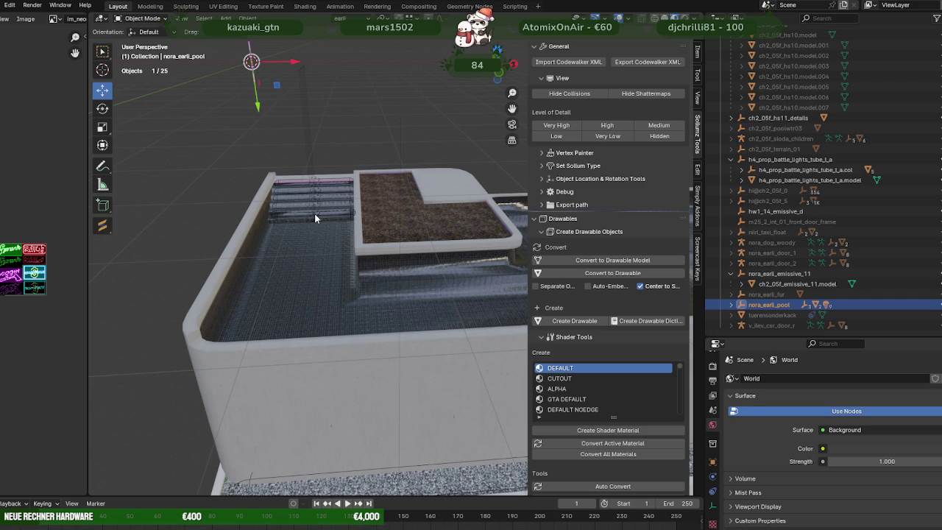
- Select and frame the magenta Capsule.003 light, then shorten it from its left end
click(315, 214)
key(KP_Decimal)
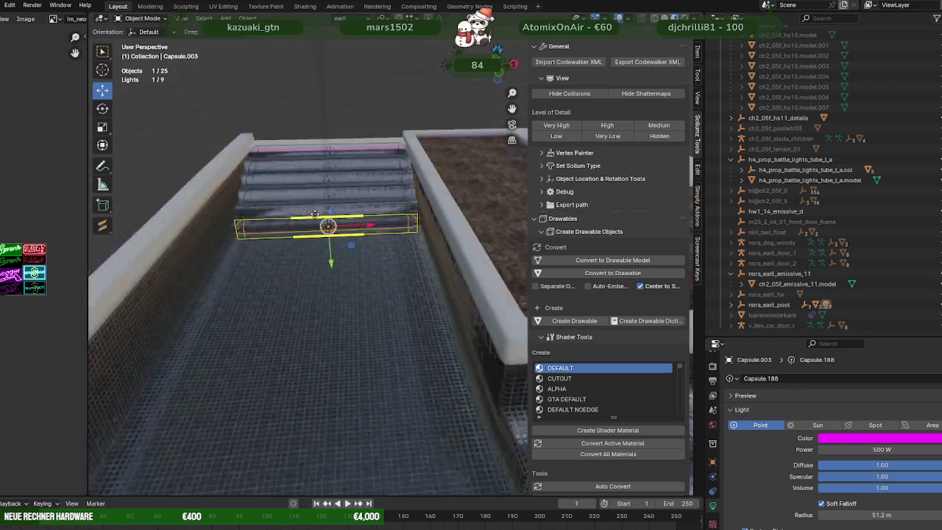
scroll(315, 213, down, 1)
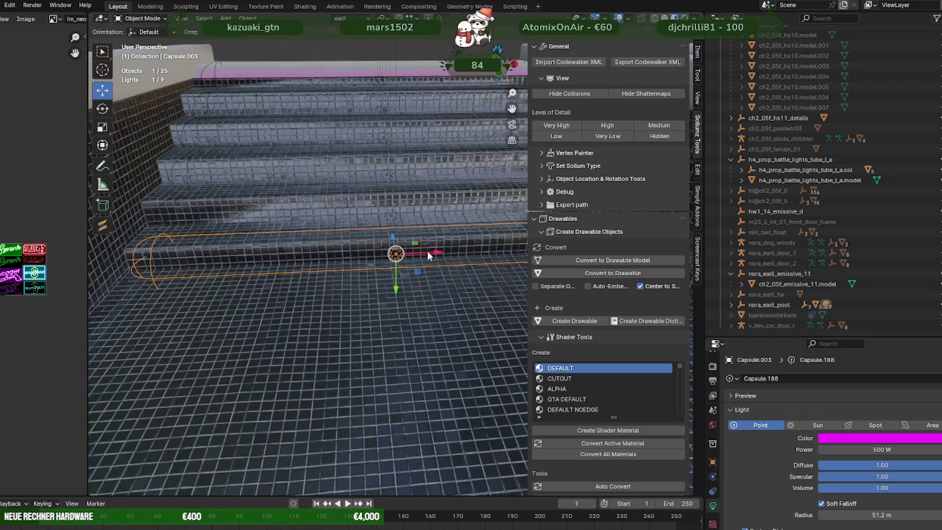
key(g)
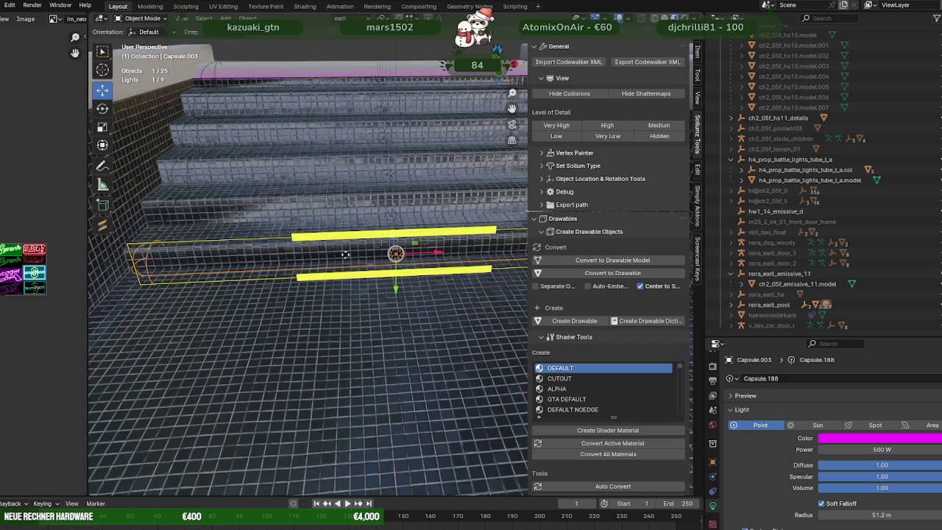
middle_drag(354, 252, 237, 258)
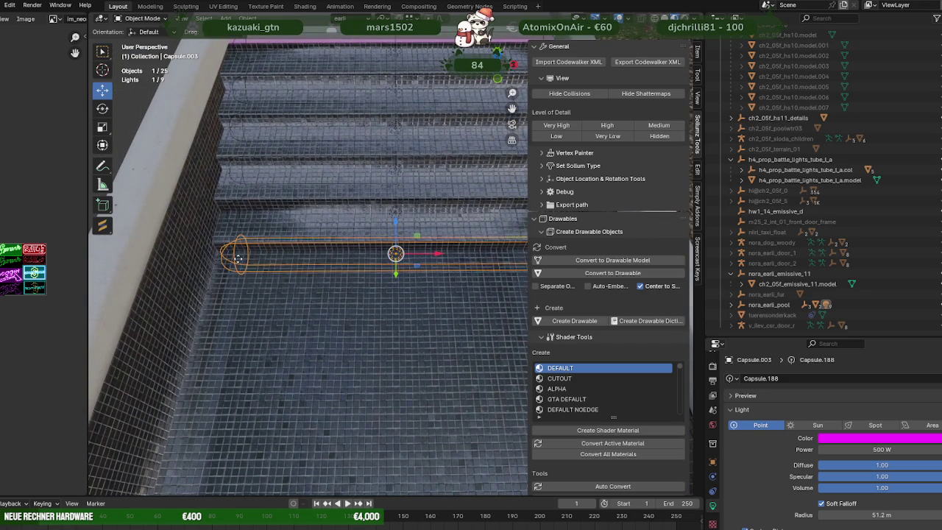
drag(141, 259, 273, 252)
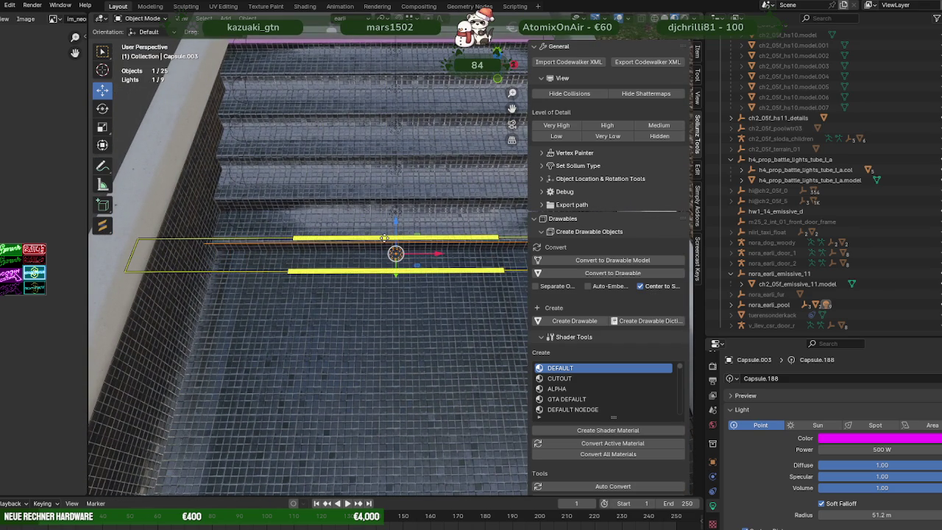
- Check the result down the pool's length and list the pool object's capsule lights
scroll(393, 253, down, 2)
scroll(390, 246, down, 2)
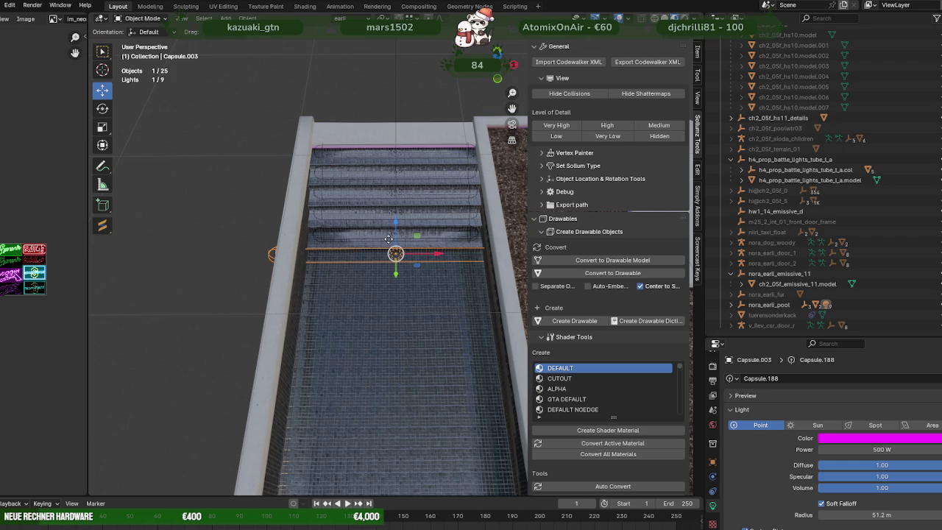
scroll(390, 243, up, 1)
scroll(405, 250, down, 1)
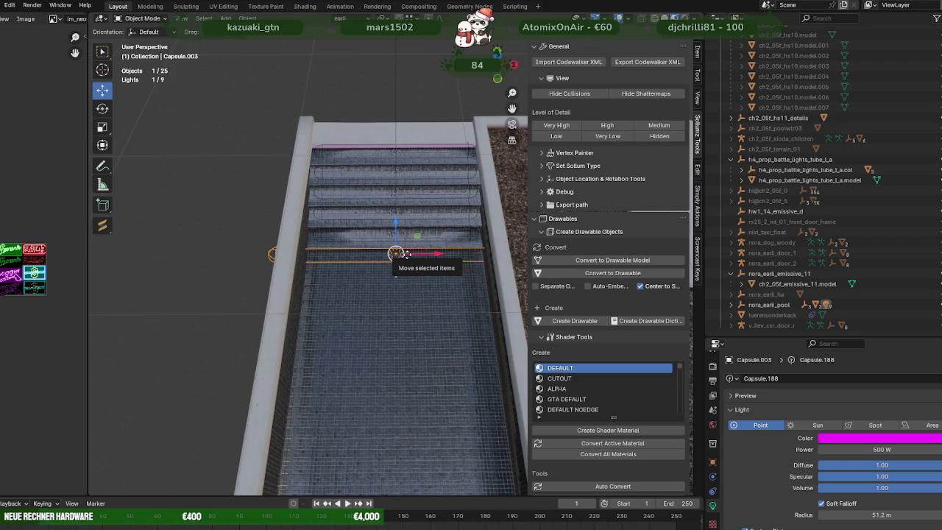
scroll(361, 291, up, 3)
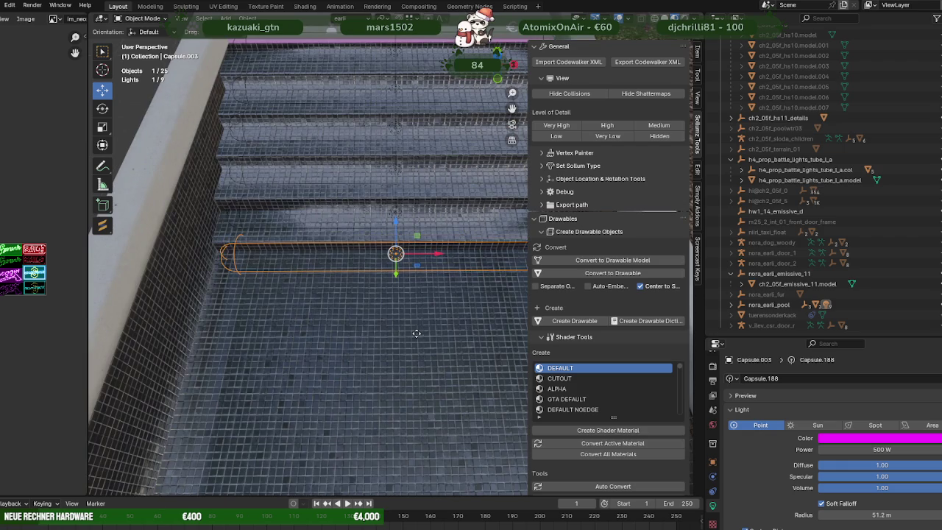
scroll(417, 334, down, 2)
scroll(417, 334, down, 3)
middle_drag(417, 334, 384, 290)
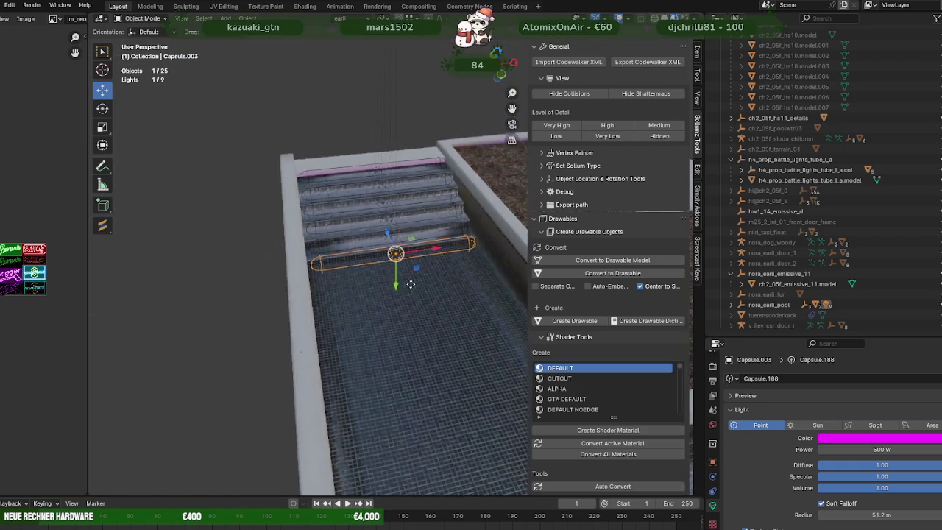
scroll(383, 290, up, 1)
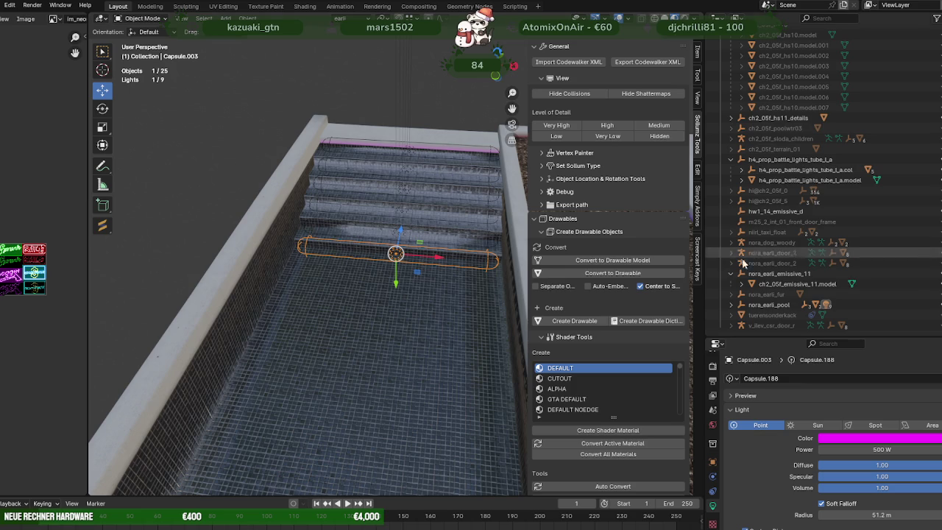
click(731, 305)
scroll(780, 287, down, 3)
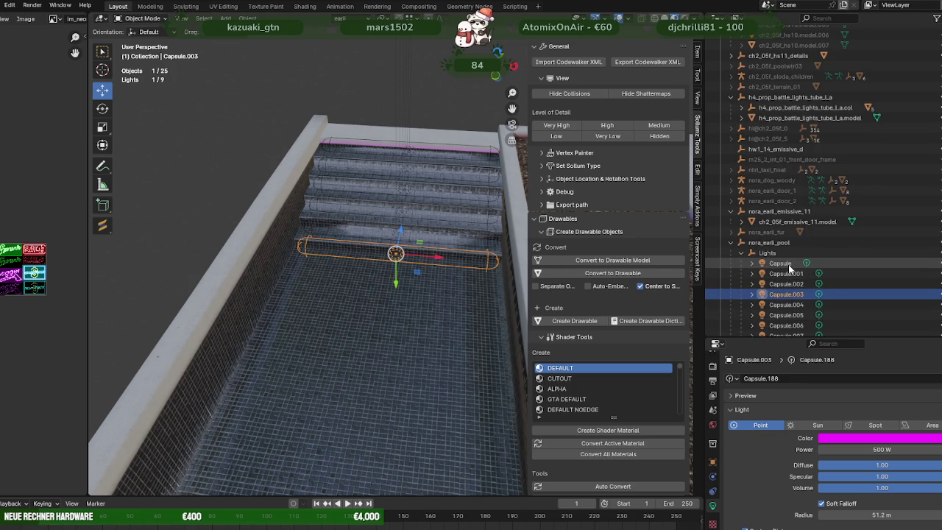
click(786, 305)
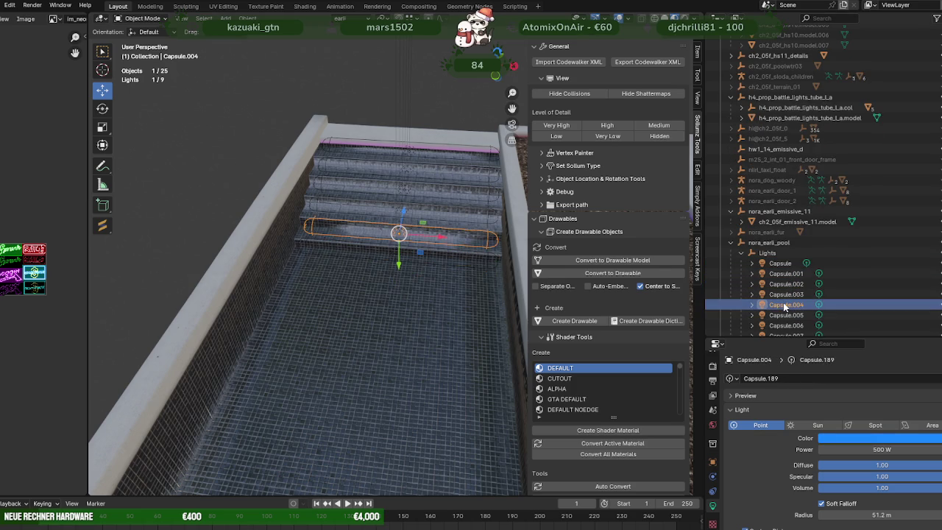
click(784, 315)
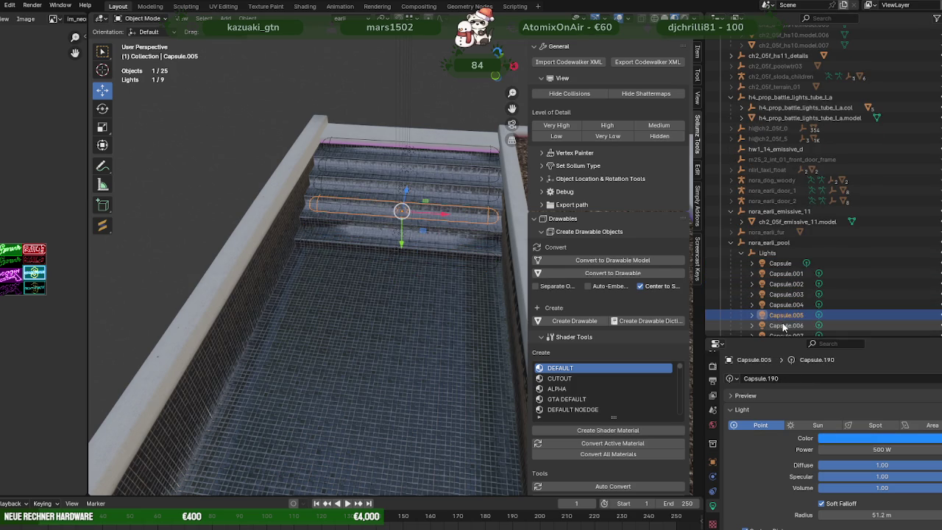
click(783, 325)
scroll(783, 327, down, 2)
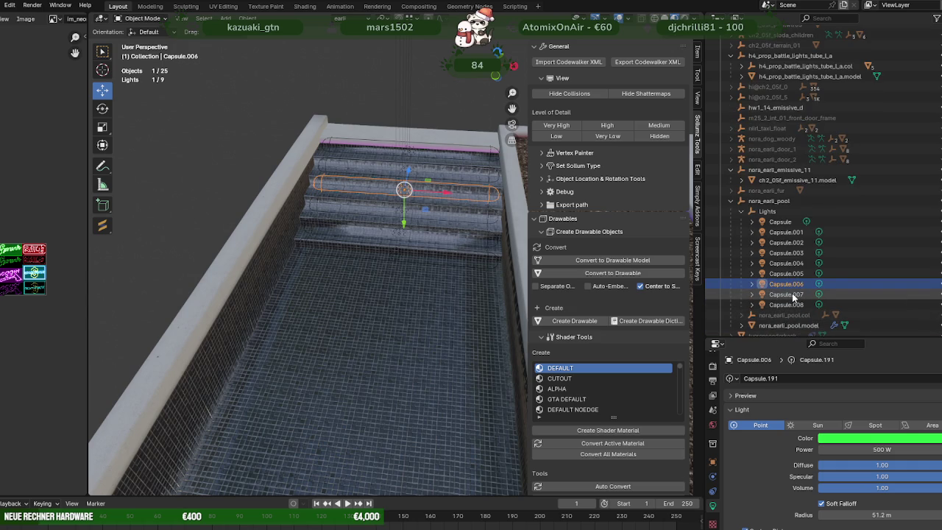
click(792, 296)
click(791, 306)
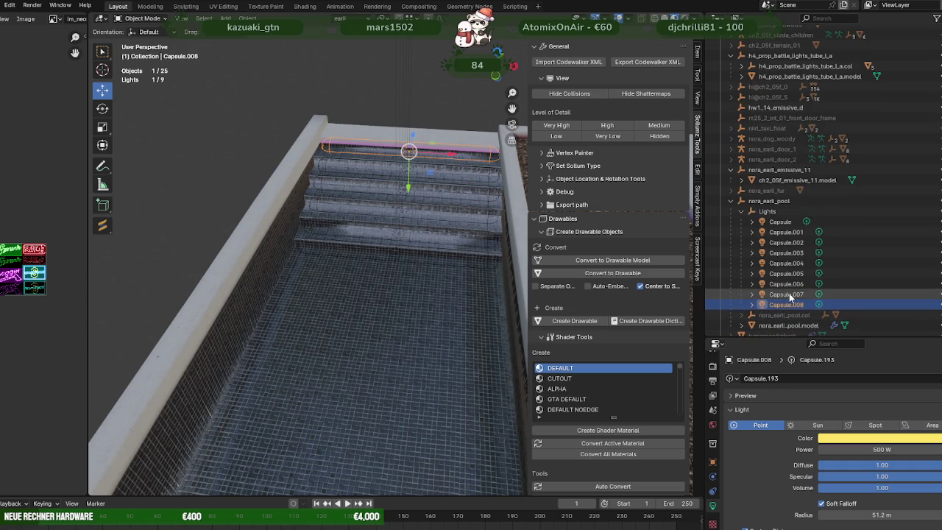
click(789, 294)
click(789, 283)
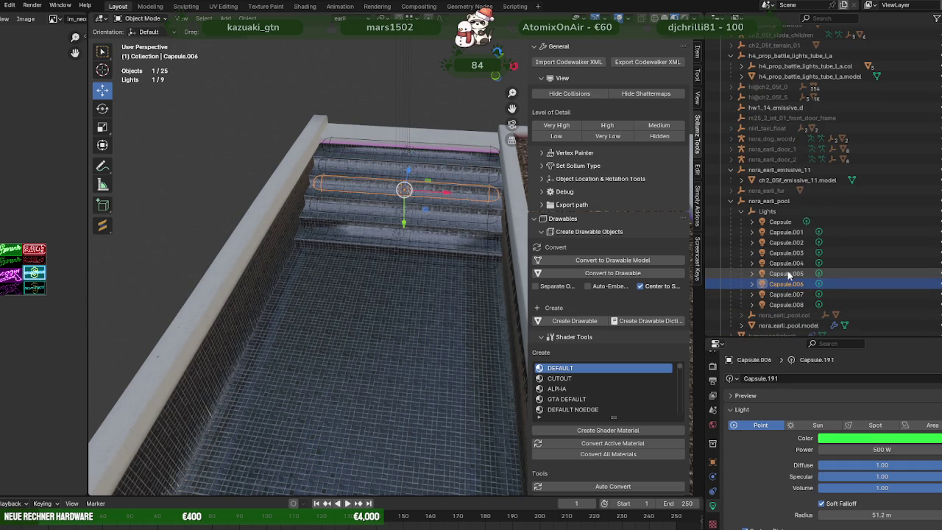
click(787, 271)
click(787, 264)
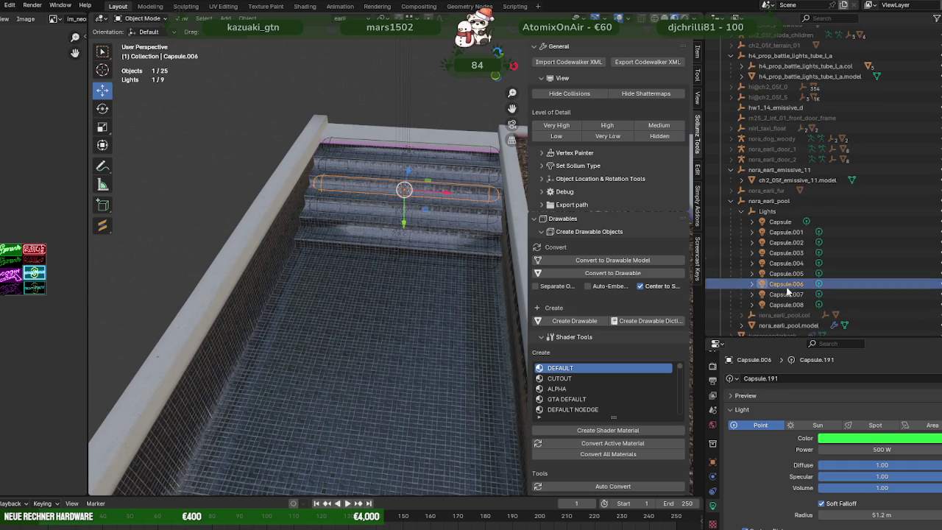
click(786, 294)
click(785, 304)
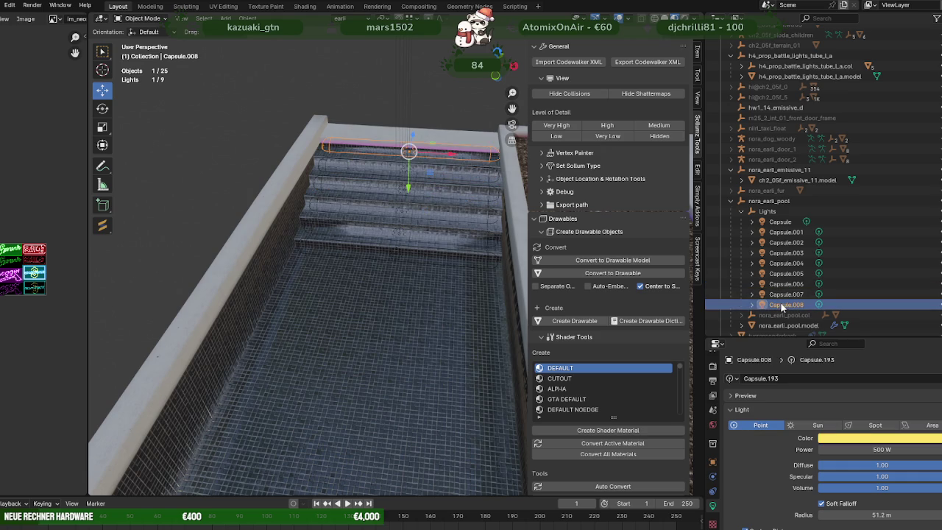
click(780, 294)
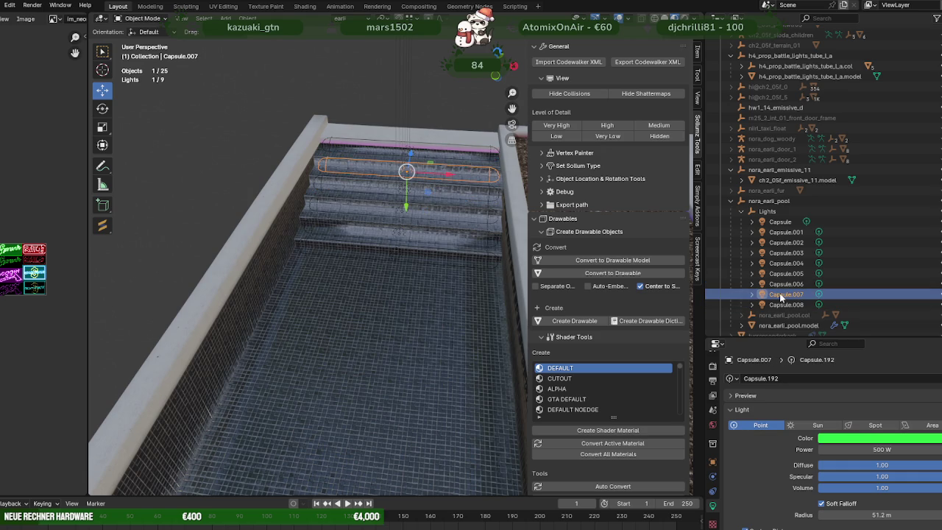
click(782, 286)
click(785, 274)
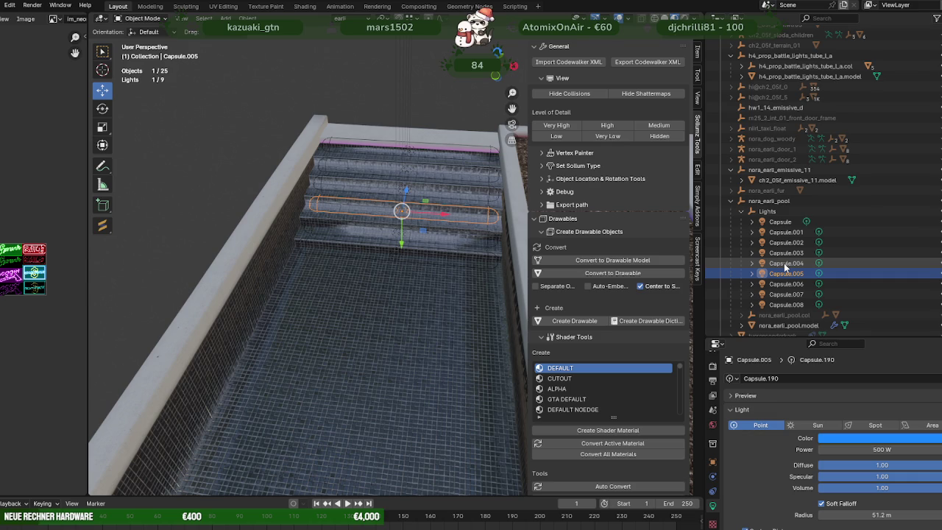
click(785, 262)
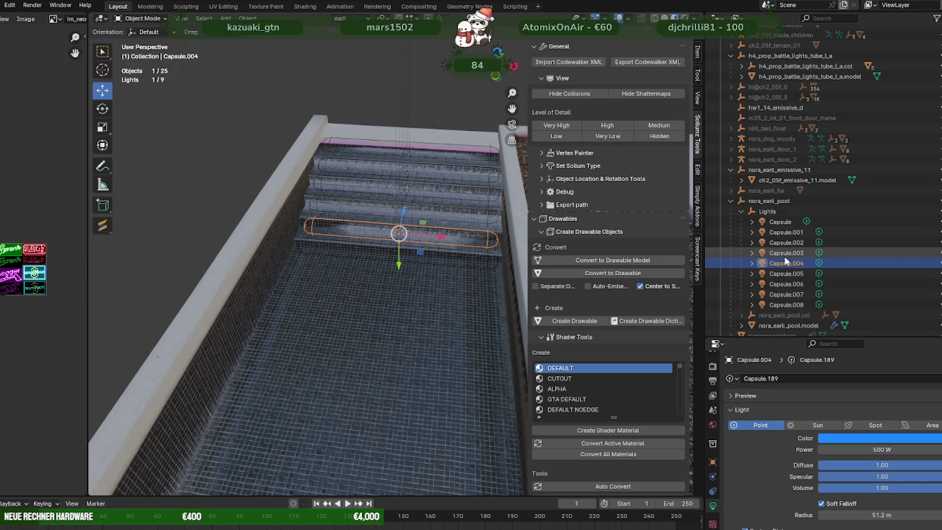
click(786, 254)
click(786, 242)
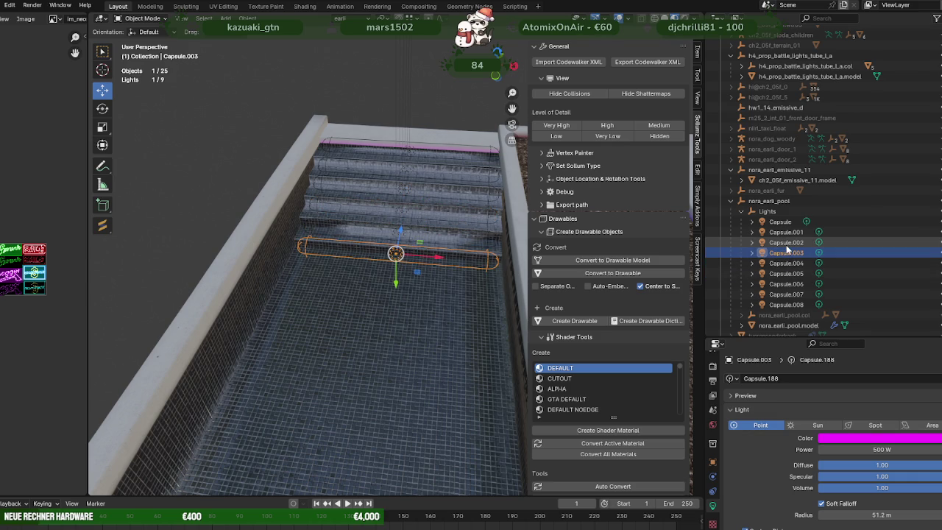
click(787, 232)
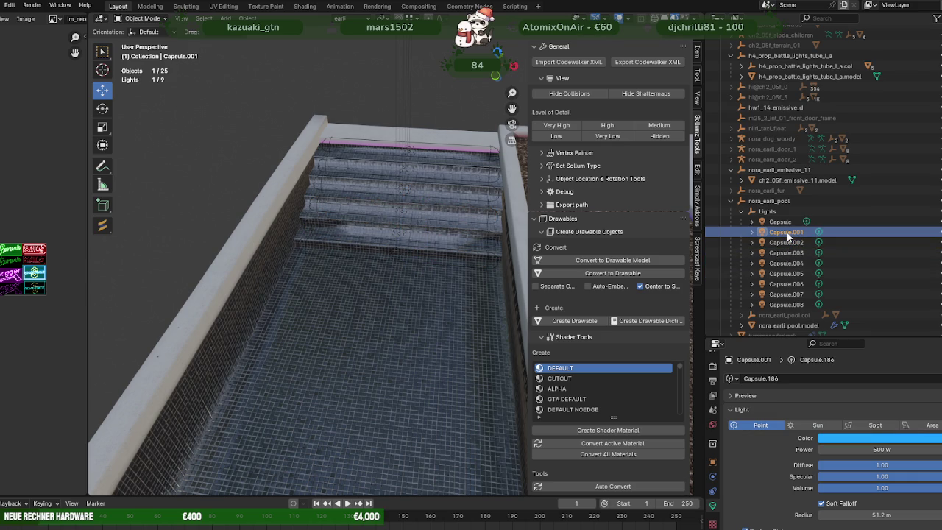
click(786, 252)
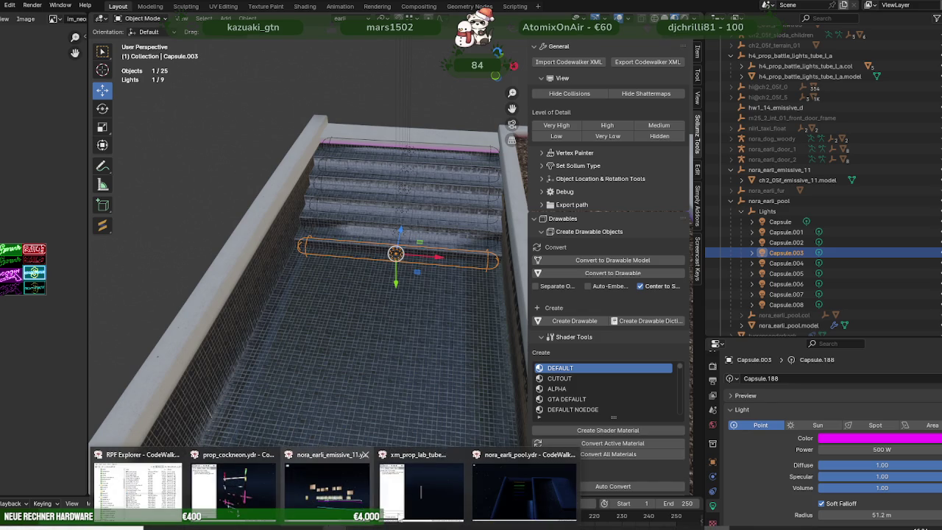
click(505, 506)
- Close the prop_cockneon and nora_earli_emissive_11 preview windows after inspecting the pool's light strips
mouse_move(424, 318)
right_down()
mouse_move(523, 329)
mouse_move(564, 301)
right_up()
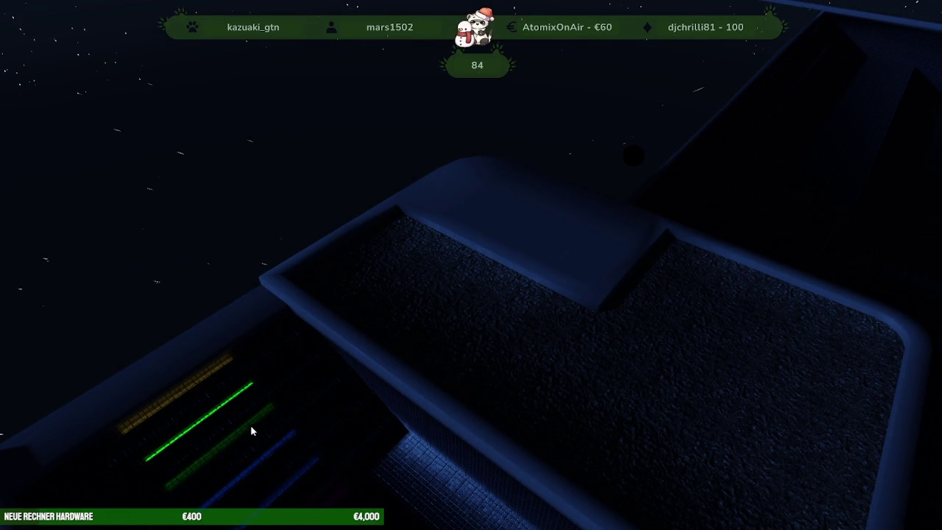
mouse_move(401, 396)
right_down()
mouse_move(540, 373)
mouse_move(431, 363)
mouse_move(479, 338)
mouse_move(447, 383)
mouse_move(534, 399)
mouse_move(522, 412)
mouse_move(547, 410)
mouse_move(534, 370)
mouse_move(542, 362)
mouse_move(610, 392)
mouse_move(582, 414)
right_up()
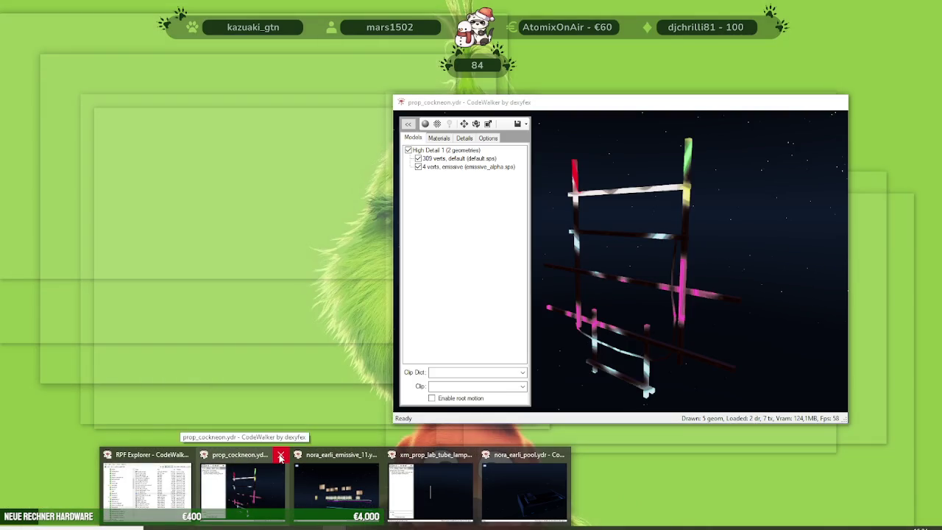
click(281, 454)
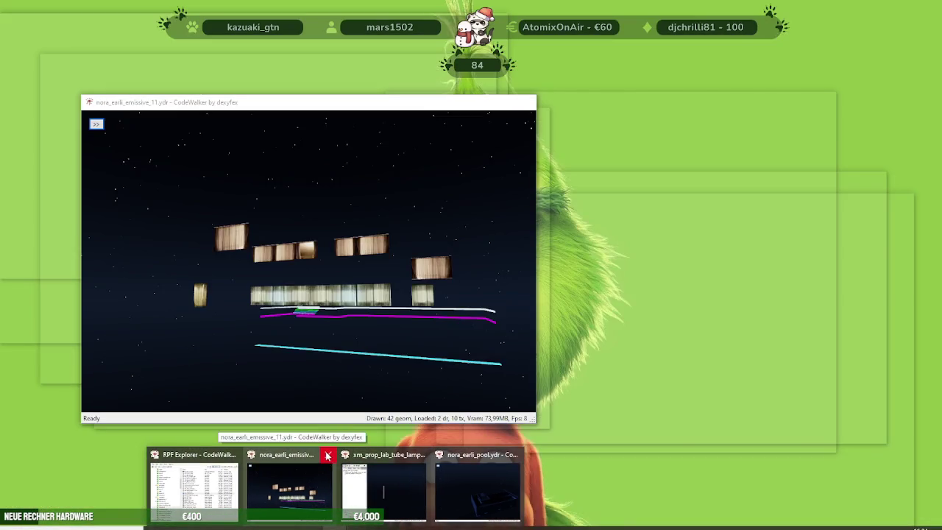
click(327, 455)
click(375, 455)
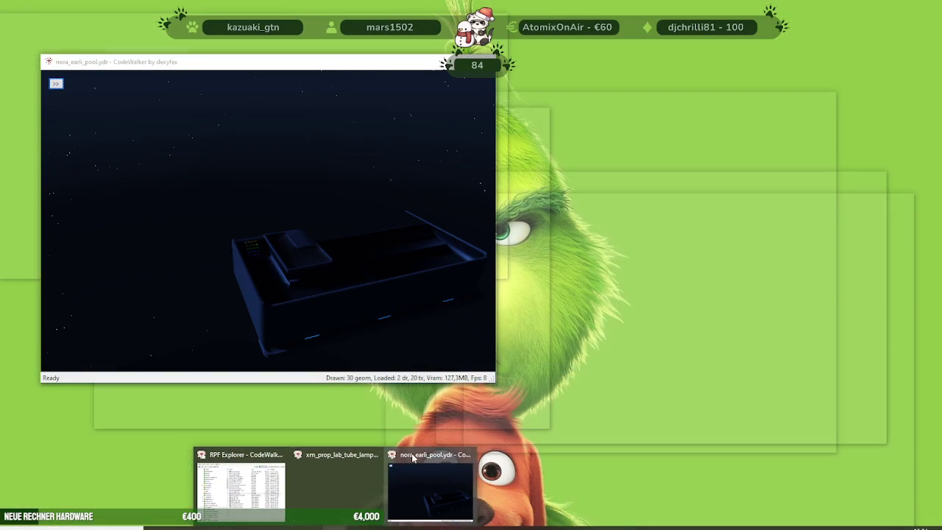
- Replace nora_earli_pool.ydr in the nora_earli_haus_mapping stream folder and stop the TestServer resource
click(423, 455)
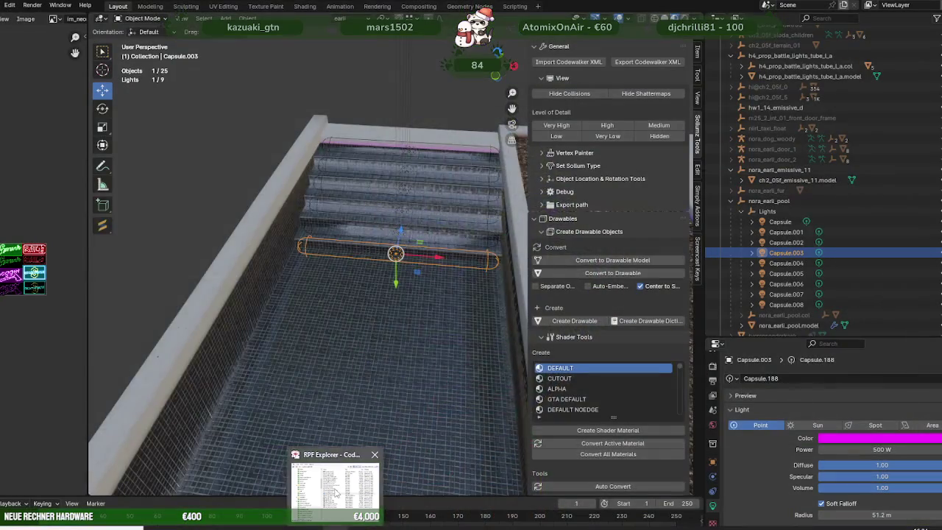
click(289, 486)
mouse_move(148, 486)
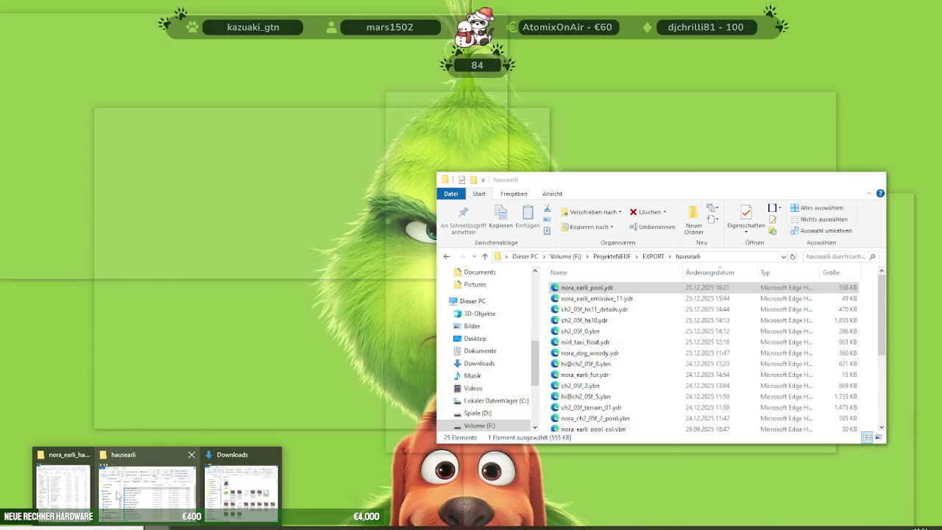
click(63, 487)
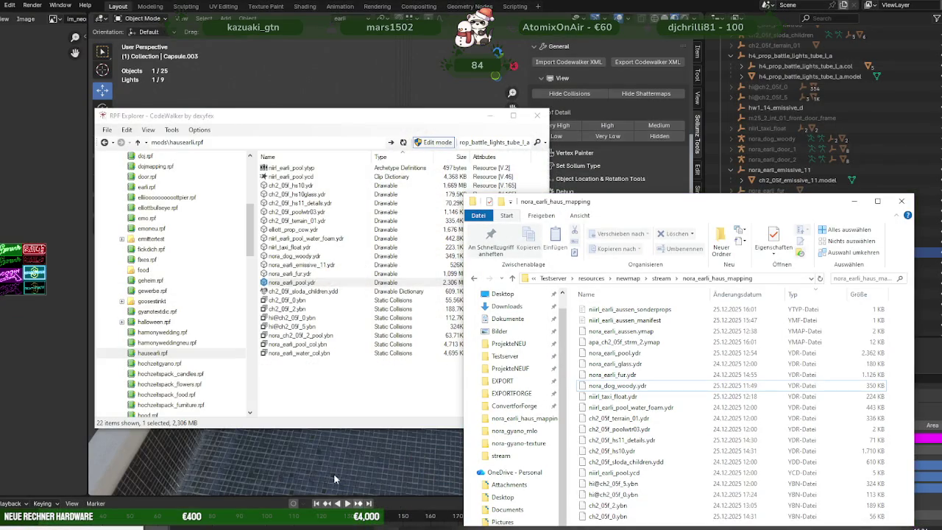
drag(284, 284, 692, 451)
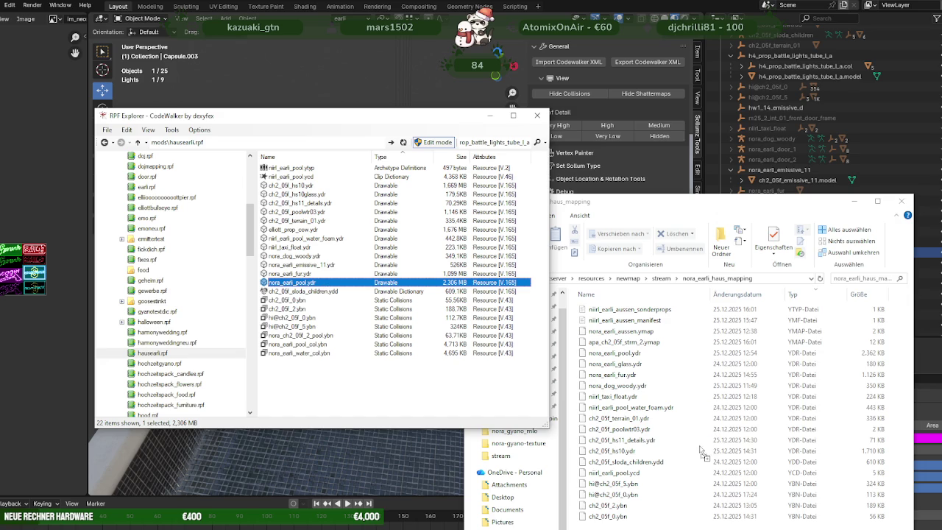
click(418, 201)
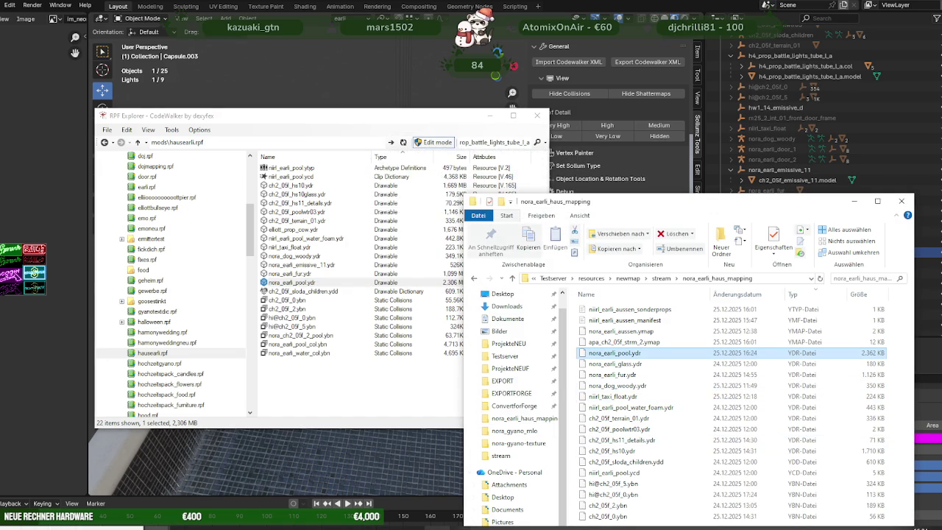
click(436, 527)
key(Return)
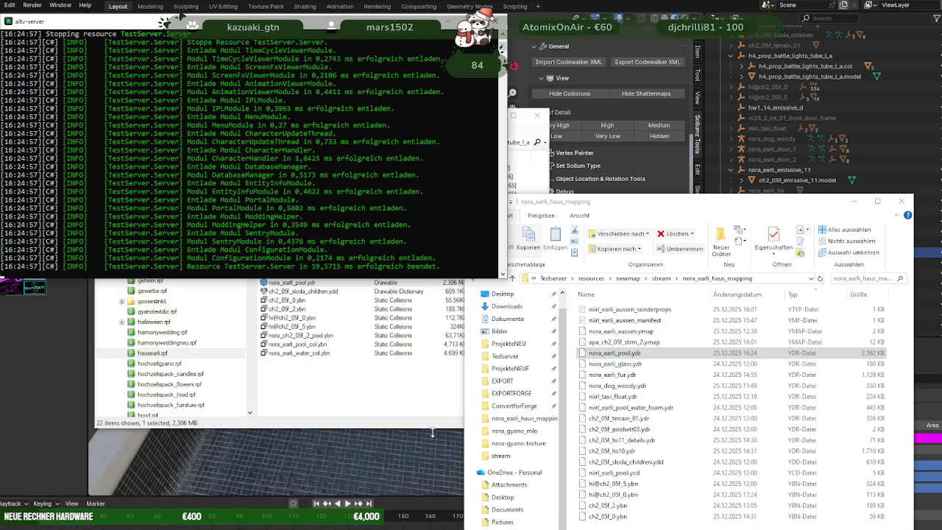
- Restart the TestServer resource to reload newmap, then return to CodeWalker's pool scene
click(462, 528)
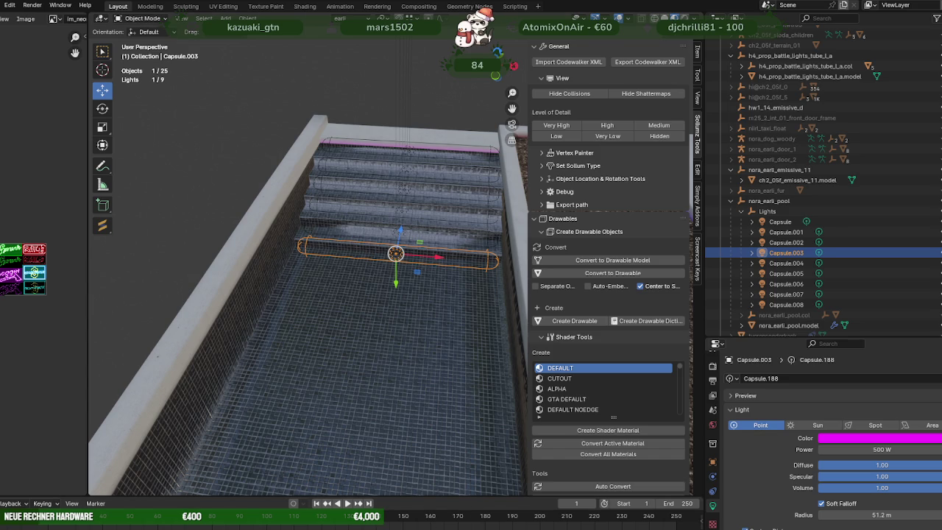
click(313, 499)
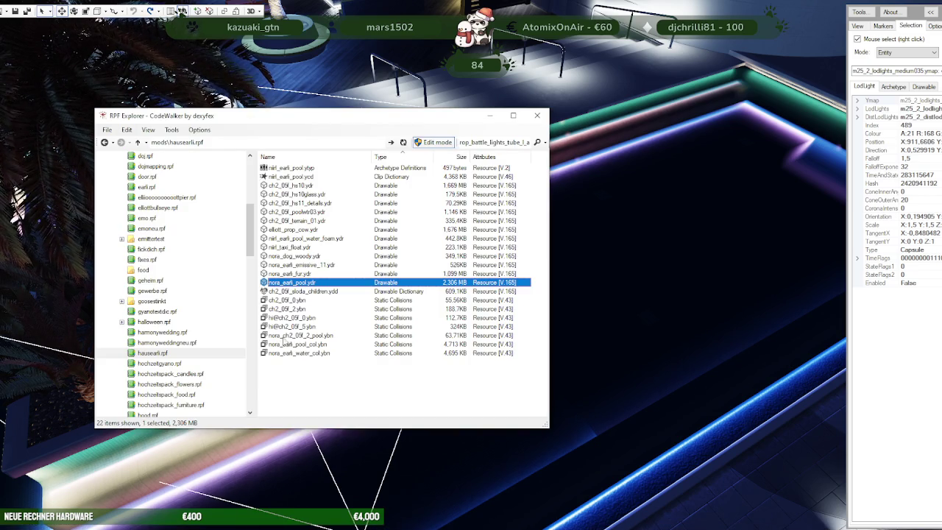
- Open nora_earli_pool.ydr from hausearli.rpf, view it from above, and maximize the viewer
double_click(329, 283)
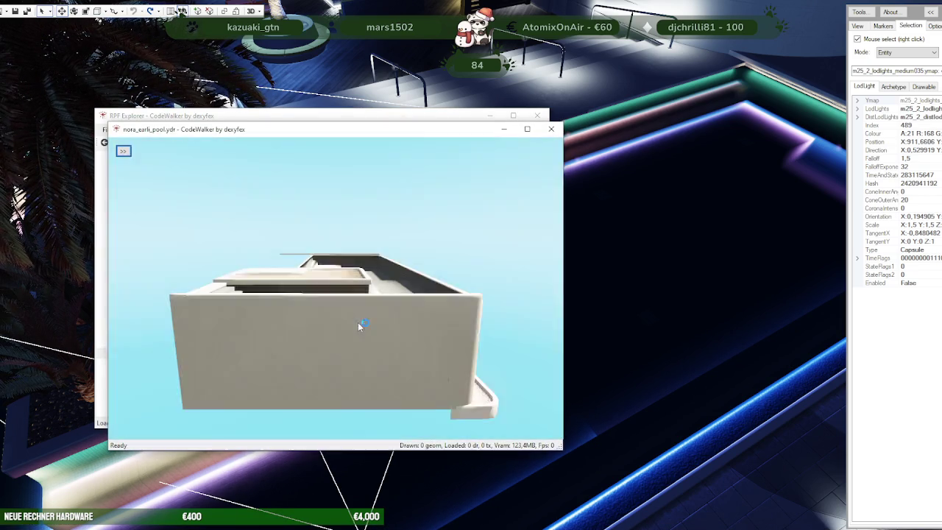
mouse_move(412, 273)
mouse_down()
mouse_move(213, 282)
mouse_move(333, 285)
mouse_move(326, 320)
mouse_move(441, 252)
mouse_move(461, 187)
mouse_up()
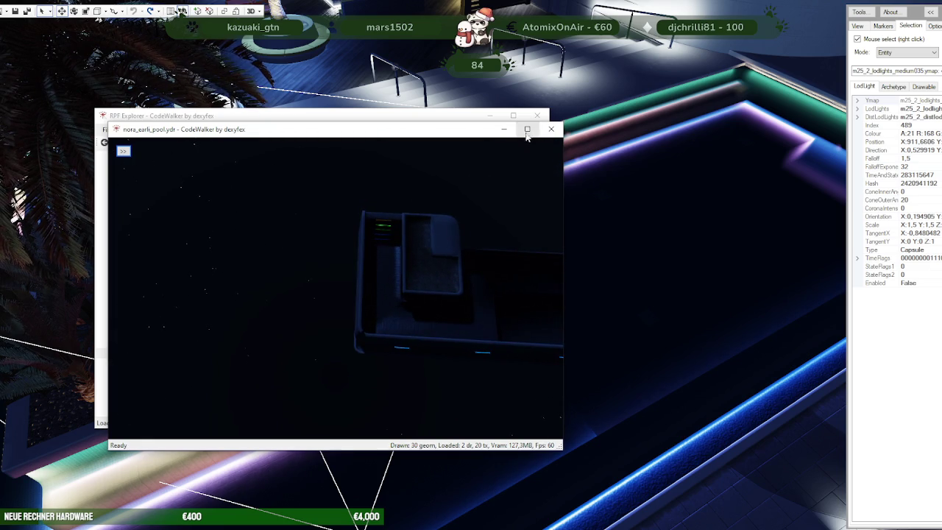
click(527, 130)
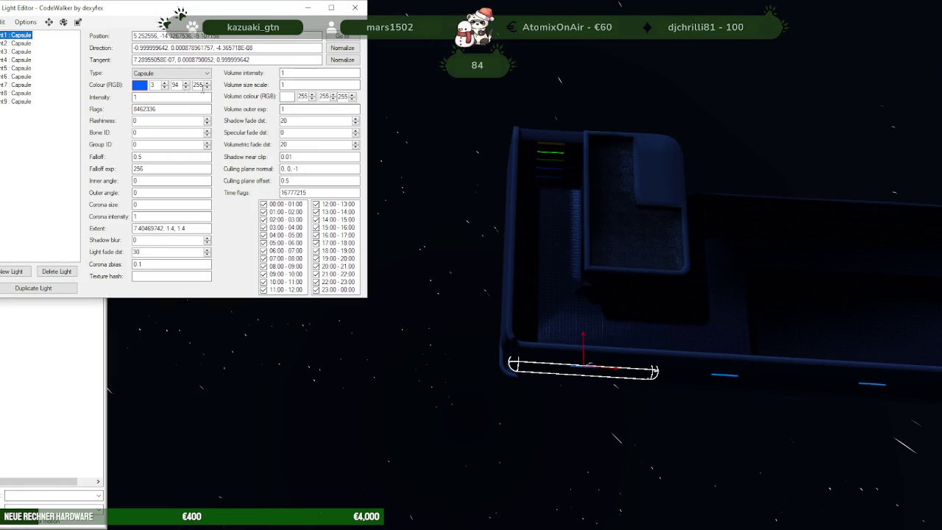
- Select the yellow capsule light (Light9) in the Light Editor and view the pool from above
click(32, 44)
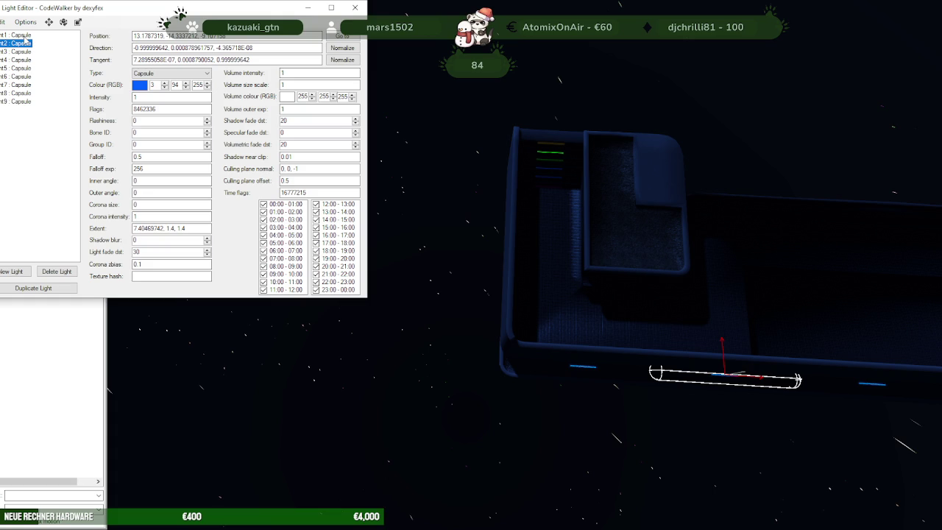
click(22, 101)
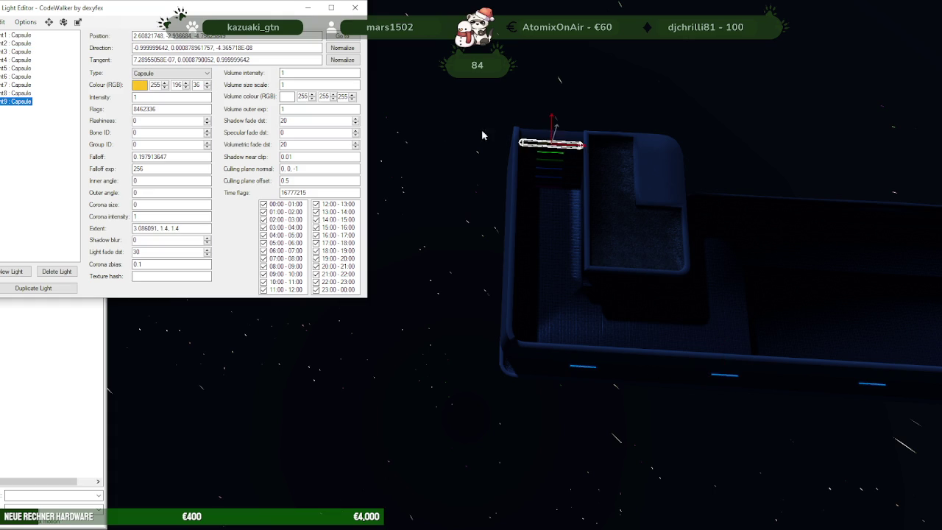
drag(443, 128, 662, 94)
scroll(662, 94, up, 5)
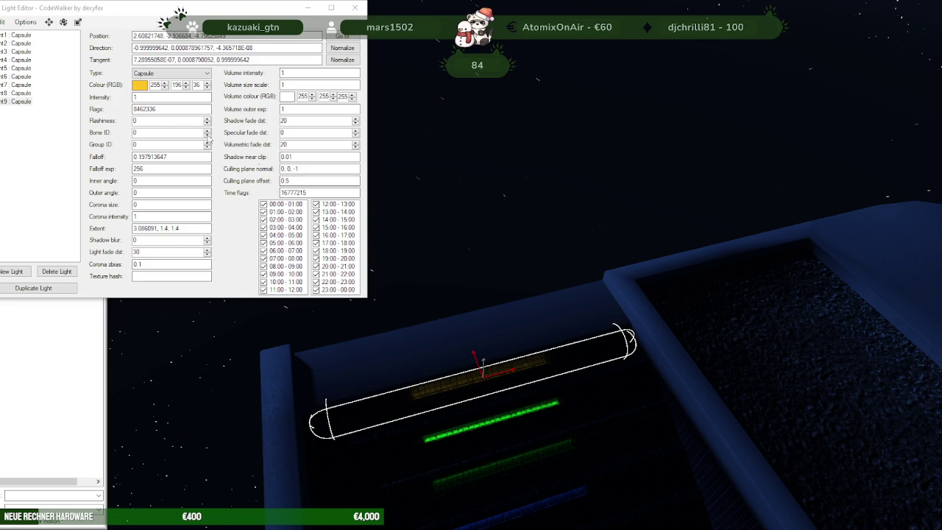
click(176, 108)
- Raise the yellow light with the move gizmo so it sits on the yellow step strip
click(48, 21)
drag(466, 337, 465, 332)
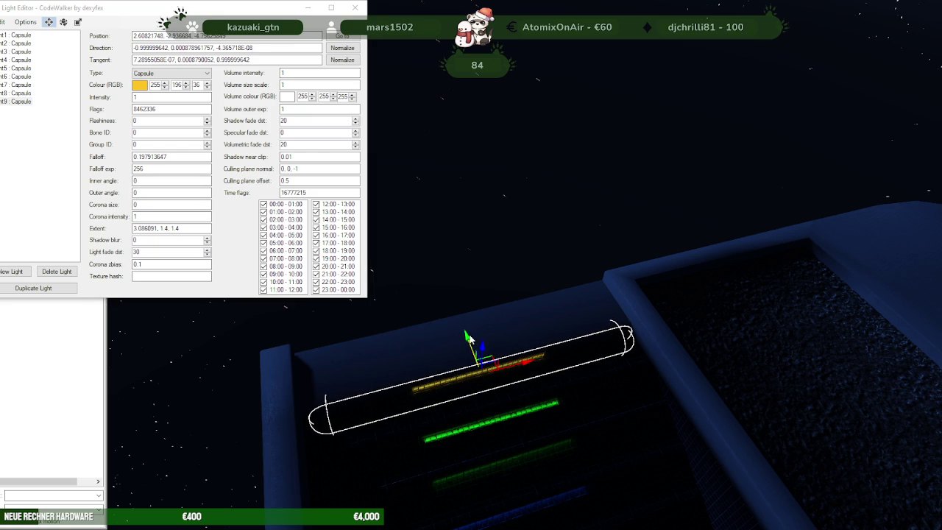
drag(466, 335, 483, 353)
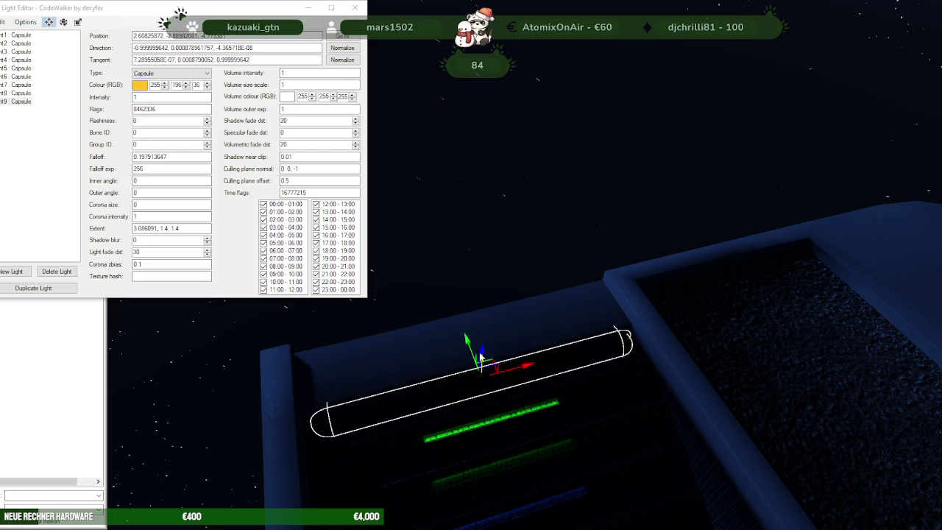
mouse_move(480, 358)
mouse_down()
mouse_move(466, 339)
mouse_move(475, 362)
mouse_up()
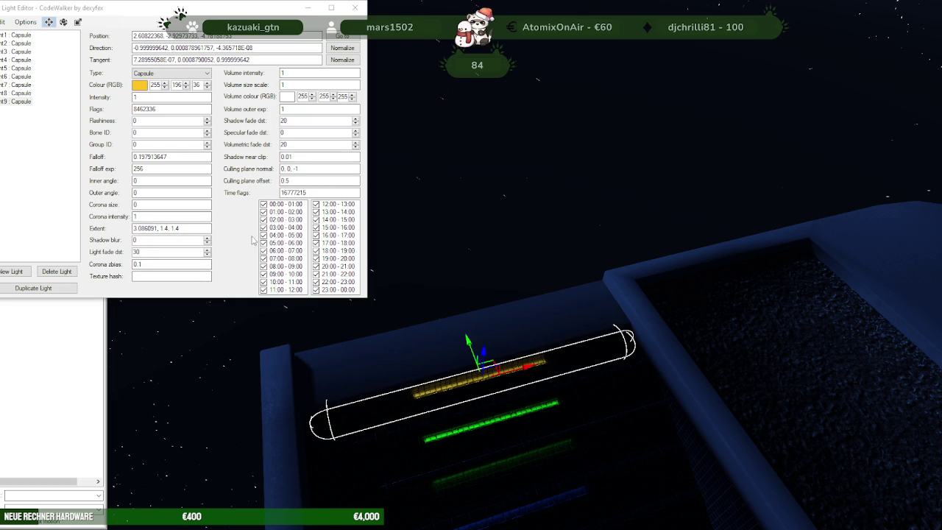
- Set the yellow light's first Extent value to 1 and slide it right along the strip
click(156, 229)
drag(157, 229, 128, 228)
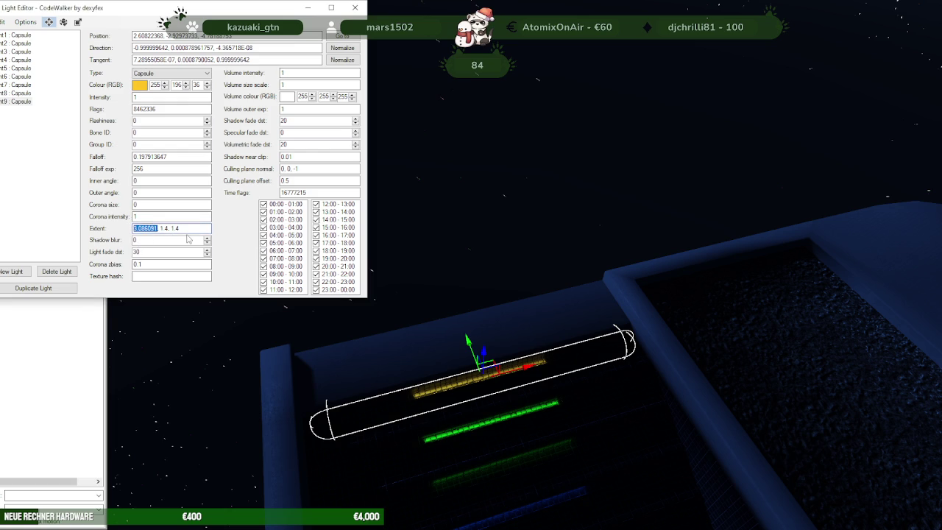
text(8)
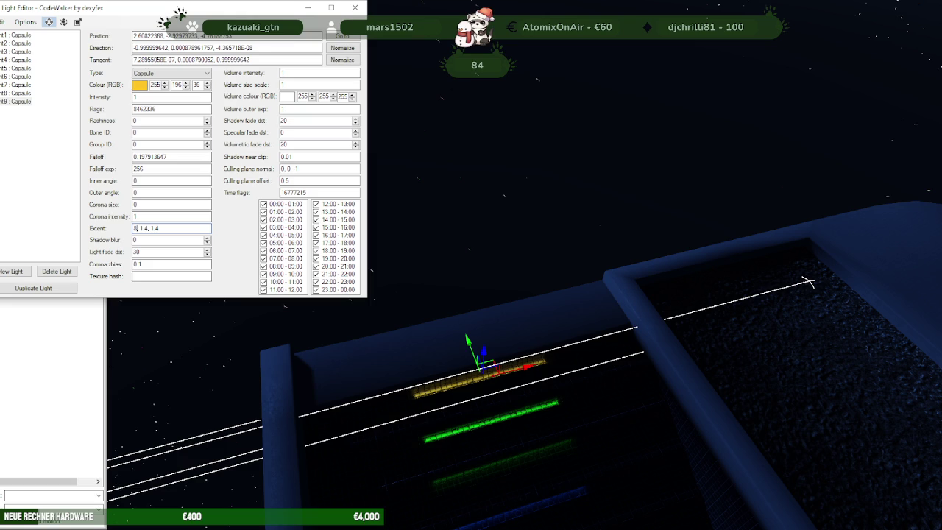
key(BackSpace)
text(2)
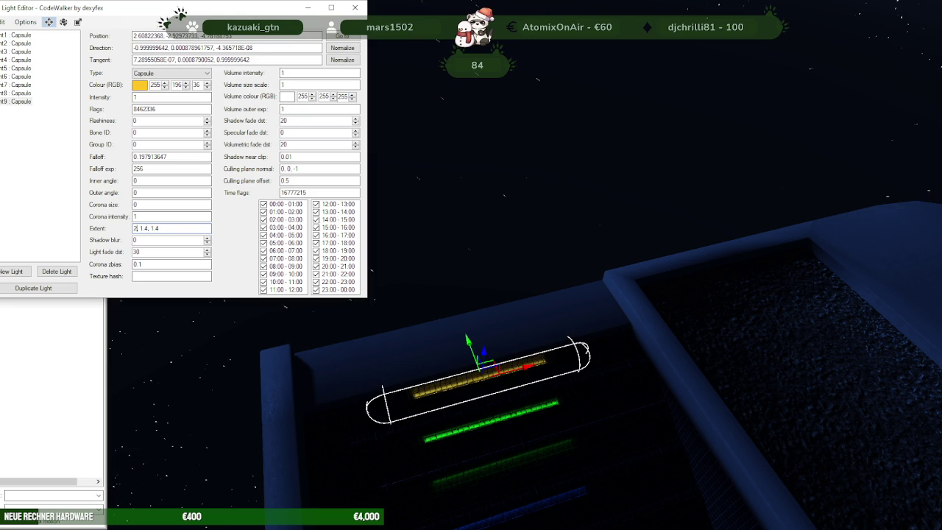
key(BackSpace)
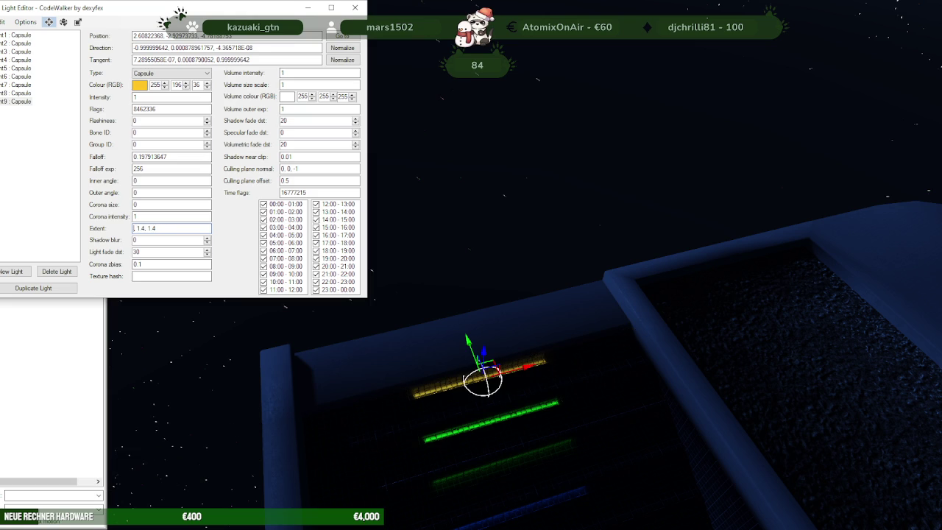
text(1)
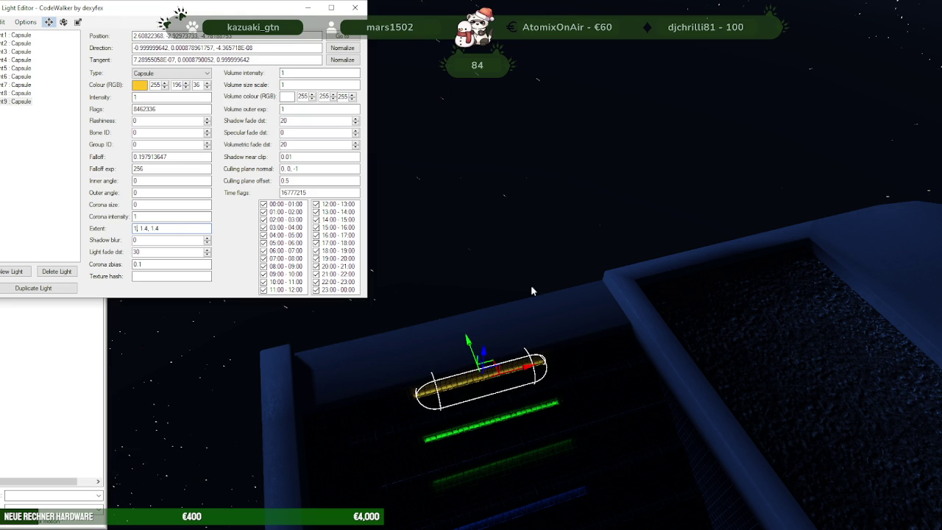
mouse_move(530, 366)
mouse_down()
mouse_move(631, 351)
mouse_move(524, 372)
mouse_up()
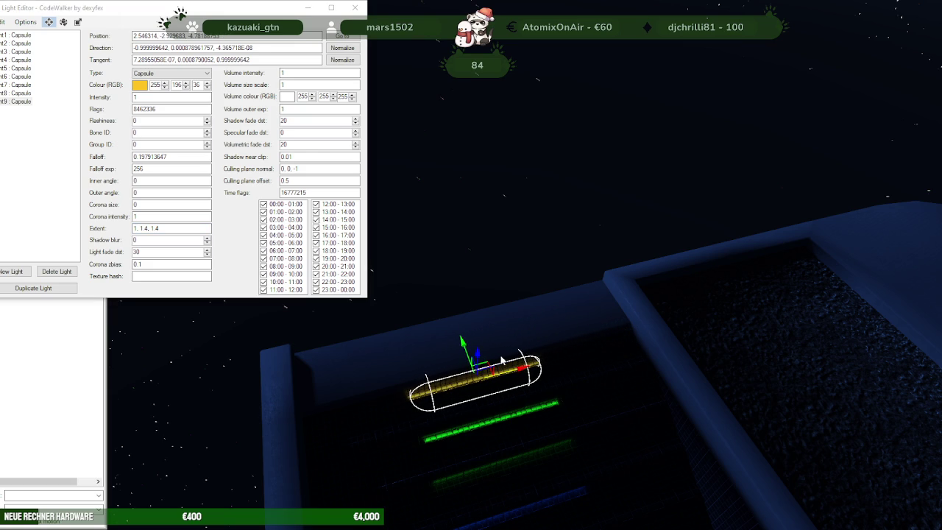
click(136, 157)
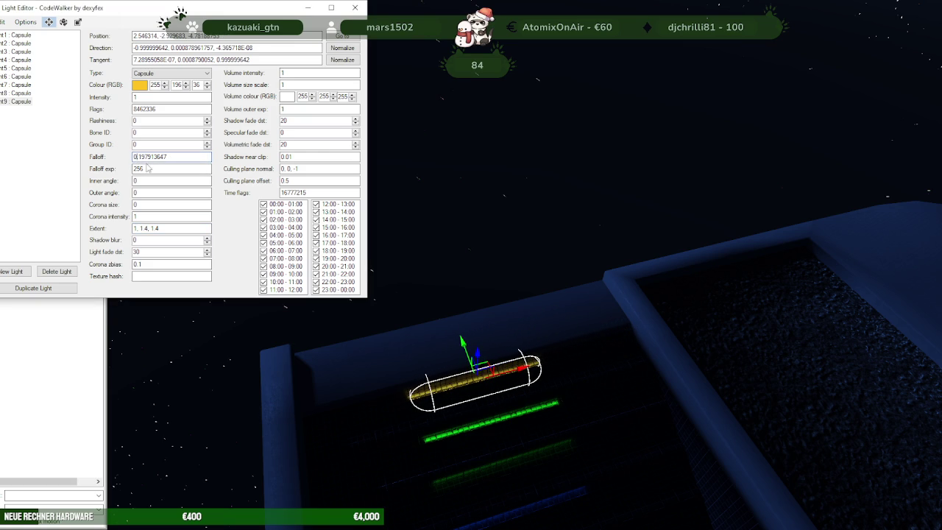
- Set the yellow light's Extent to 8, 1.4, 1.4 and try Falloff values 5, 2 and 1
key(BackSpace)
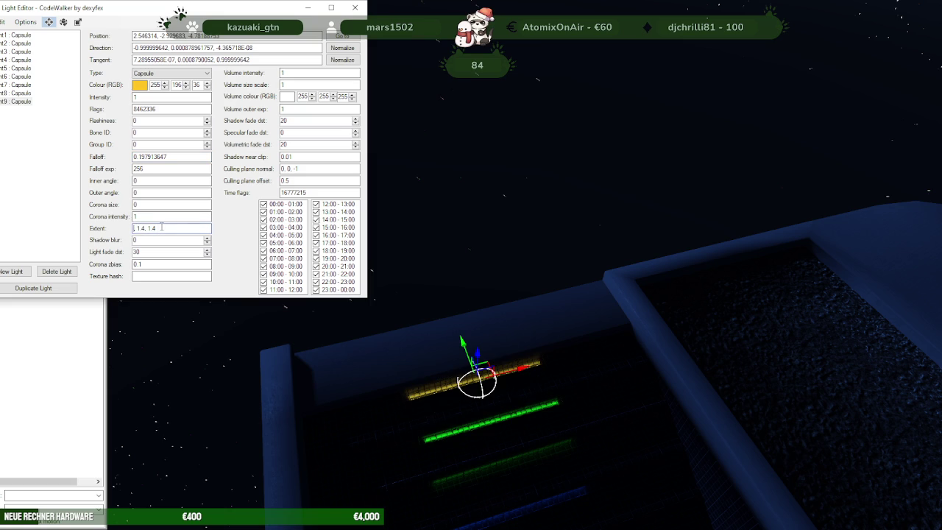
text(8)
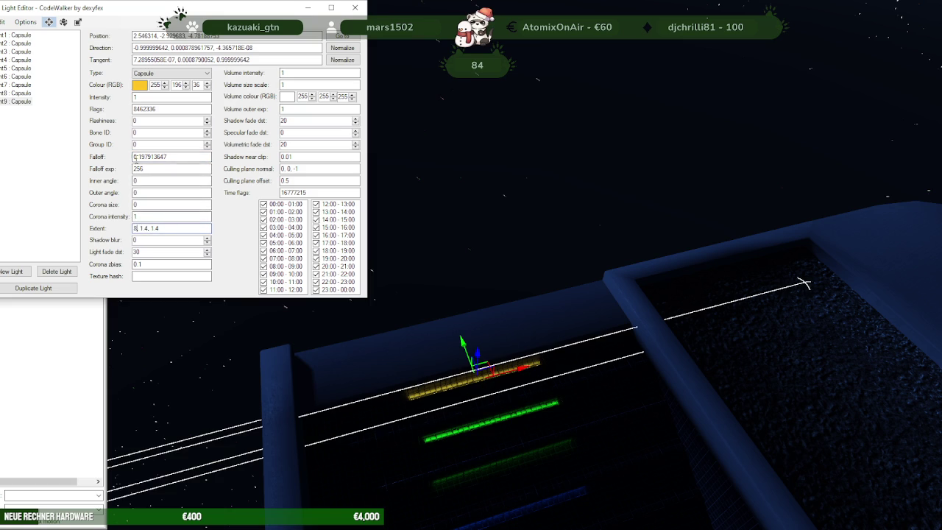
key(BackSpace)
text(5)
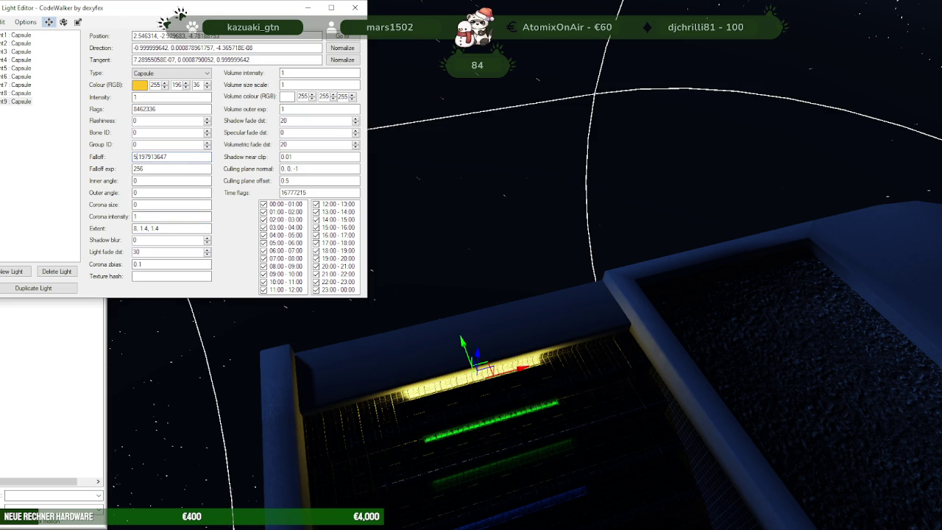
key(BackSpace)
text(2)
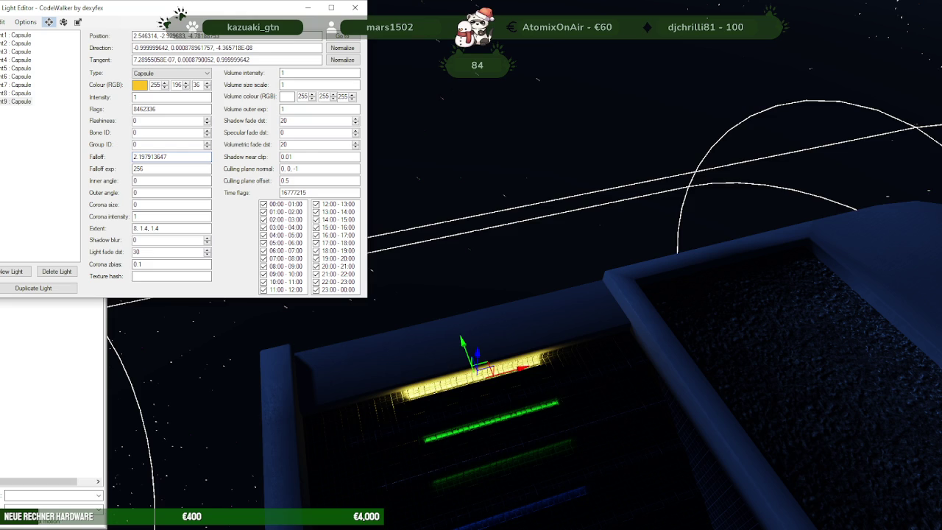
key(BackSpace)
text(1)
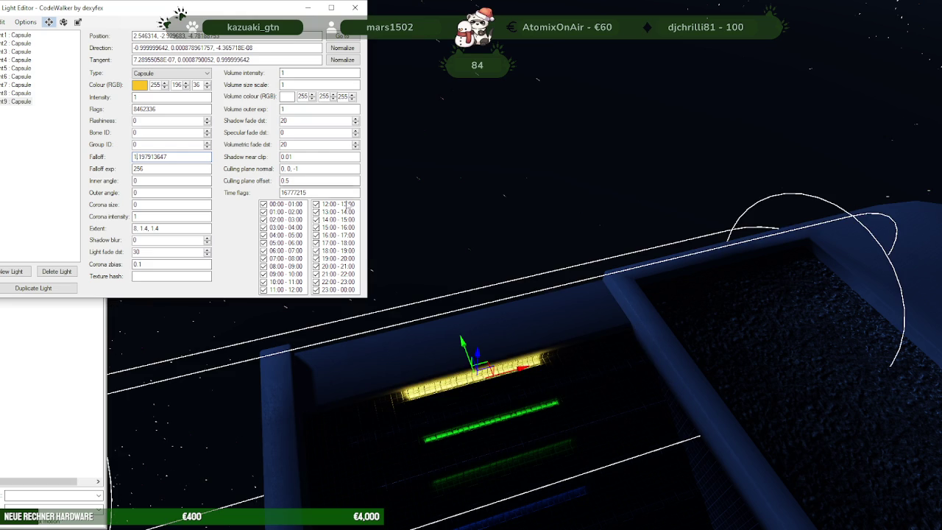
scroll(468, 354, up, 2)
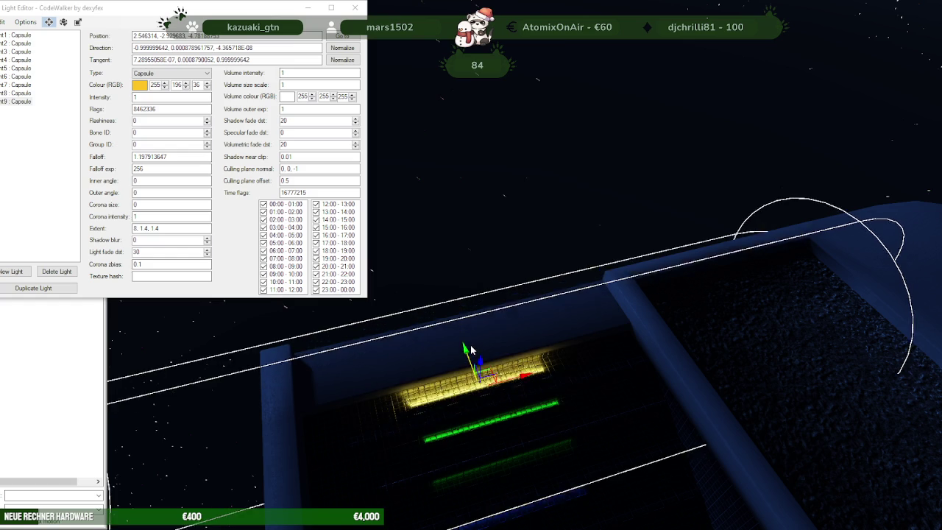
drag(468, 351, 471, 343)
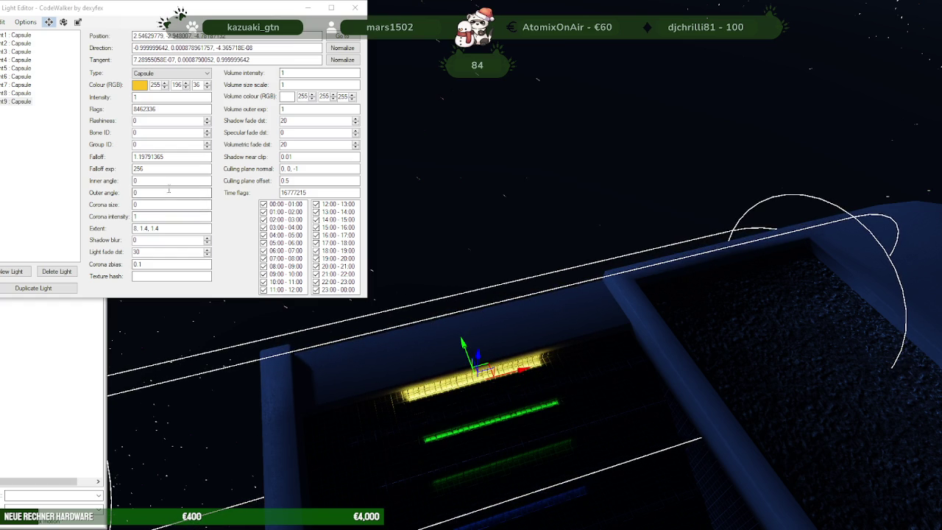
- Set Falloff exp to 1 and restore Falloff to about 0.198
drag(151, 169, 128, 168)
text(500)
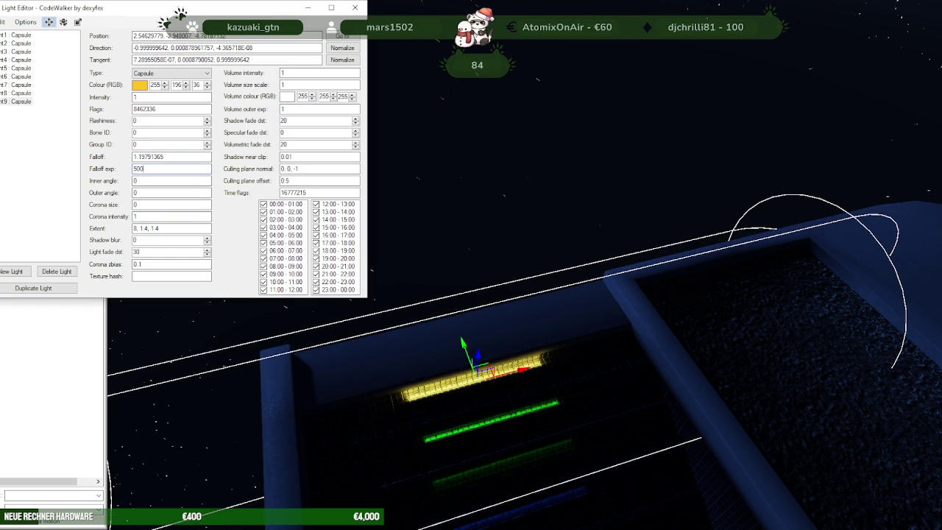
key(BackSpace)
key(BackSpace)
key(BackSpace)
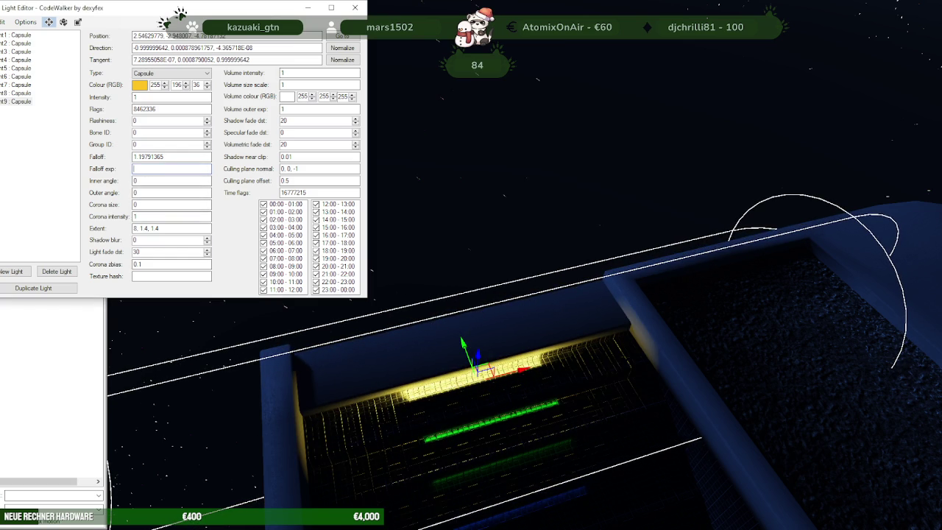
text(1)
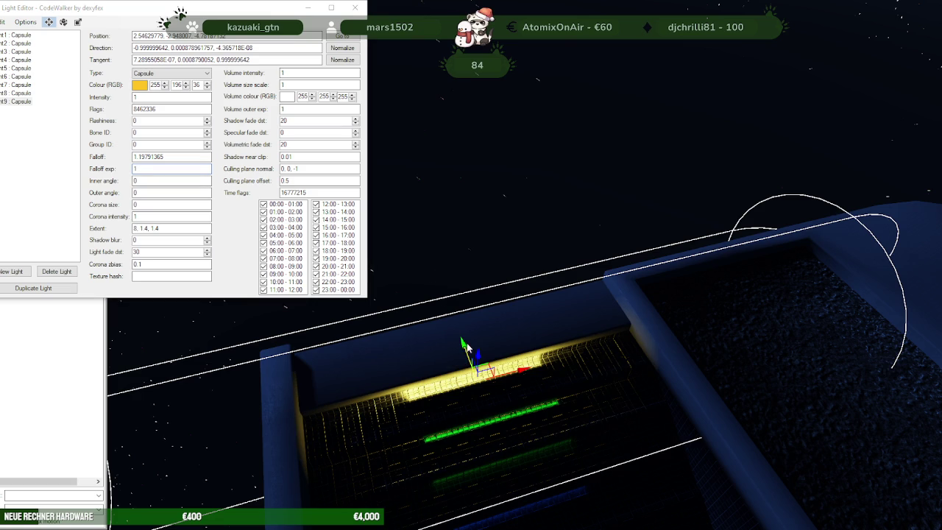
scroll(471, 368, up, 3)
drag(474, 374, 462, 340)
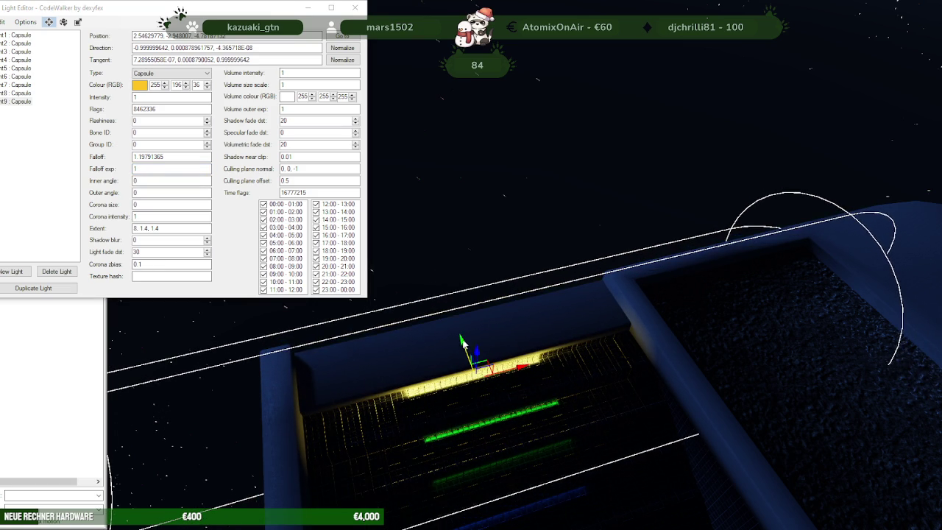
click(140, 156)
key(BackSpace)
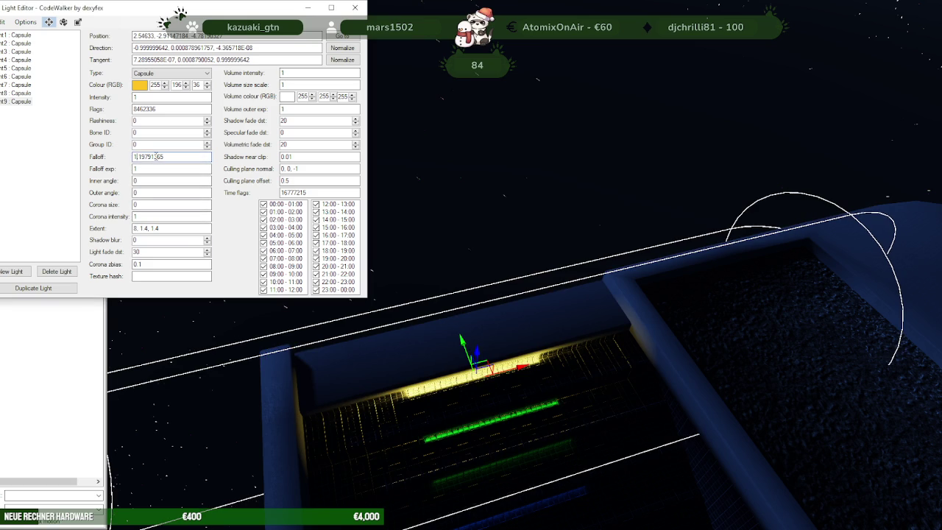
text(0)
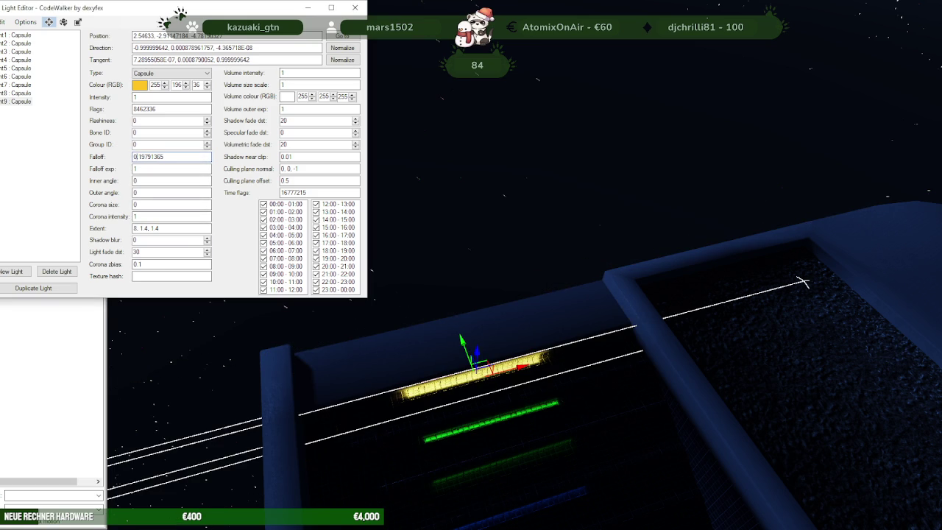
drag(464, 346, 465, 347)
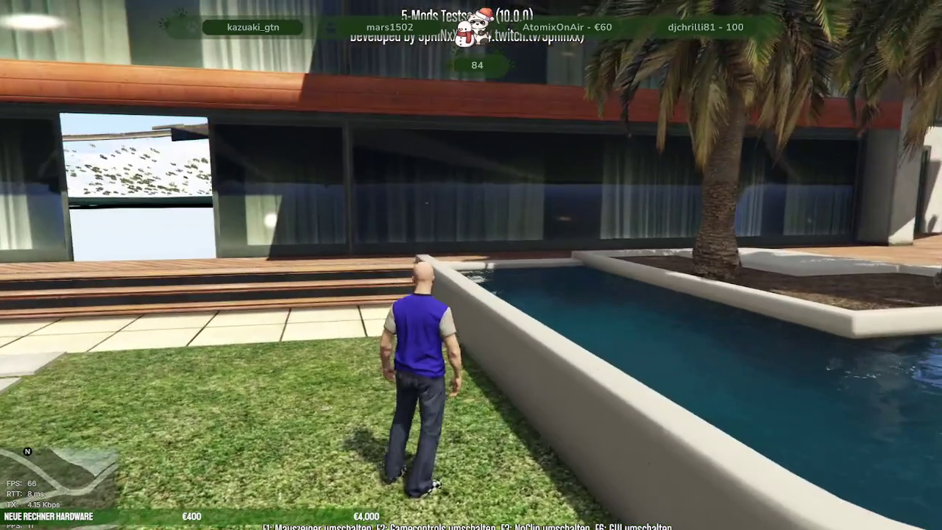
- Walk into the pool and set the time to night via Zeit Menü > Nacht setzen
key(w)
key(d)
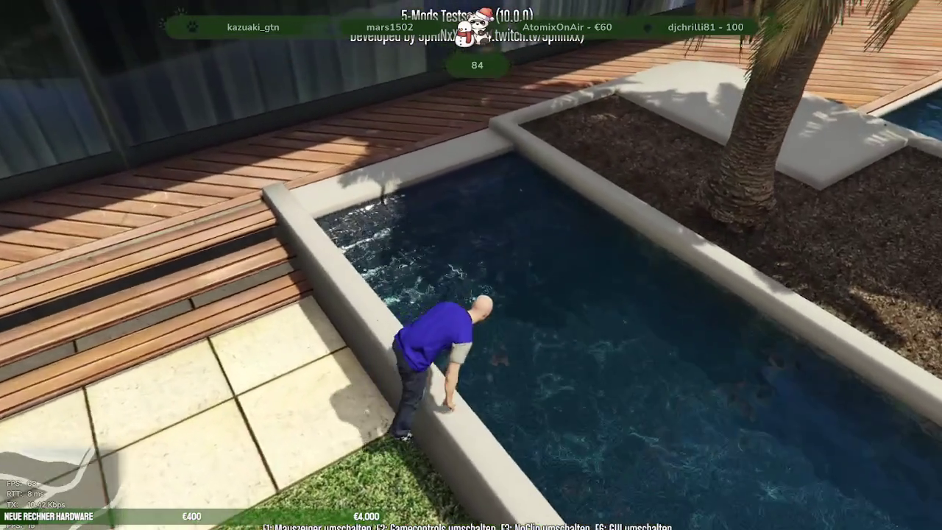
key(w)
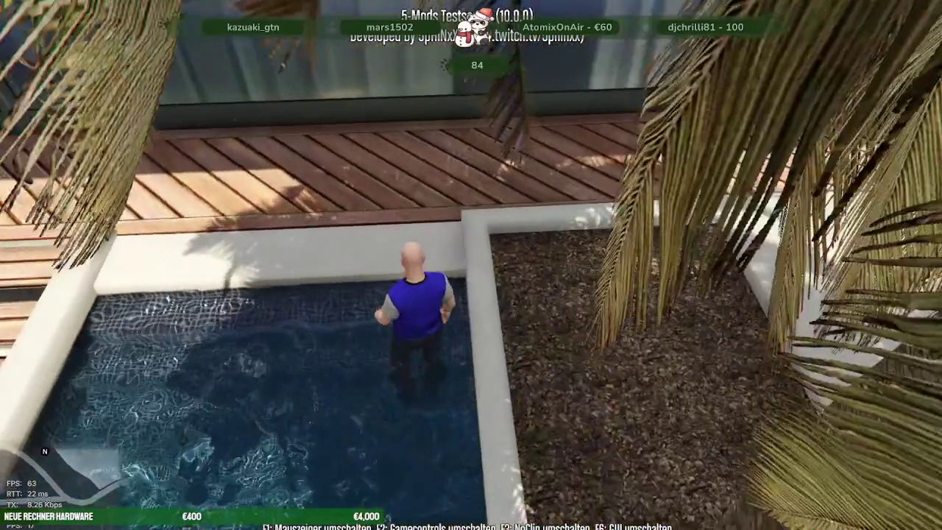
key(w)
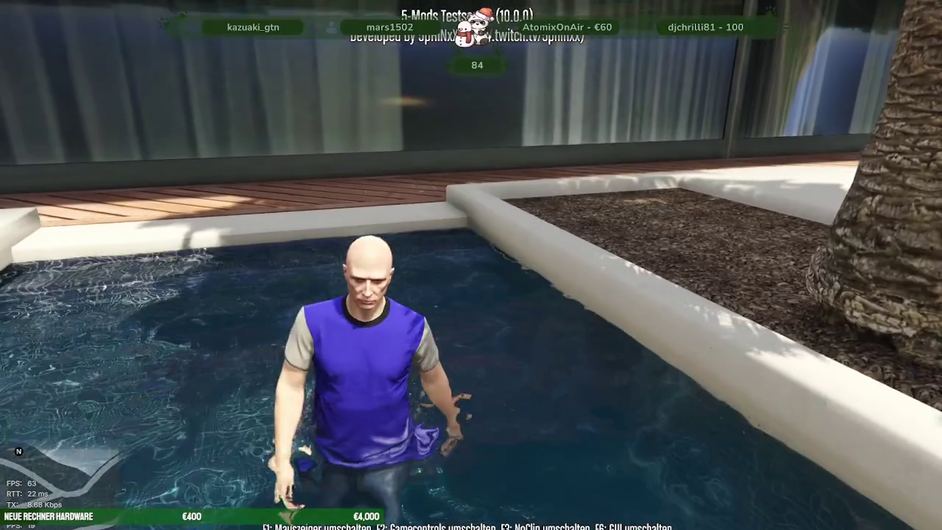
key(F6)
key(Down)
key(Down)
key(Down)
key(Down)
key(Down)
key(Down)
key(Return)
key(Down)
key(Down)
key(Return)
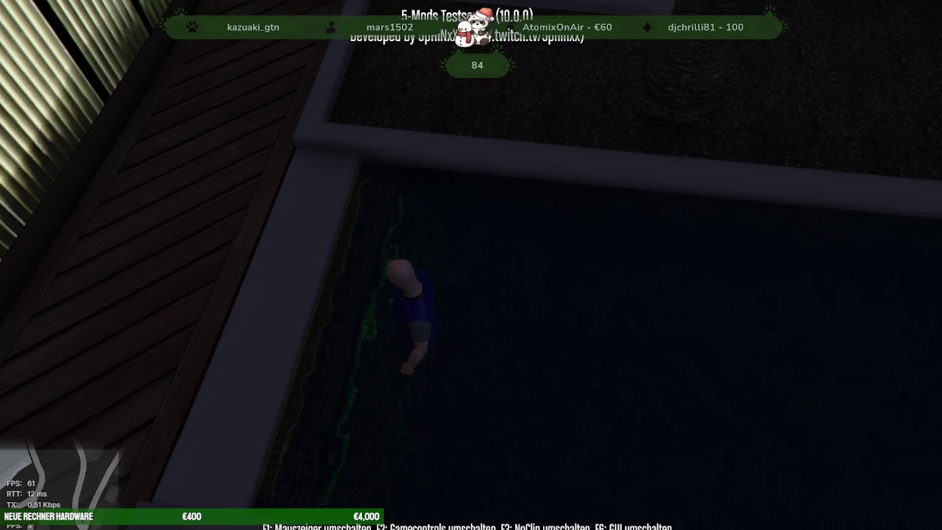
- Walk to the pool railing to inspect the glowing lights, then open the F8 console
key(w)
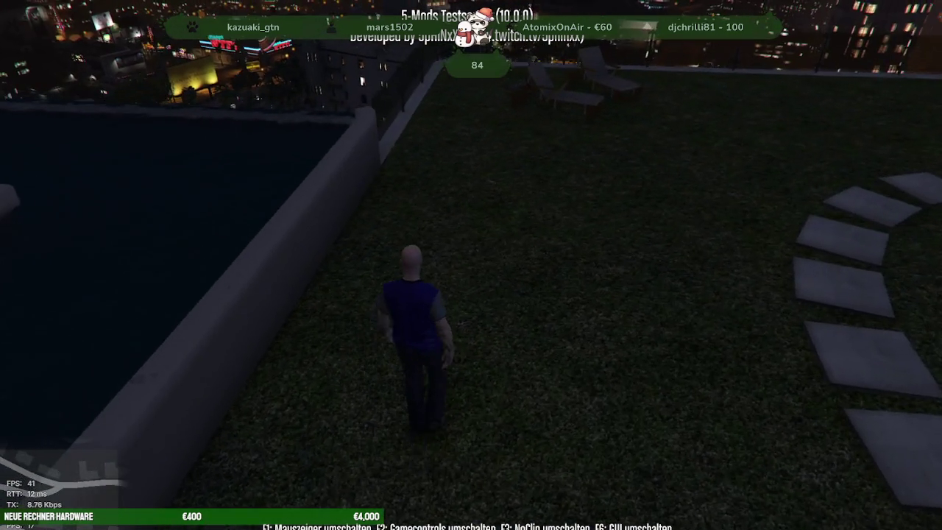
key(w)
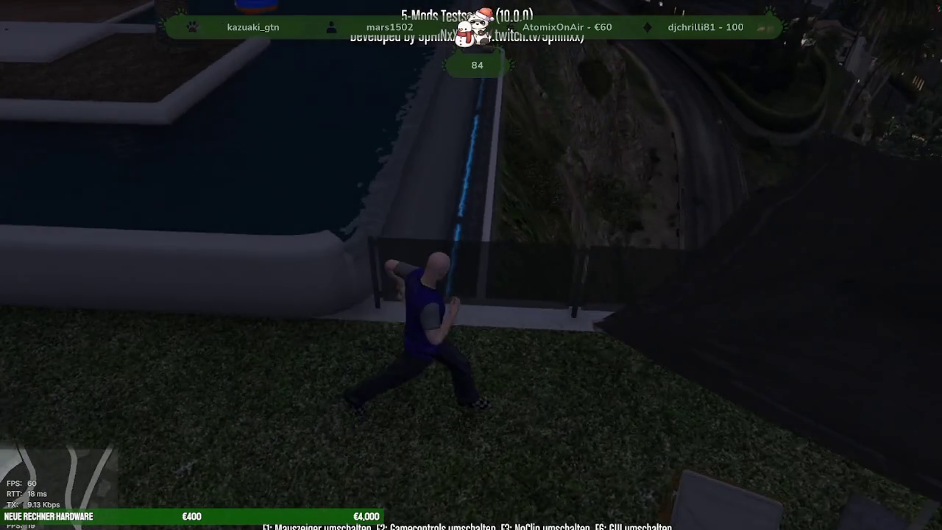
key(w)
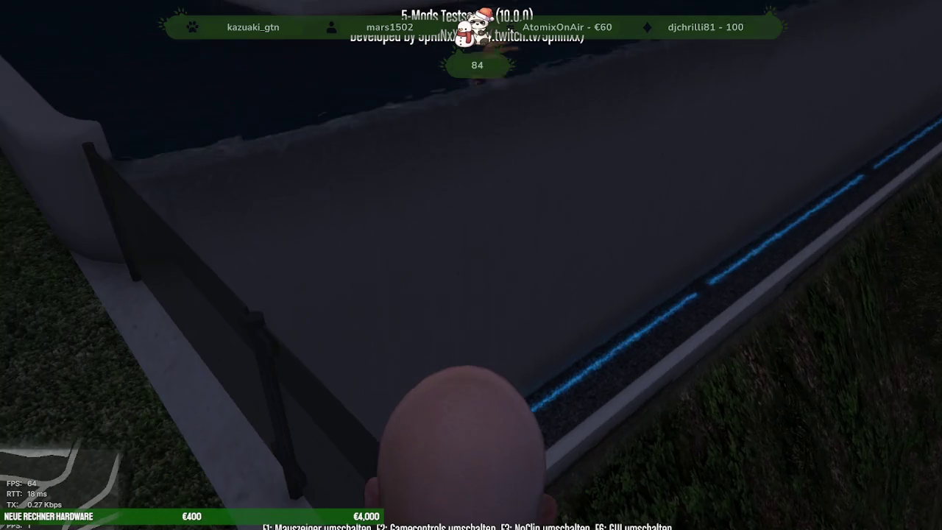
key(F8)
- Open CodeWalker's Light Editor with cw, orbit around the yellow light, then close the editor
text(cw)
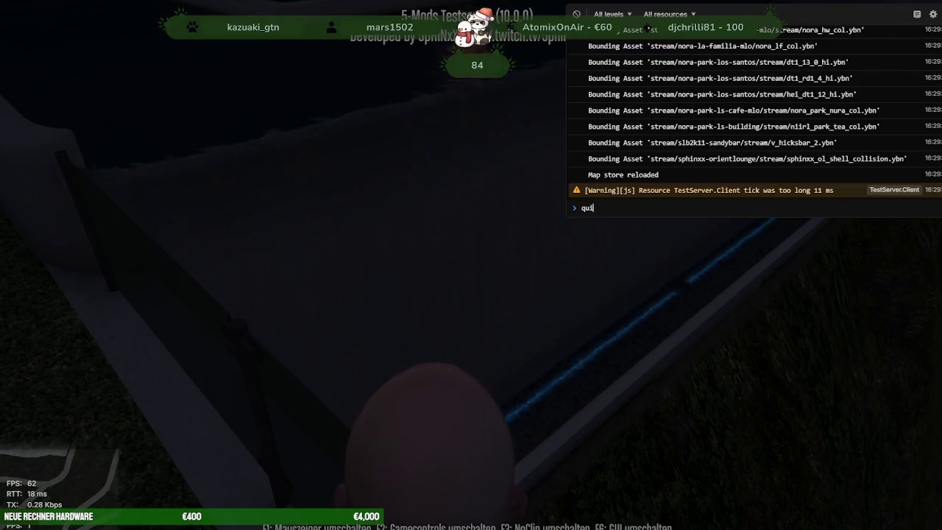
key(Return)
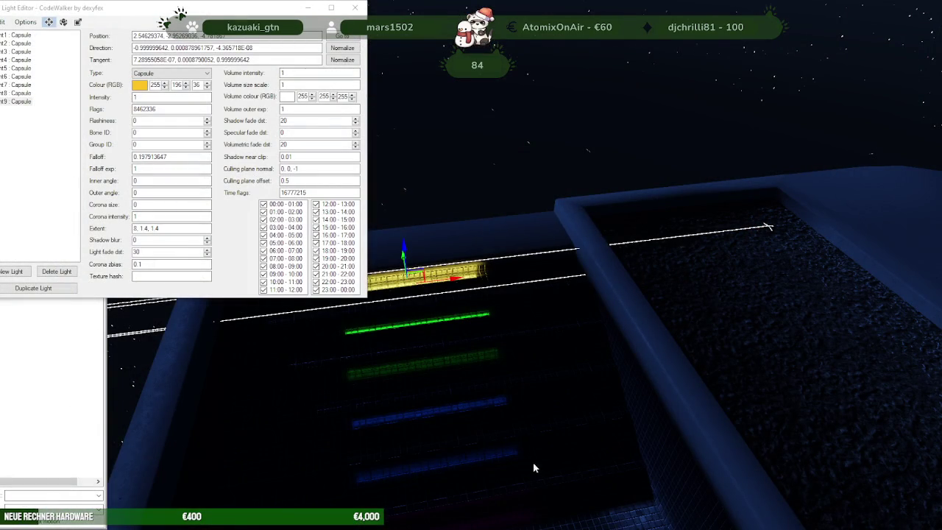
drag(480, 342, 611, 254)
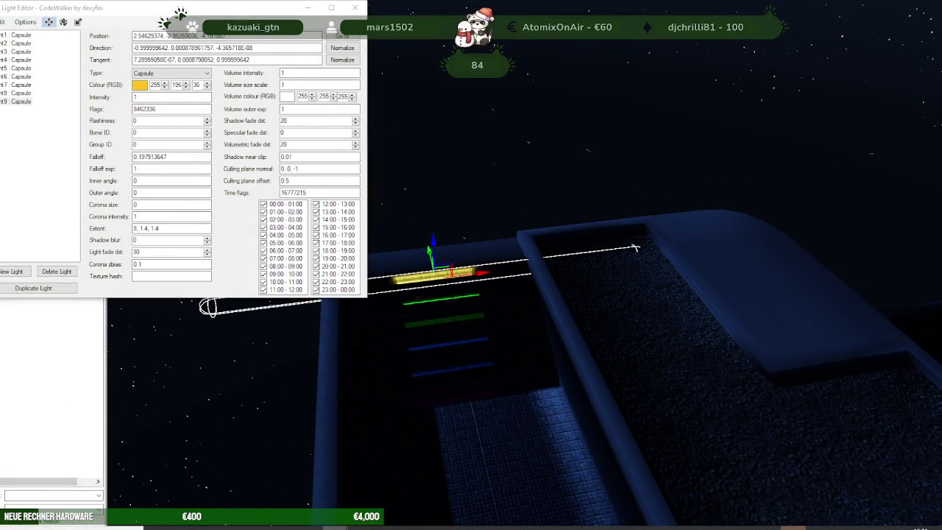
click(357, 9)
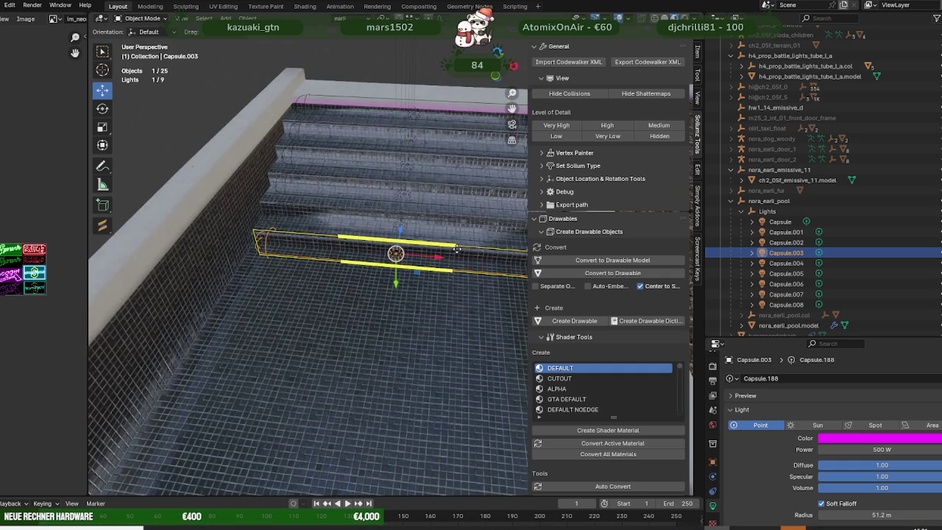
- Rotate the selected capsule light 180° around its Y axis
middle_drag(456, 250, 412, 289)
key(r)
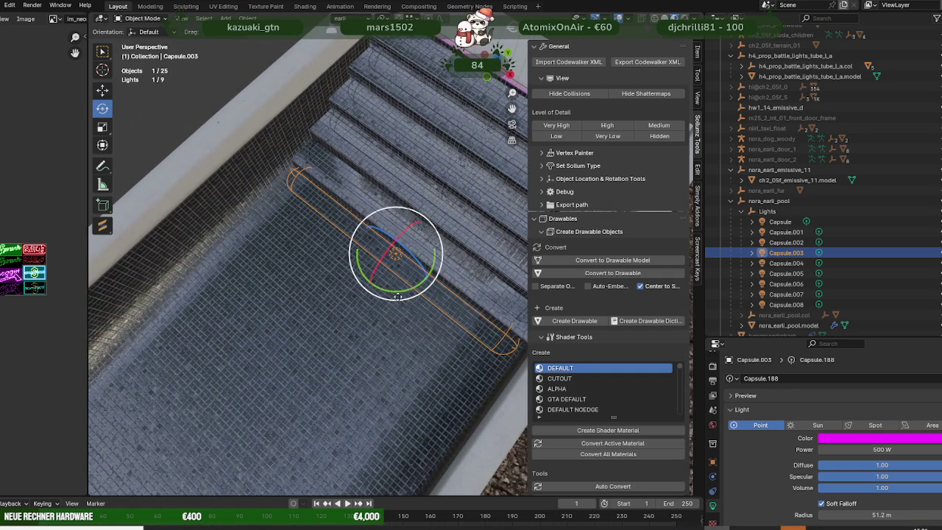
drag(396, 292, 413, 288)
text(180)
key(Return)
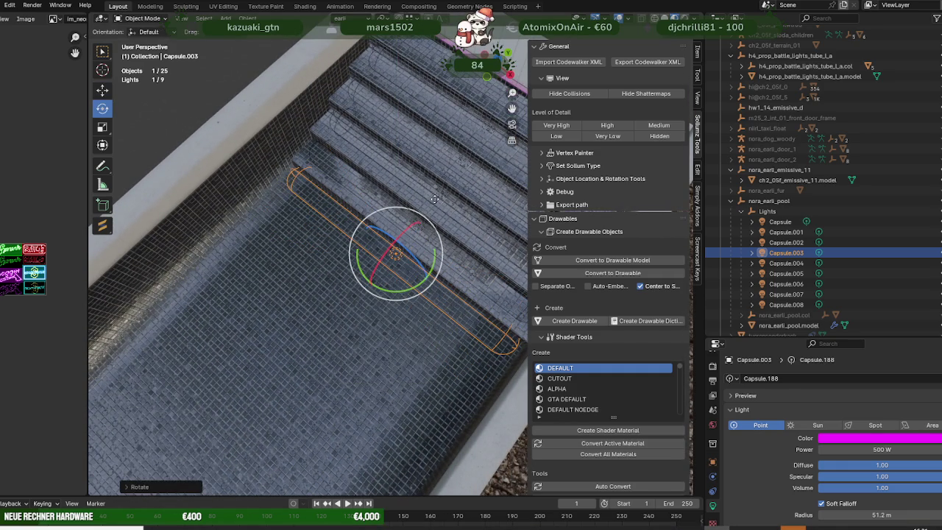
- Select Capsule.004 and rotate it around its Y axis
middle_drag(432, 202, 416, 228)
key(shift+space)
click(420, 226)
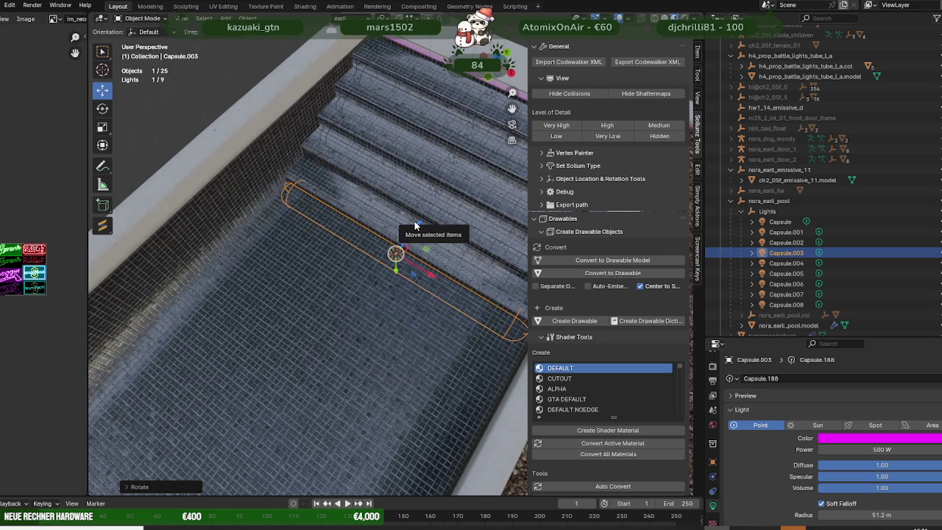
click(414, 217)
key(shift+space)
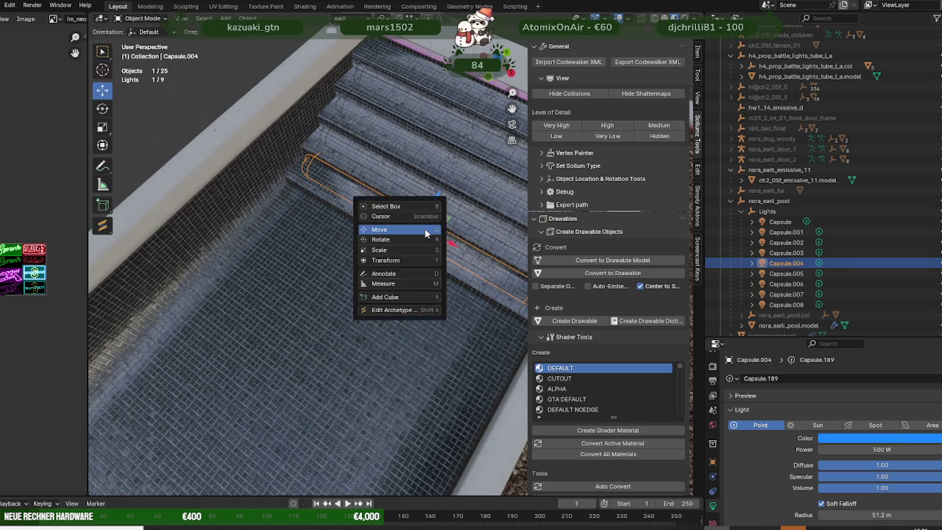
click(423, 244)
drag(421, 256, 436, 254)
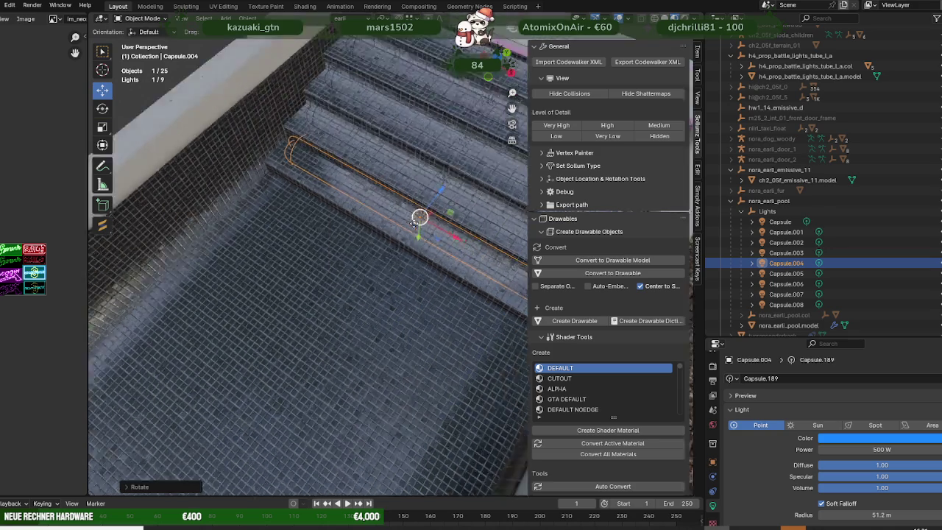
- Inspect Capsule.003, Capsule.006 and Capsule.005 along the pool steps, then clear the selection
middle_drag(324, 228, 393, 217)
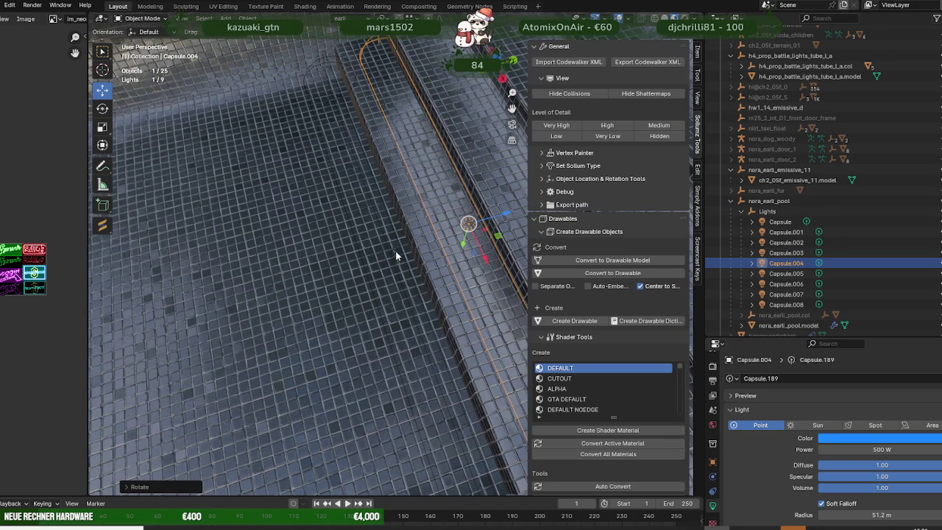
click(398, 253)
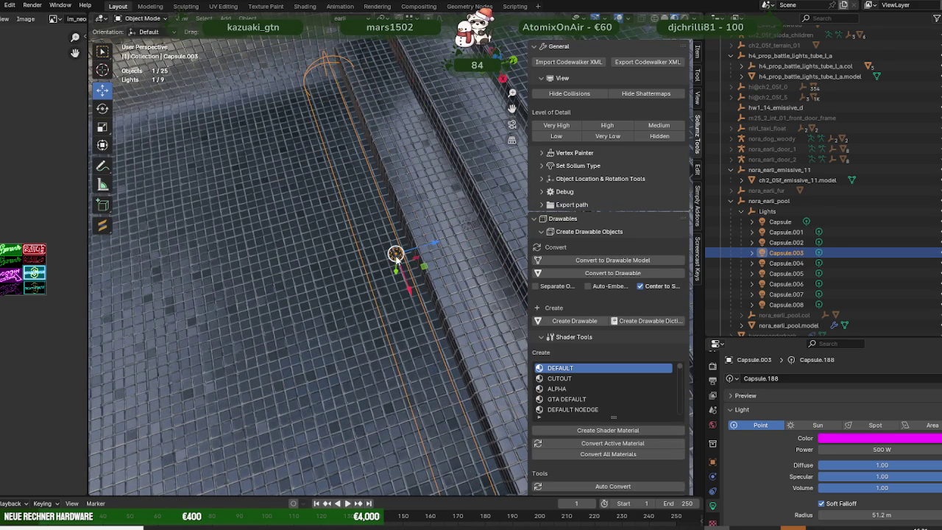
middle_drag(389, 210, 427, 212)
click(485, 213)
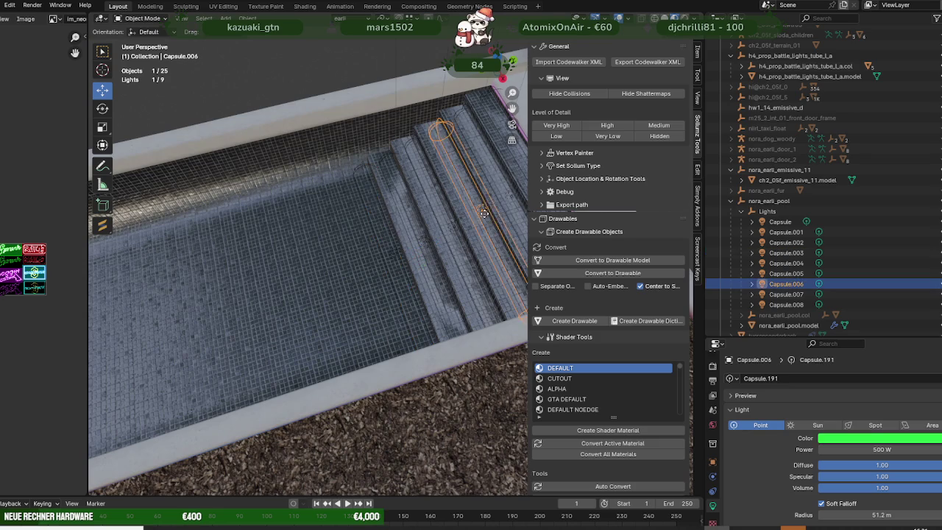
click(456, 225)
scroll(451, 229, up, 2)
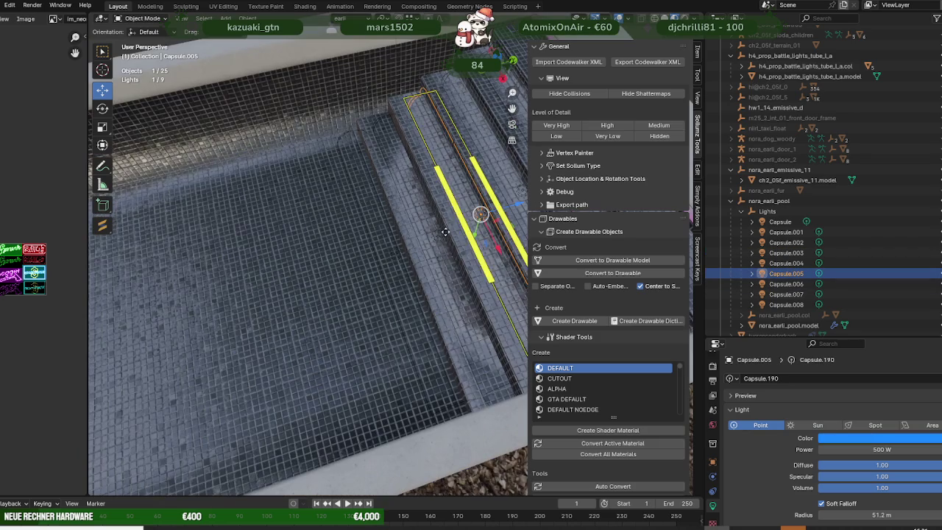
mouse_move(444, 236)
middle_down()
mouse_move(358, 263)
mouse_move(398, 250)
mouse_move(322, 224)
middle_up()
scroll(404, 259, down, 3)
scroll(352, 241, down, 2)
scroll(326, 222, up, 2)
click(327, 220)
scroll(331, 218, up, 3)
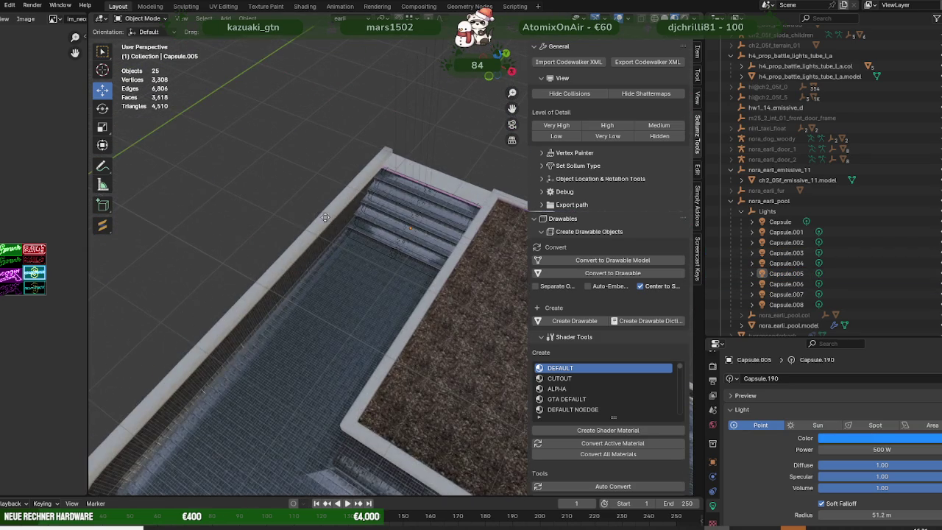
scroll(315, 206, down, 4)
scroll(398, 237, up, 5)
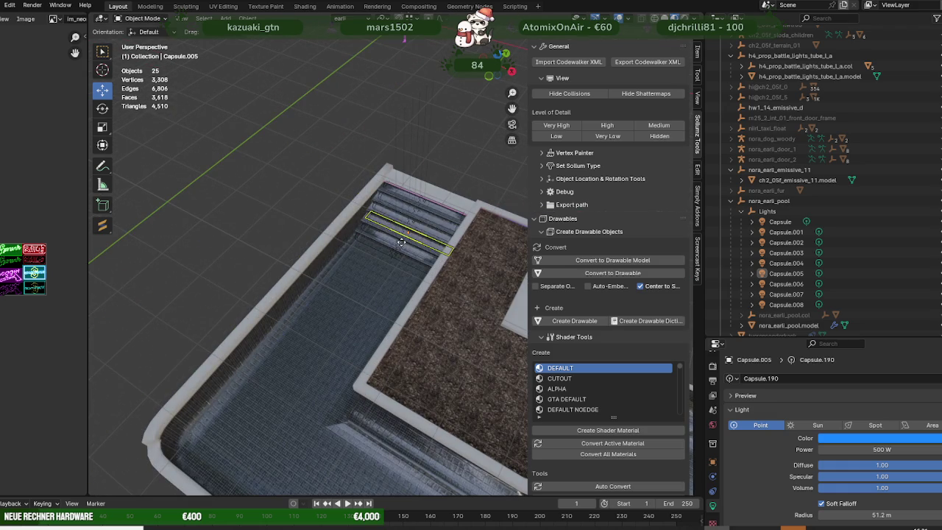
- Examine the magenta Capsule.003 on the stairs, then zoom out and select the pool model
click(399, 246)
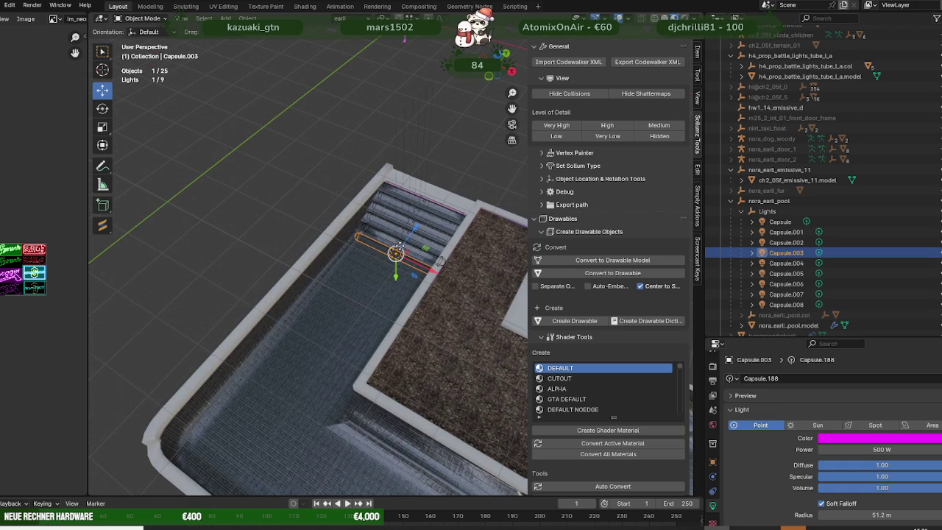
scroll(292, 246, up, 2)
scroll(292, 246, up, 3)
scroll(294, 246, down, 3)
mouse_move(295, 247)
middle_down()
mouse_move(389, 300)
mouse_move(407, 285)
mouse_move(447, 280)
middle_up()
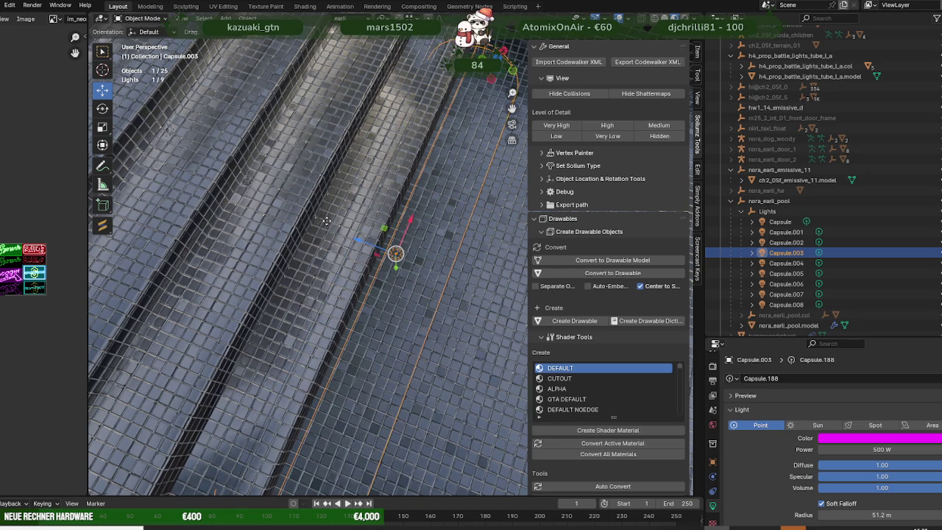
middle_drag(321, 218, 427, 279)
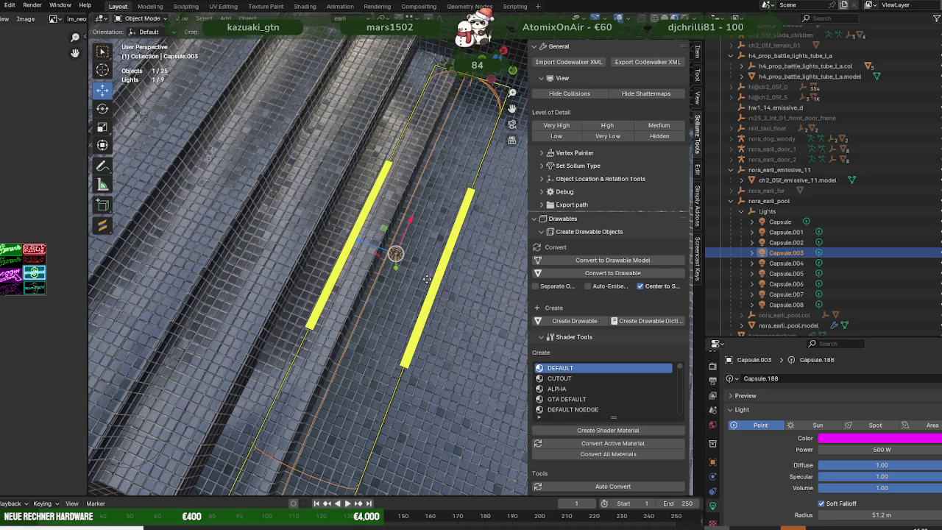
scroll(427, 279, down, 2)
scroll(434, 283, down, 2)
scroll(441, 286, down, 2)
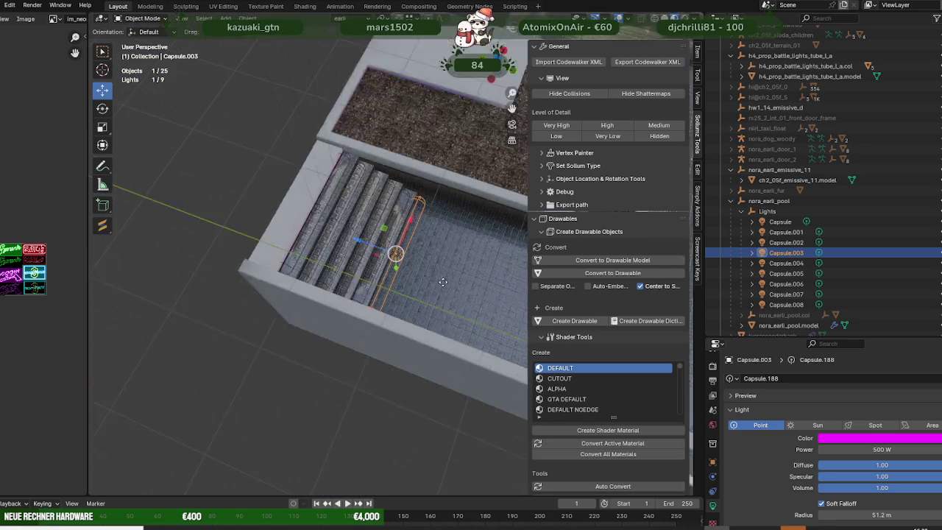
scroll(442, 281, down, 3)
middle_drag(442, 282, 461, 264)
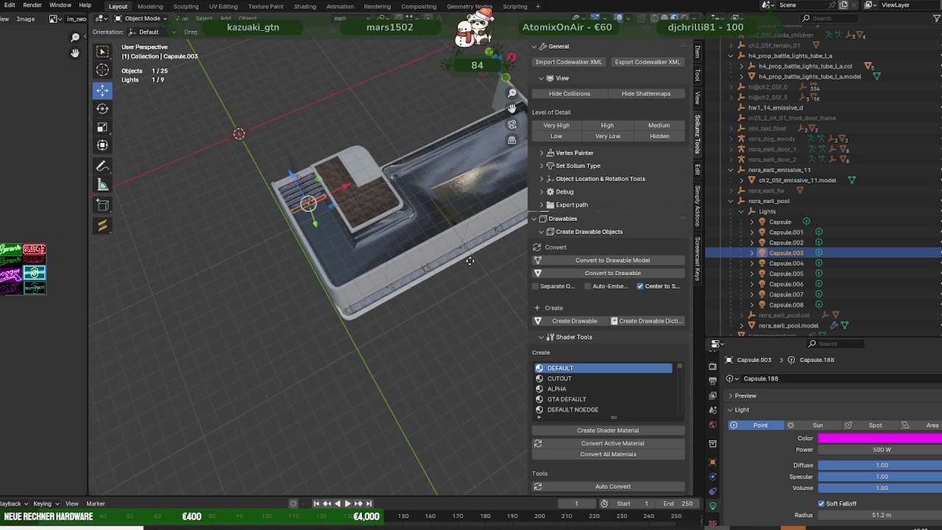
click(466, 248)
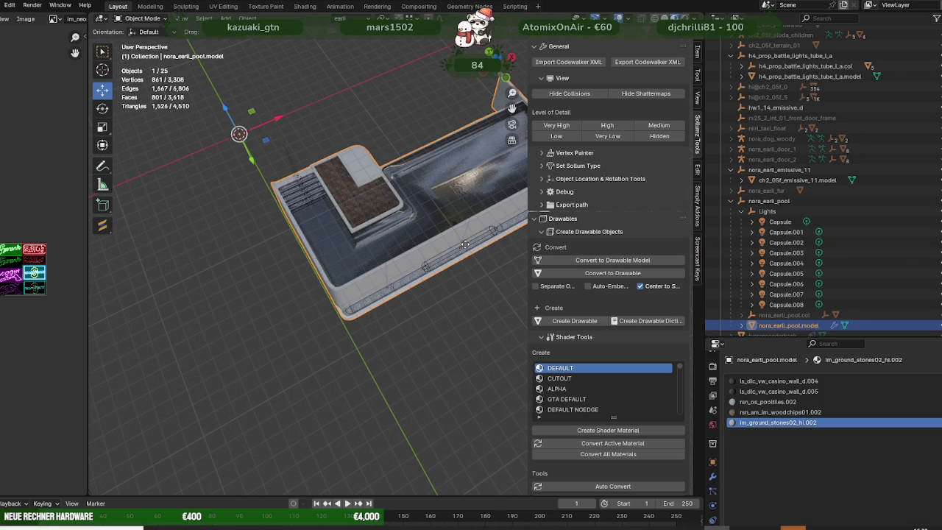
- Delete the Capsule and Capsule.001 lights
click(463, 247)
click(777, 222)
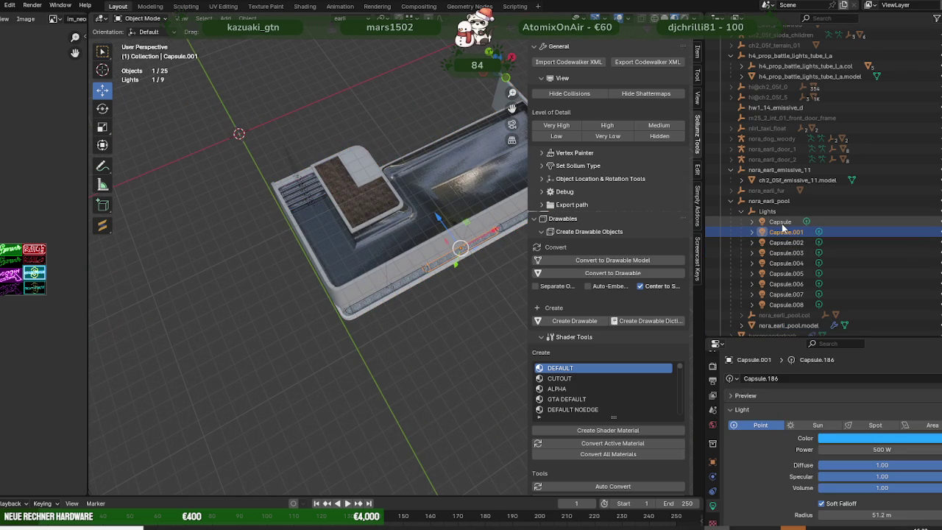
ctrl+click(782, 234)
right_click(441, 329)
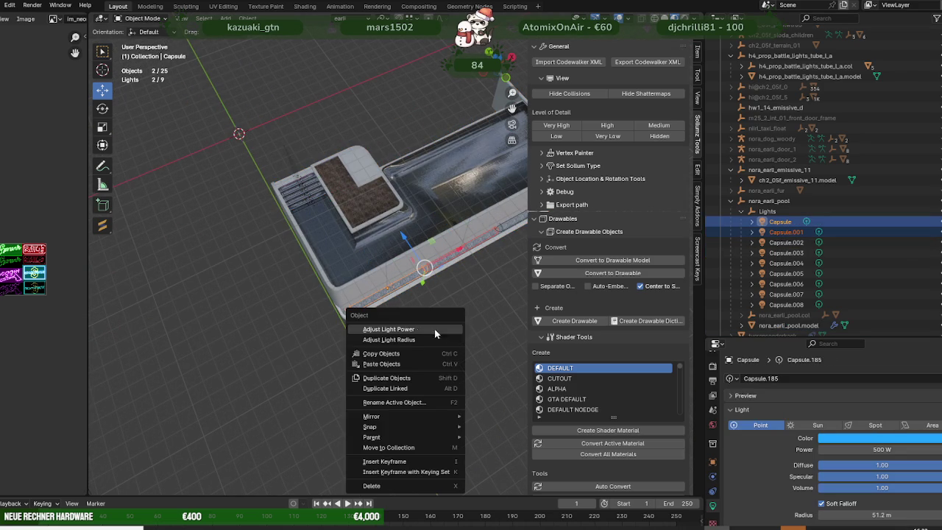
click(383, 483)
- Move Capsule.002 along X to the pool's front edge and stretch it longer along X
middle_drag(405, 439, 360, 376)
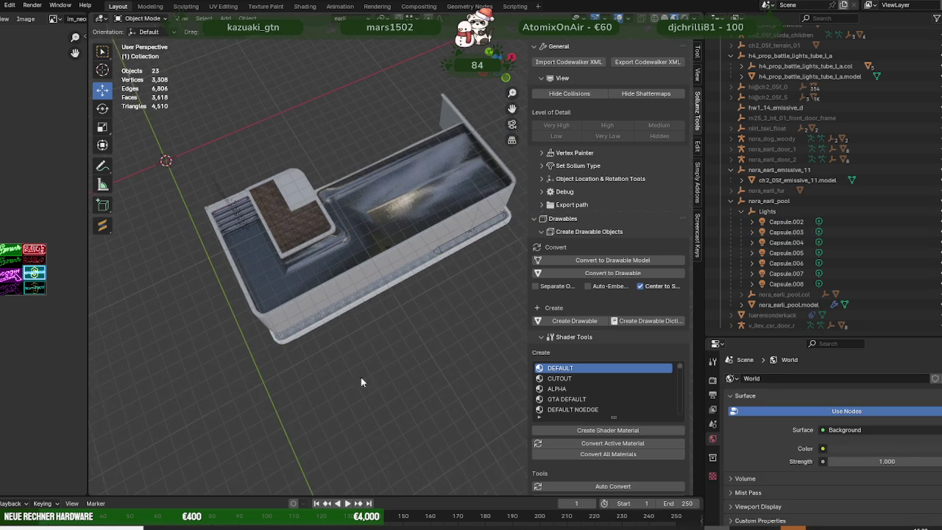
click(472, 230)
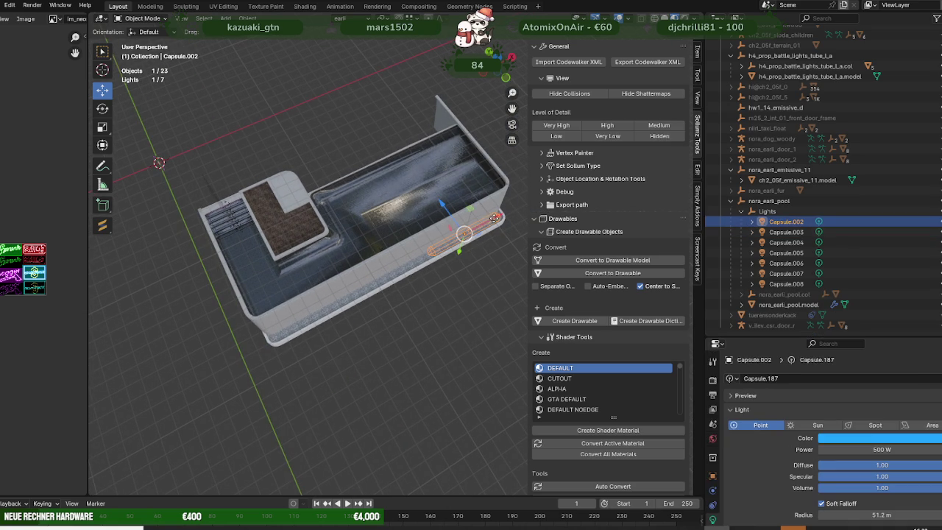
click(437, 252)
mouse_move(437, 253)
middle_down()
mouse_move(418, 302)
mouse_move(473, 286)
middle_up()
key(g)
key(x)
click(425, 271)
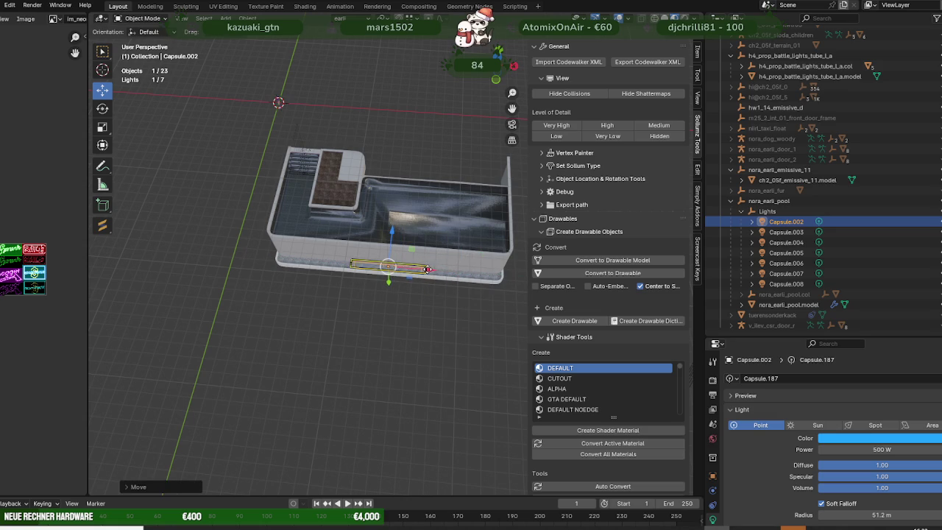
key(s)
key(x)
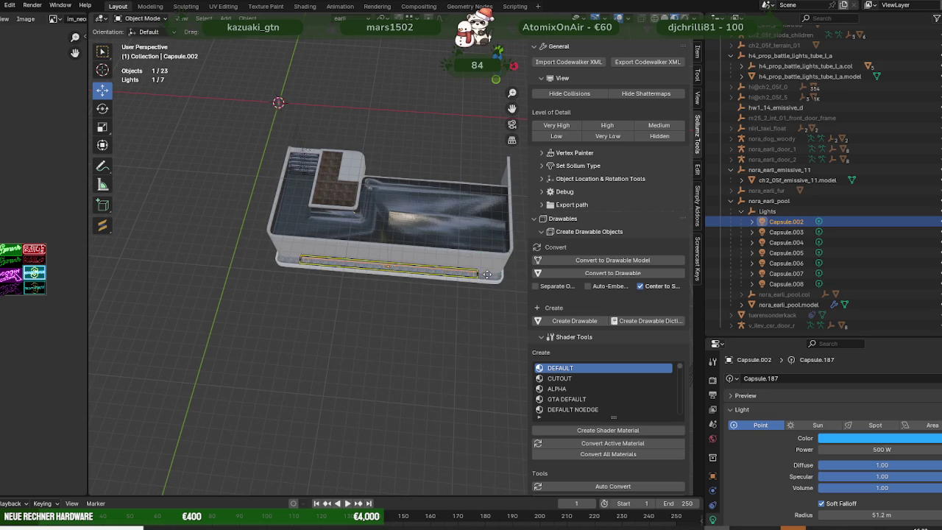
click(498, 274)
- Lower Capsule.002 slightly on Z and shift it 0.4 m toward the pool wall
key(KP_Decimal)
mouse_move(409, 305)
middle_down()
mouse_move(339, 302)
mouse_move(369, 287)
middle_up()
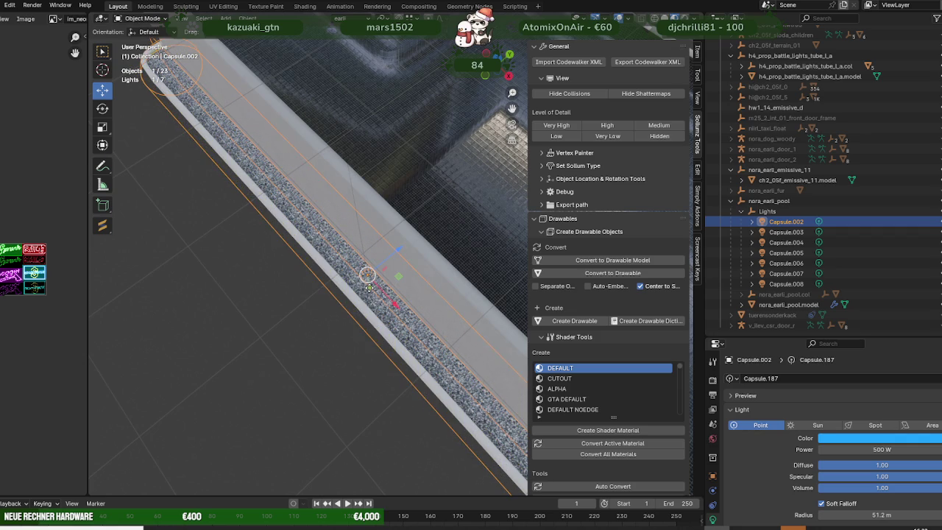
key(g)
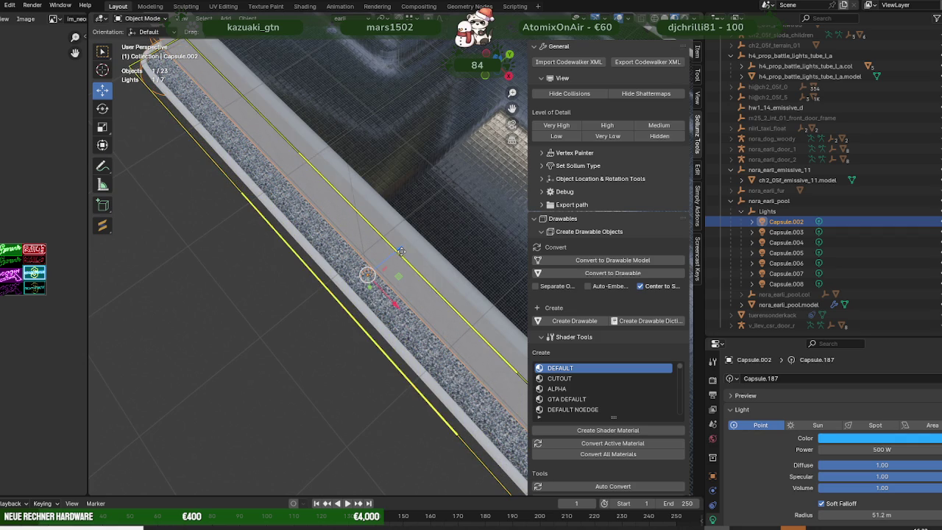
key(z)
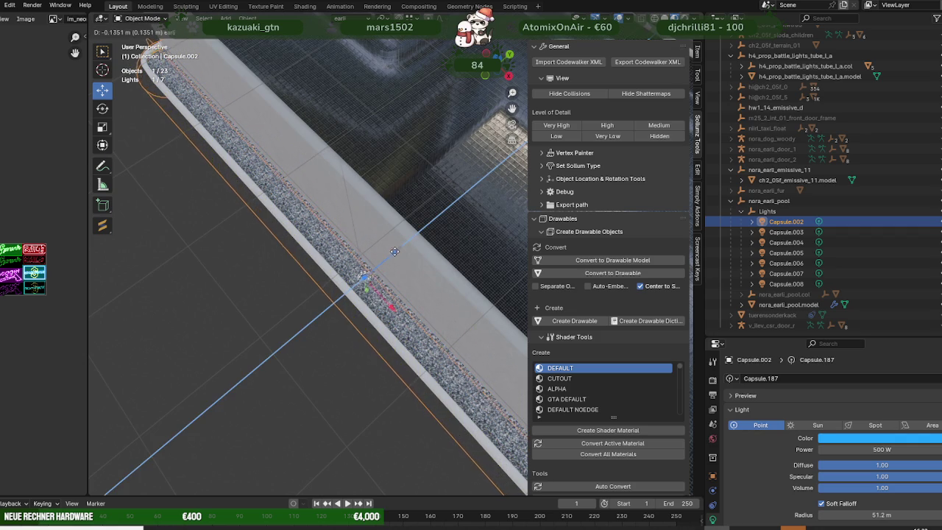
click(405, 249)
key(KP_7)
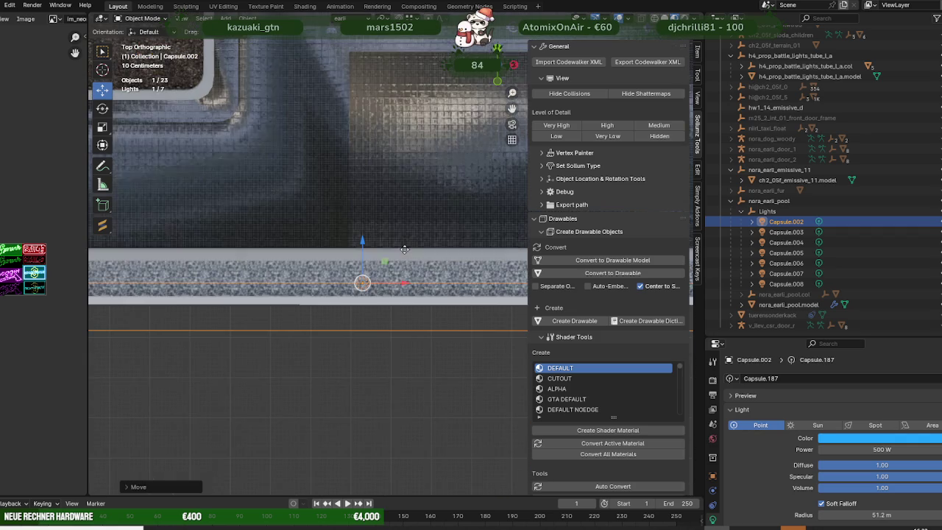
drag(362, 243, 362, 226)
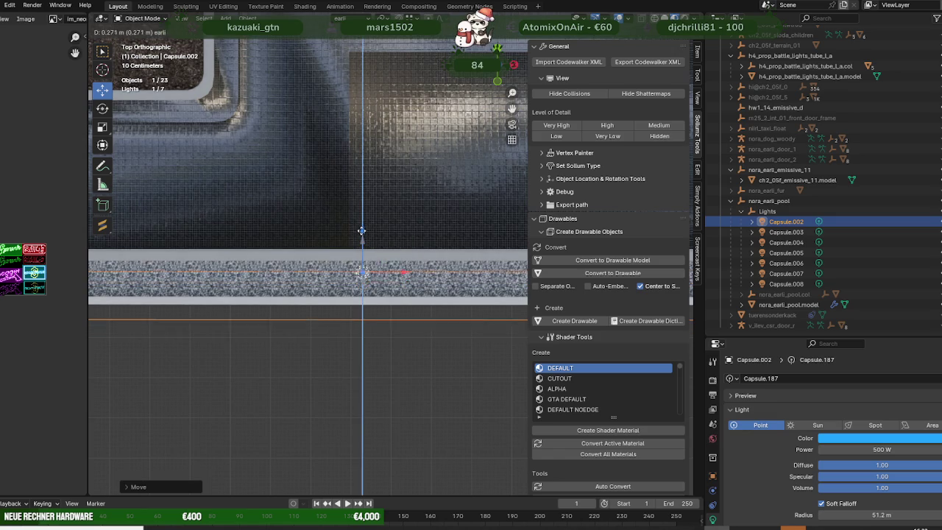
middle_drag(362, 227, 326, 276)
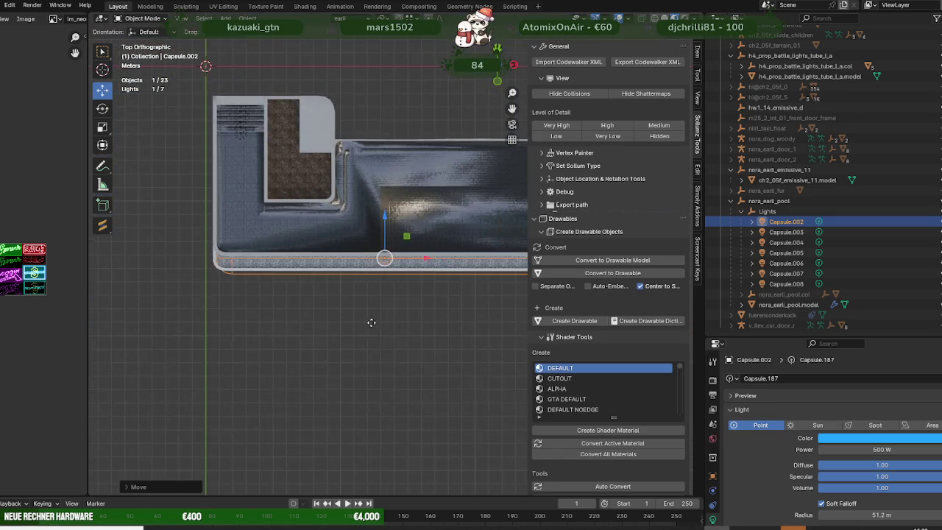
scroll(795, 425, down, 2)
scroll(876, 422, down, 2)
- Set the Capsule.002 light's power to 1000 W
click(878, 408)
text(1000)
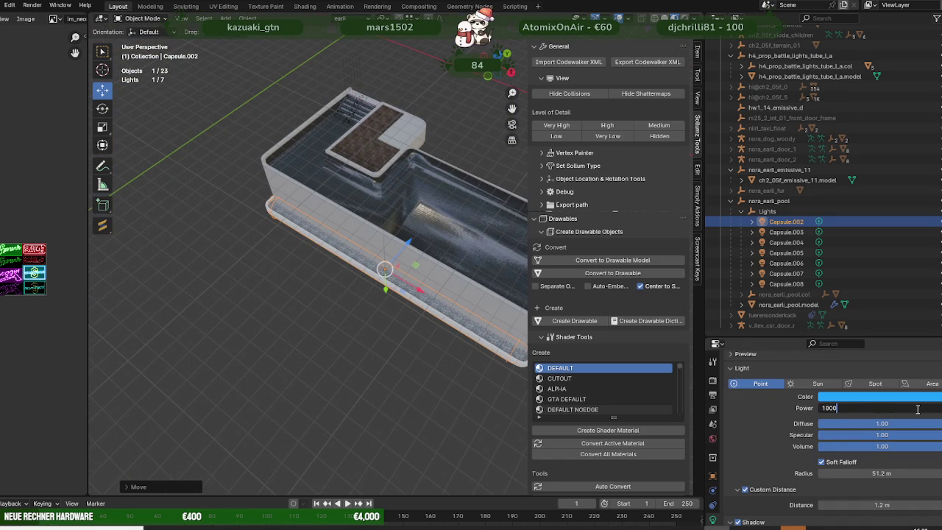
key(Return)
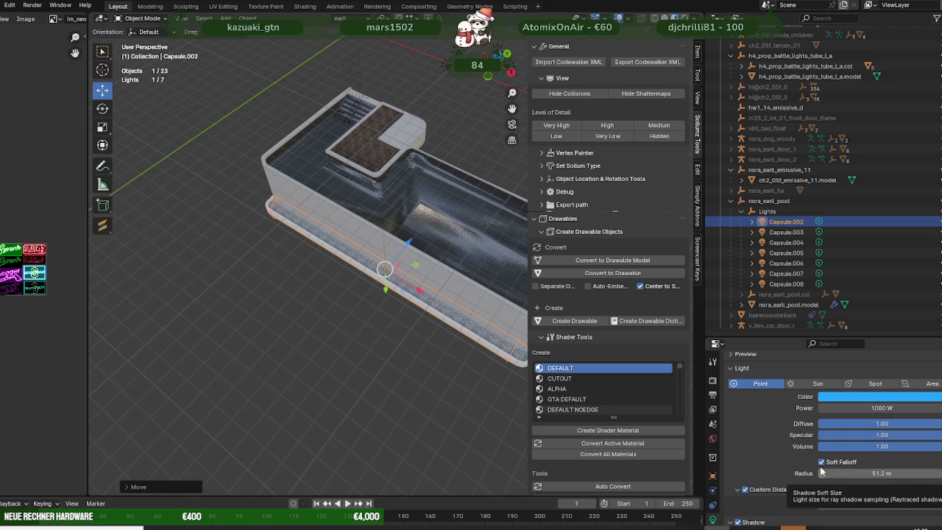
- Set the Sollumz volume outer colour to cyan
scroll(790, 455, down, 2)
scroll(786, 451, down, 2)
scroll(786, 451, down, 2)
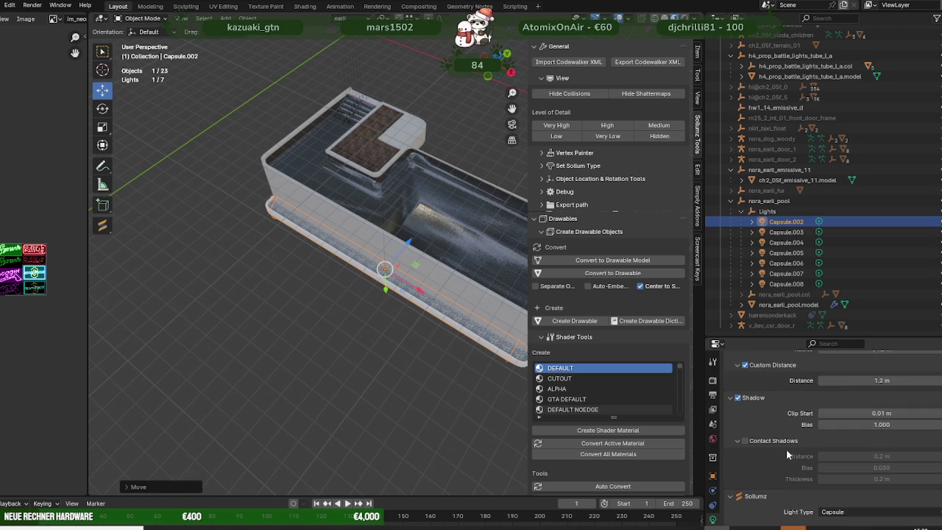
scroll(786, 451, down, 2)
scroll(786, 451, down, 2)
scroll(786, 450, down, 2)
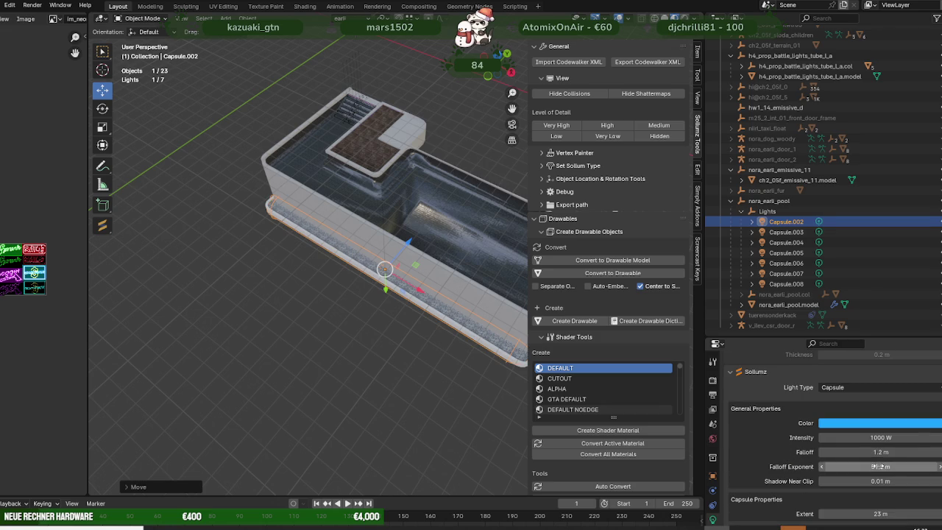
scroll(878, 466, down, 2)
scroll(895, 469, down, 1)
scroll(894, 469, down, 1)
scroll(834, 454, down, 2)
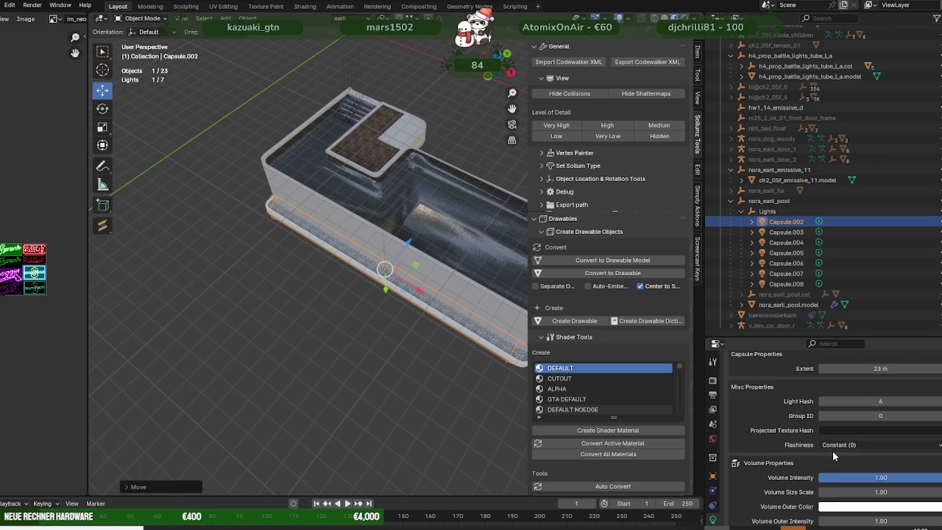
scroll(832, 453, down, 3)
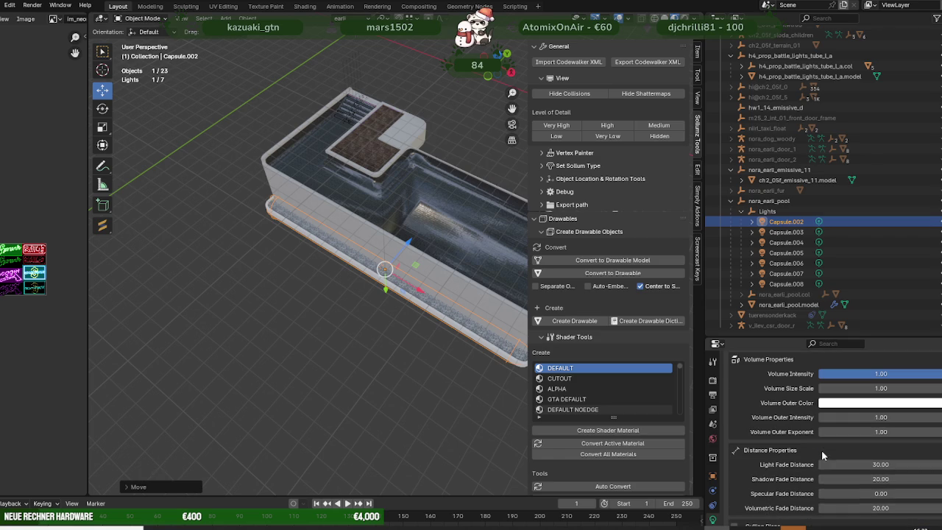
click(848, 403)
click(884, 257)
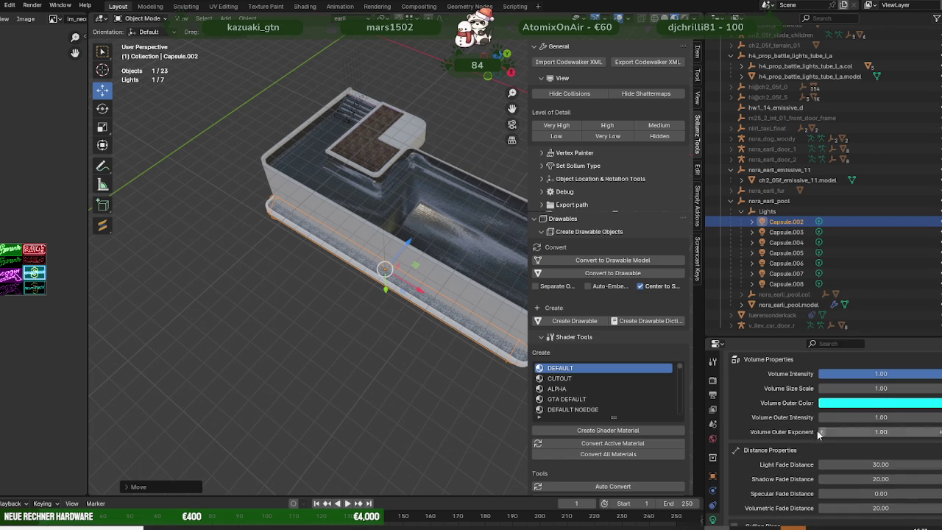
- Set the light's corona size to 0.5
scroll(786, 412, down, 2)
scroll(792, 428, down, 2)
scroll(799, 445, down, 2)
scroll(801, 445, down, 2)
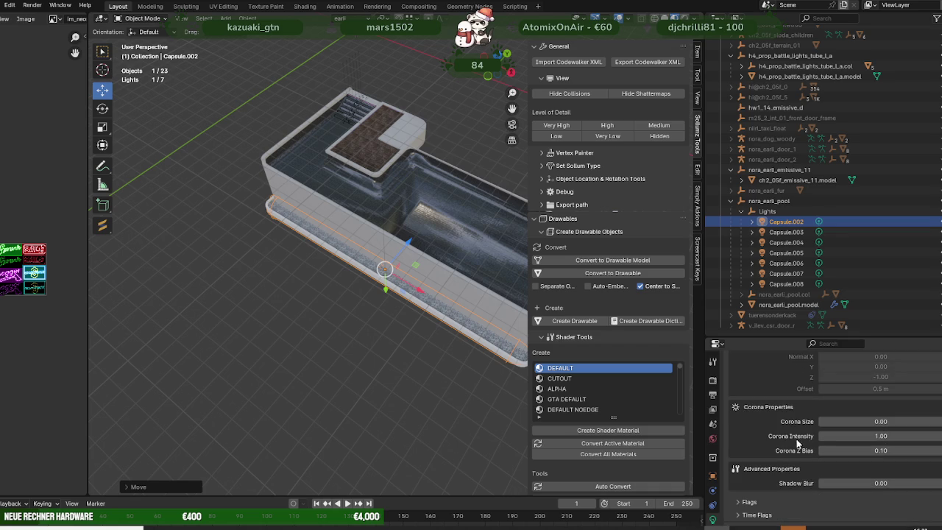
drag(926, 421, 939, 422)
click(895, 420)
text(0)
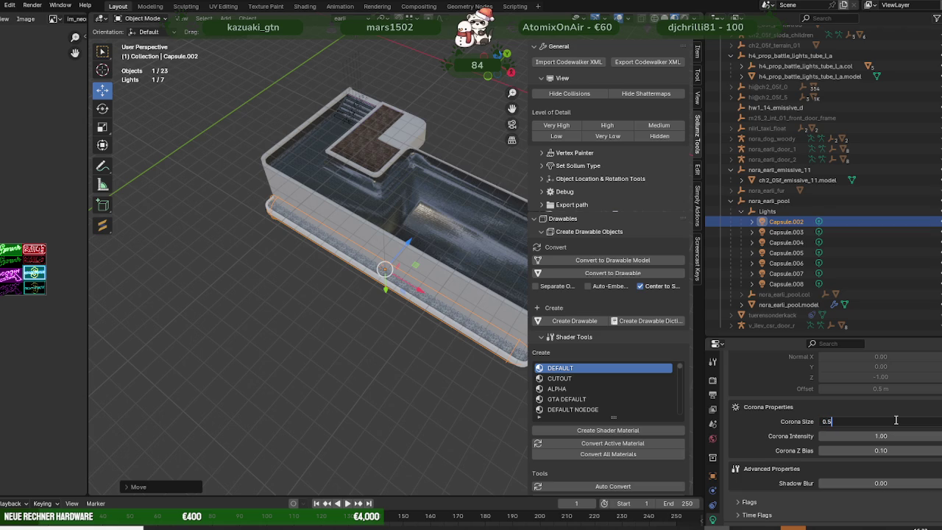
key(Return)
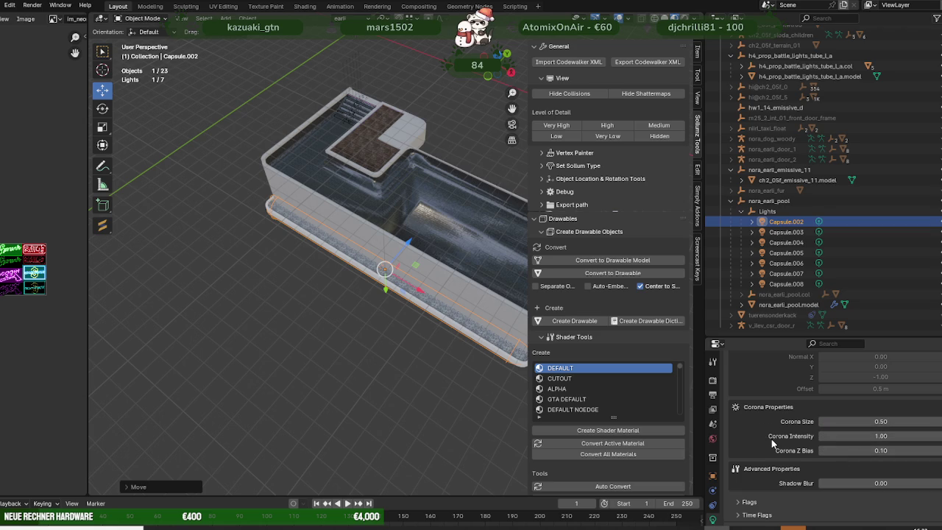
scroll(410, 325, up, 4)
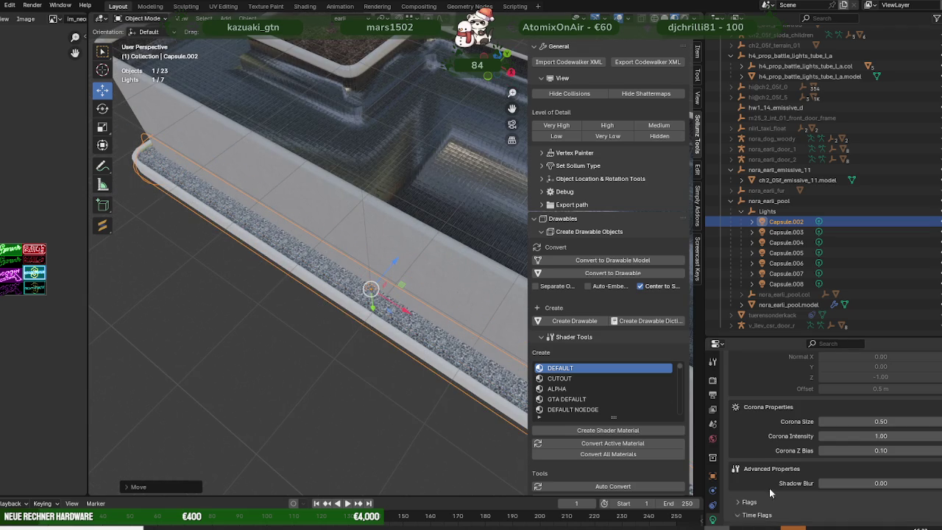
scroll(780, 478, down, 8)
scroll(802, 458, up, 5)
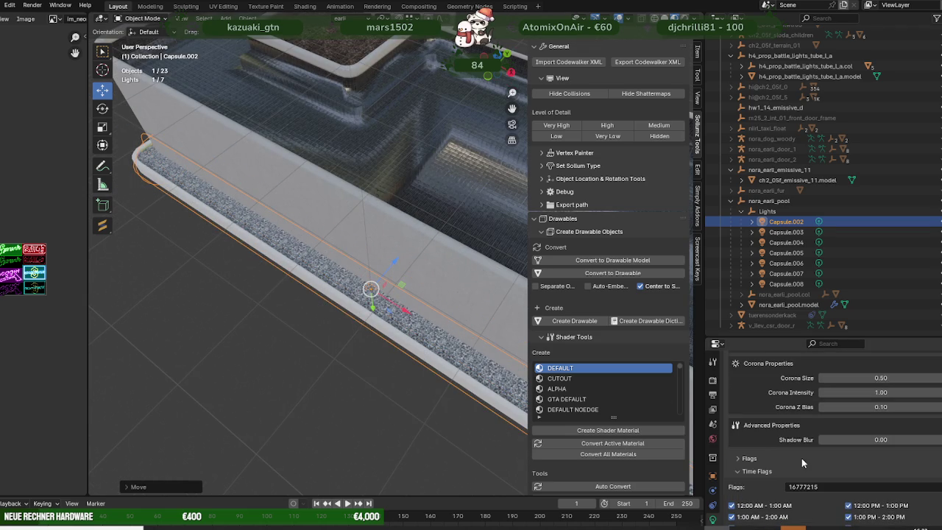
scroll(809, 477, down, 2)
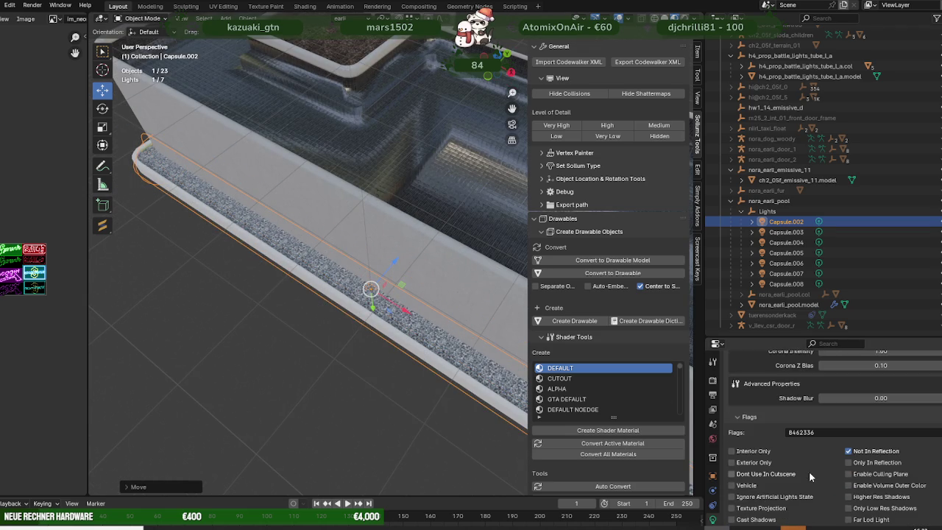
scroll(828, 475, down, 1)
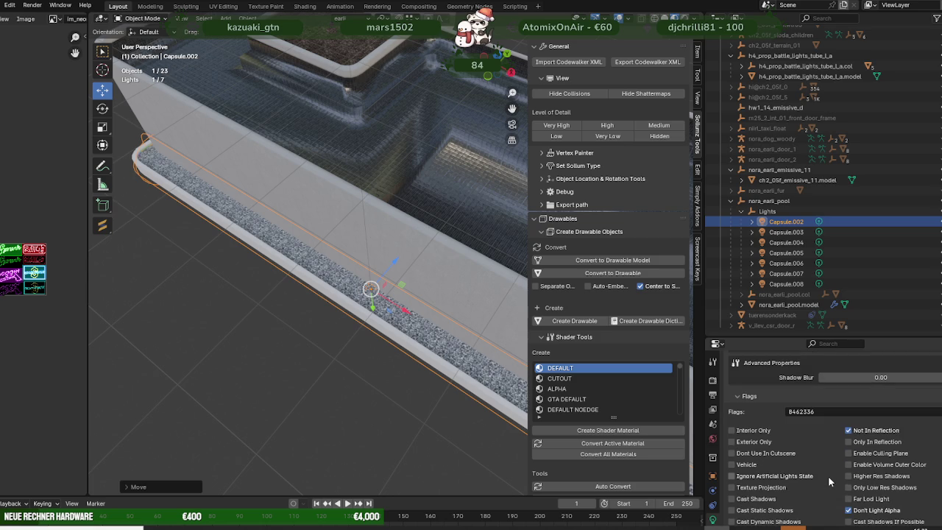
scroll(828, 476, down, 1)
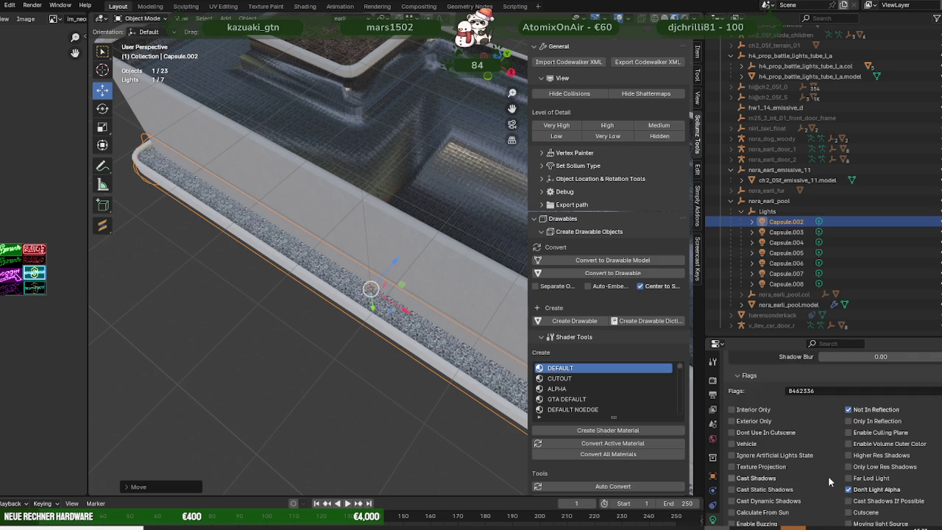
scroll(828, 476, down, 2)
scroll(828, 475, down, 1)
scroll(828, 481, down, 2)
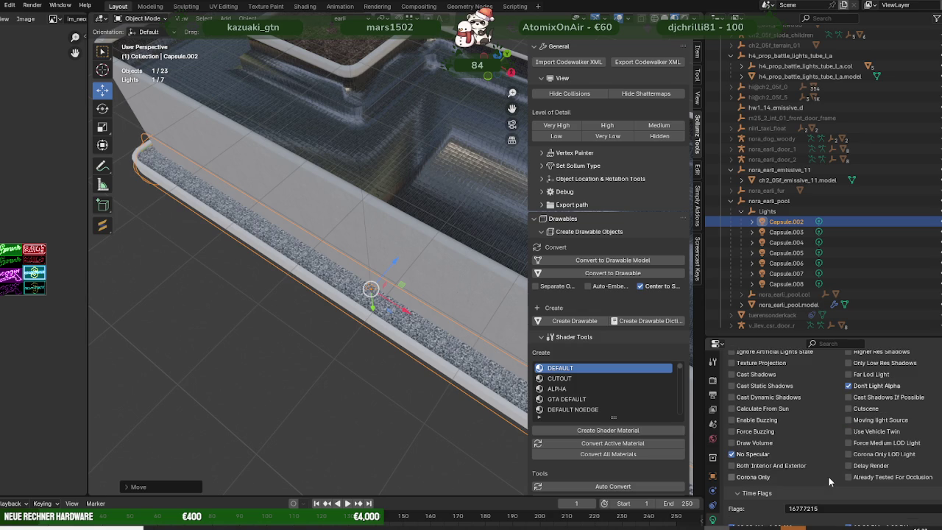
scroll(828, 475, down, 5)
scroll(823, 470, down, 5)
scroll(314, 334, down, 5)
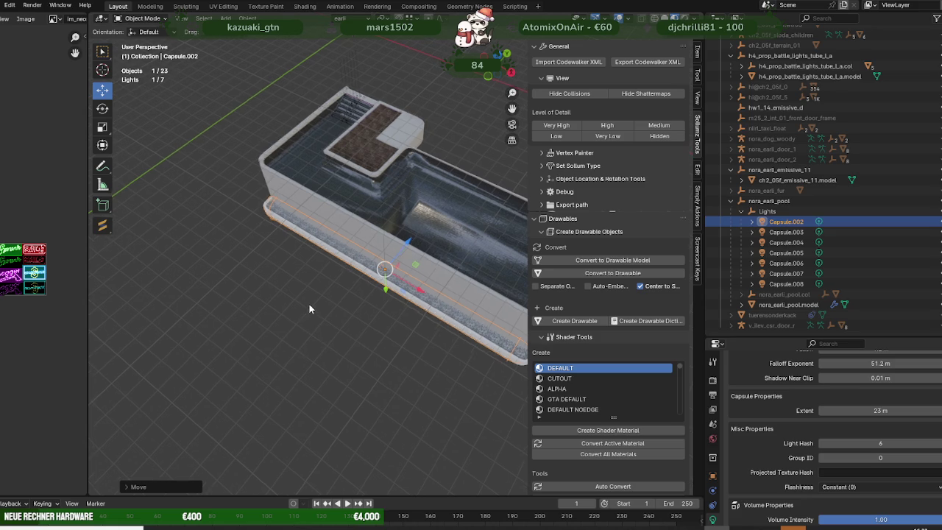
- Select capsule lights Capsule.004 through Capsule.008 and delete them
middle_drag(306, 302, 213, 292)
click(188, 281)
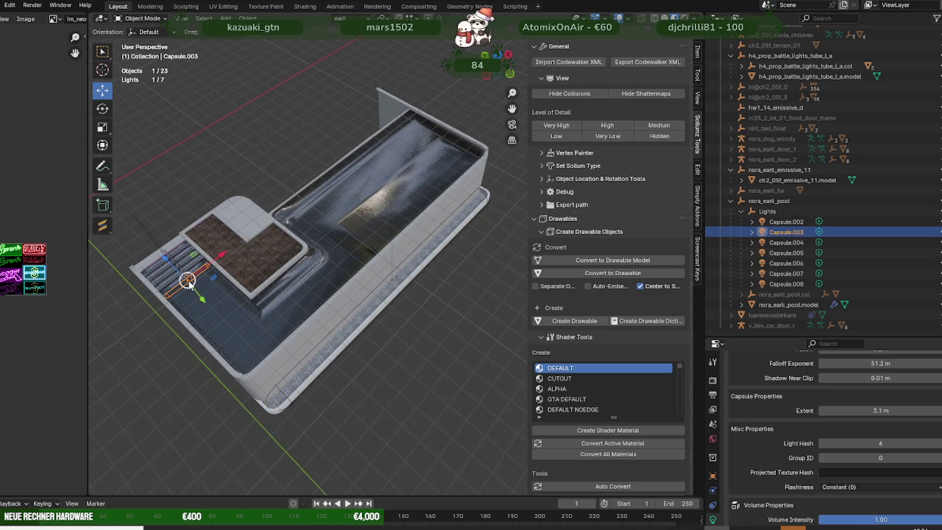
key(KP_Decimal)
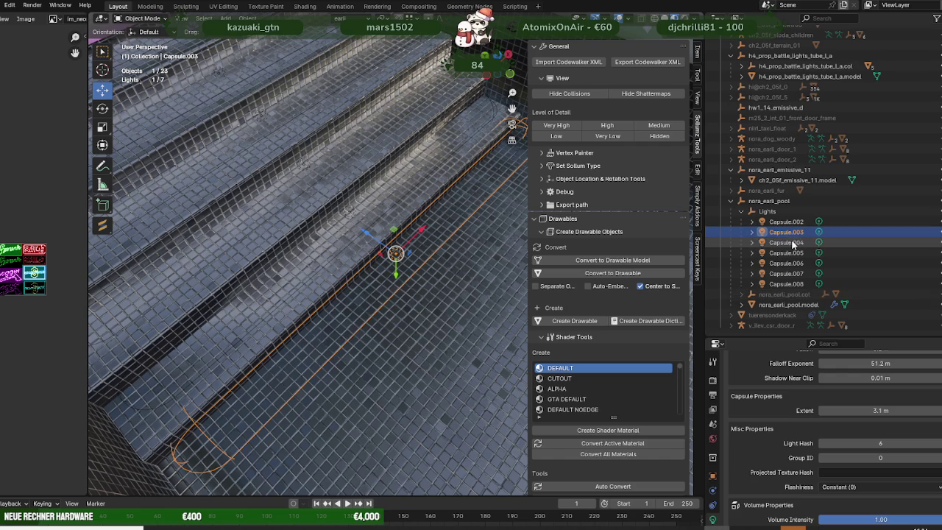
click(365, 239)
shift+click(786, 284)
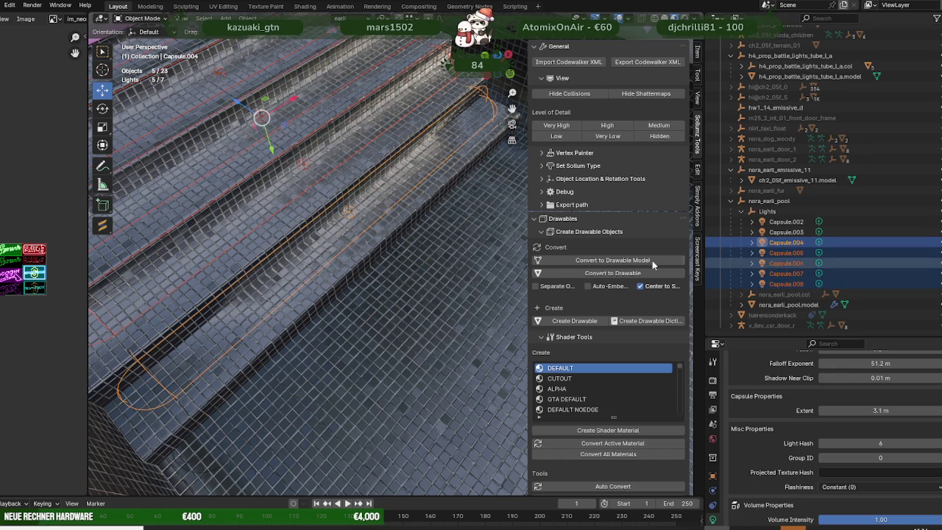
key(KP_Decimal)
scroll(344, 232, down, 5)
right_click(473, 269)
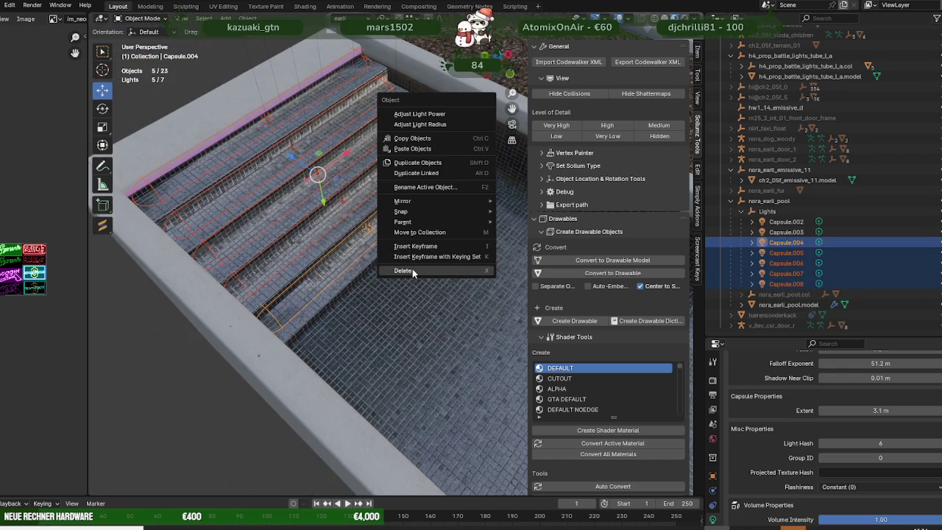
click(412, 269)
- Lengthen the Capsule.003 light along the pool step
click(390, 257)
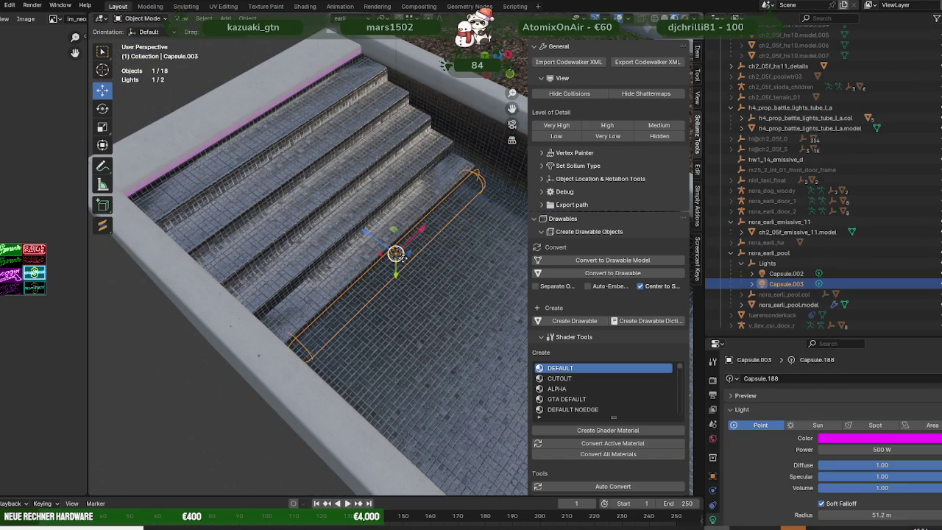
key(KP_Decimal)
scroll(441, 350, down, 4)
scroll(416, 344, down, 2)
middle_drag(417, 344, 441, 281)
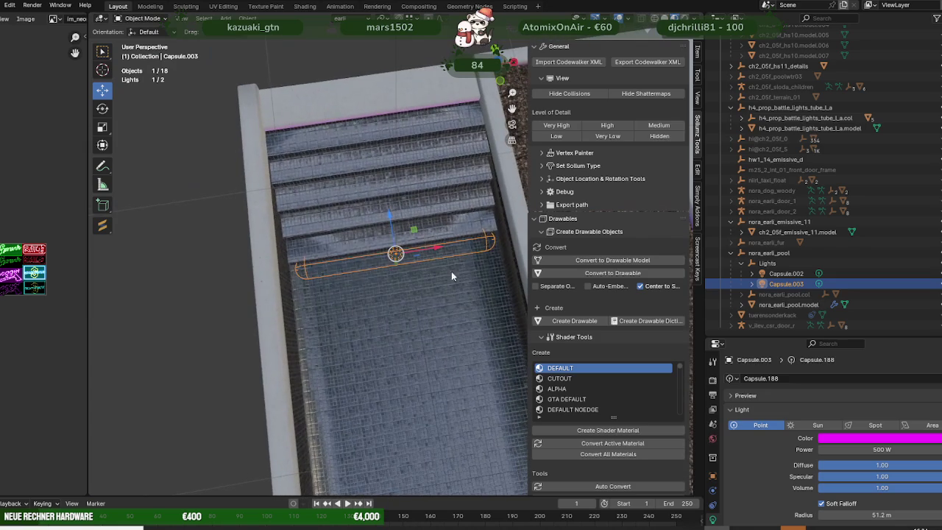
mouse_move(496, 238)
mouse_down()
mouse_move(518, 236)
mouse_move(502, 238)
mouse_up()
scroll(383, 259, up, 3)
middle_drag(376, 262, 427, 261)
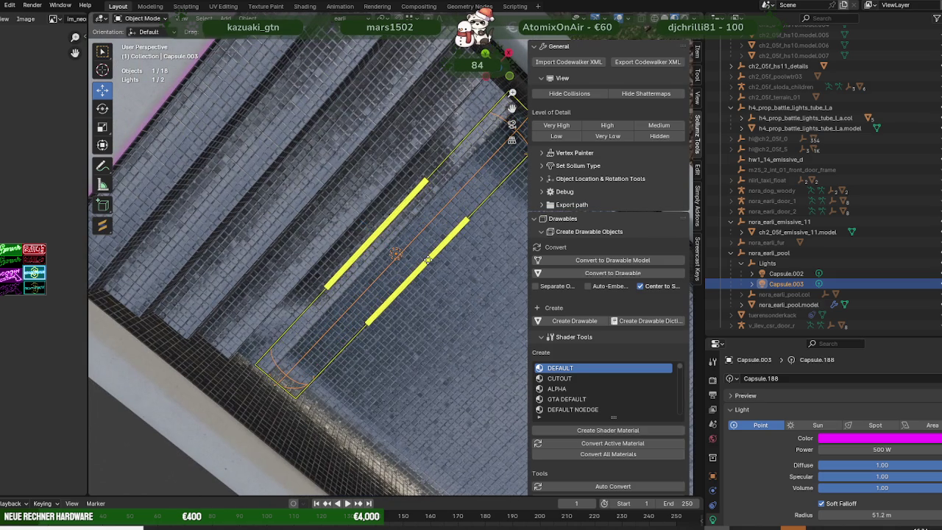
middle_drag(427, 260, 427, 287)
- Raise Capsule.003's light power to 1000 W
double_click(877, 448)
text(1)
key(Return)
scroll(782, 447, down, 2)
scroll(795, 446, down, 2)
scroll(809, 446, down, 2)
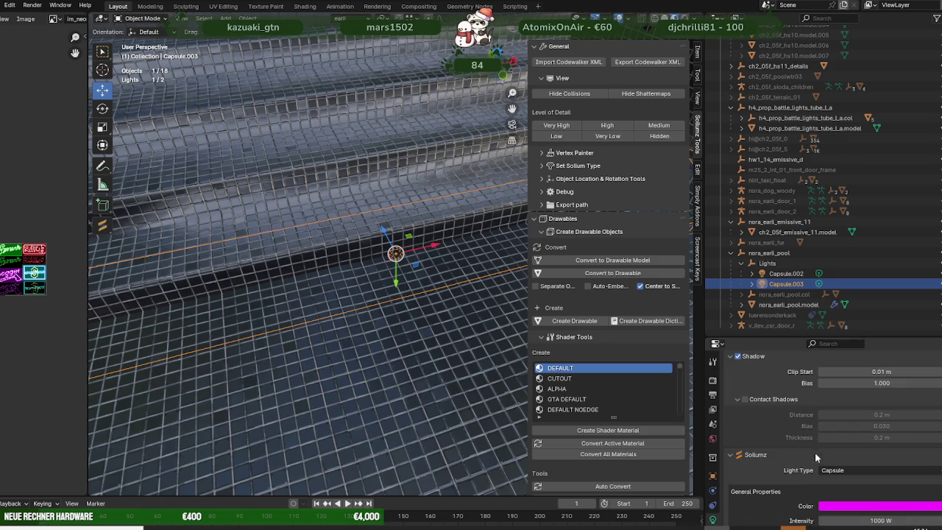
- Set Capsule.003's volume outer colour to pink
scroll(818, 447, down, 3)
scroll(831, 450, down, 3)
scroll(846, 454, down, 3)
scroll(854, 458, down, 2)
scroll(856, 458, down, 1)
click(873, 465)
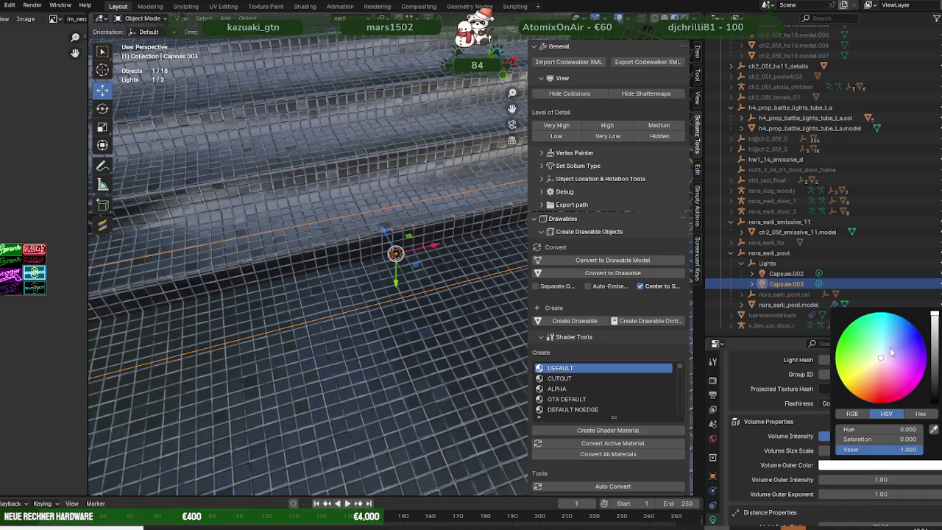
click(895, 373)
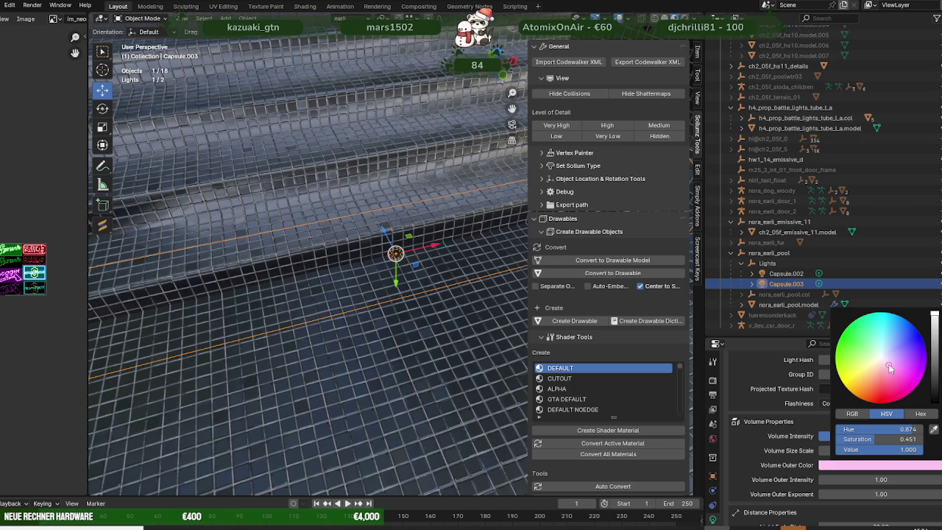
- Set the corona size to 0.5 and collapse the nora_earli_pool hierarchy
scroll(758, 434, down, 3)
scroll(799, 446, down, 3)
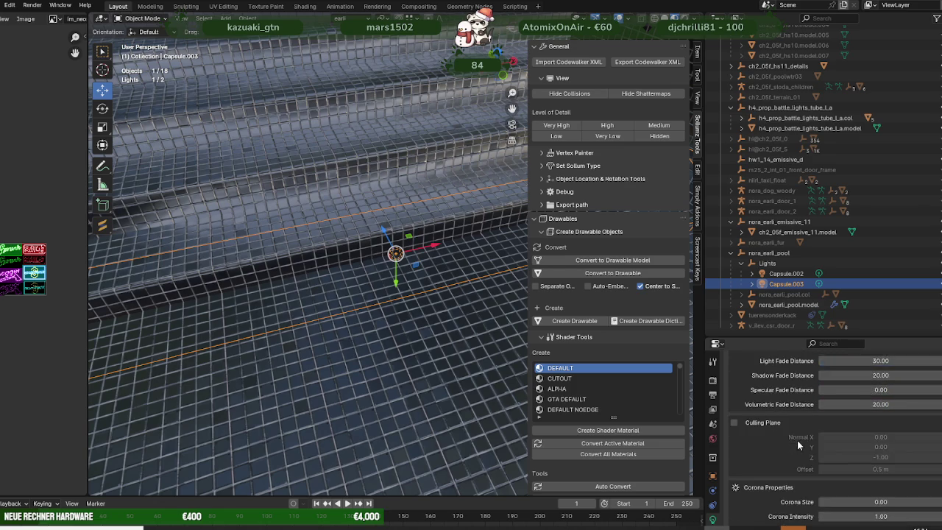
scroll(799, 446, down, 3)
click(889, 439)
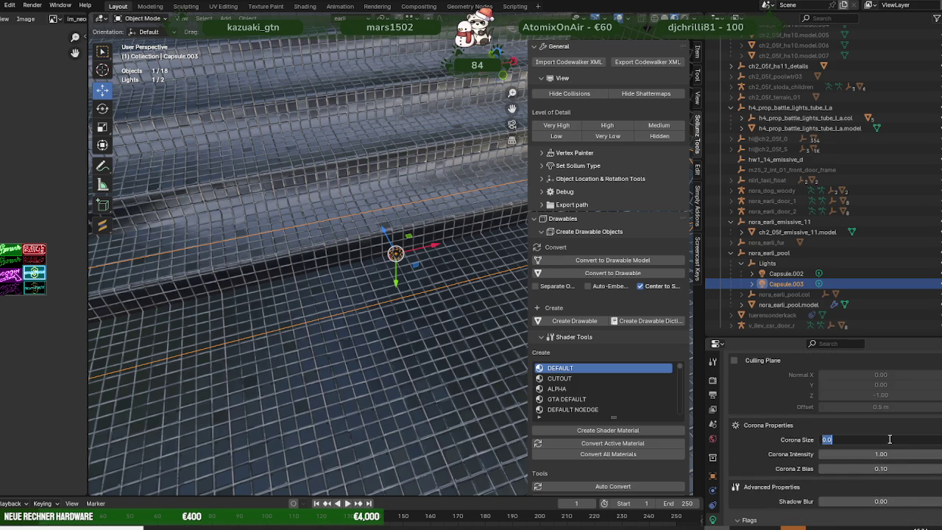
text(0.)
key(Return)
scroll(775, 441, up, 2)
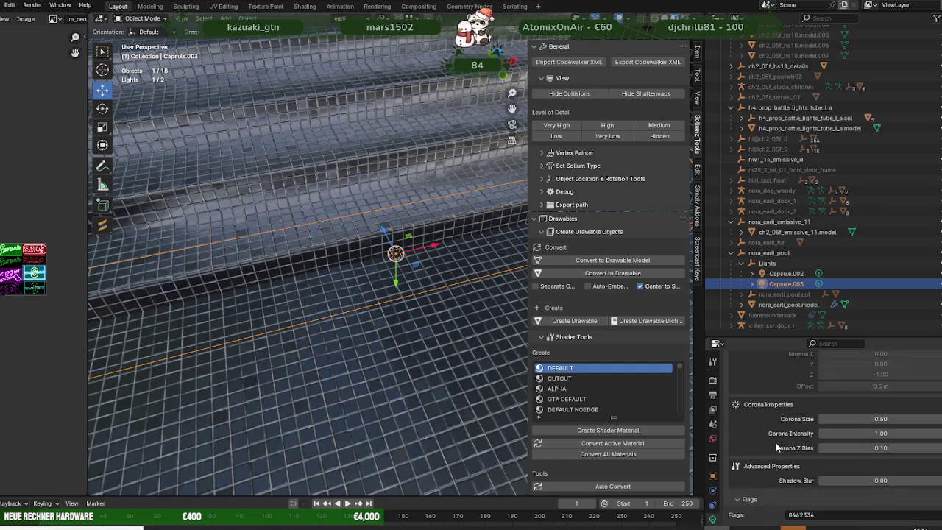
click(731, 253)
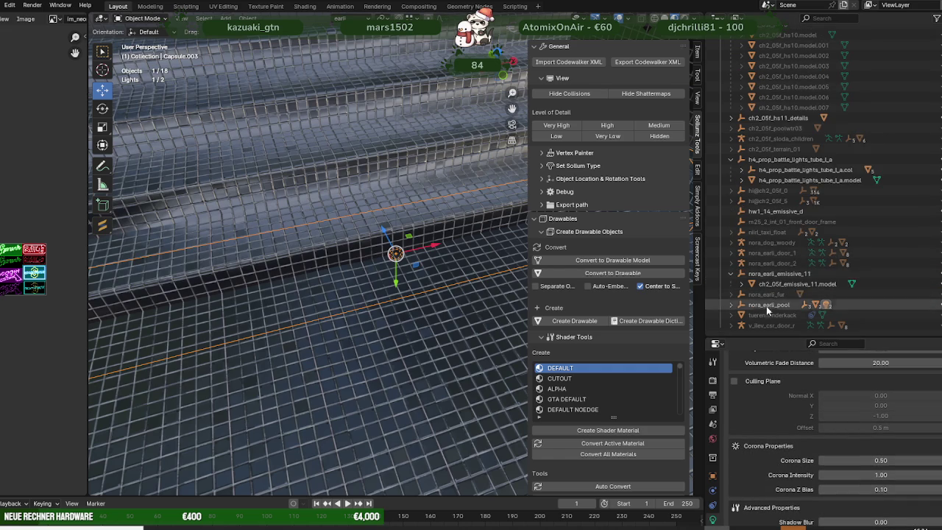
- Export nora_earli_pool via Export Codewalker XML, then stop the running alt:V server
click(769, 304)
click(647, 62)
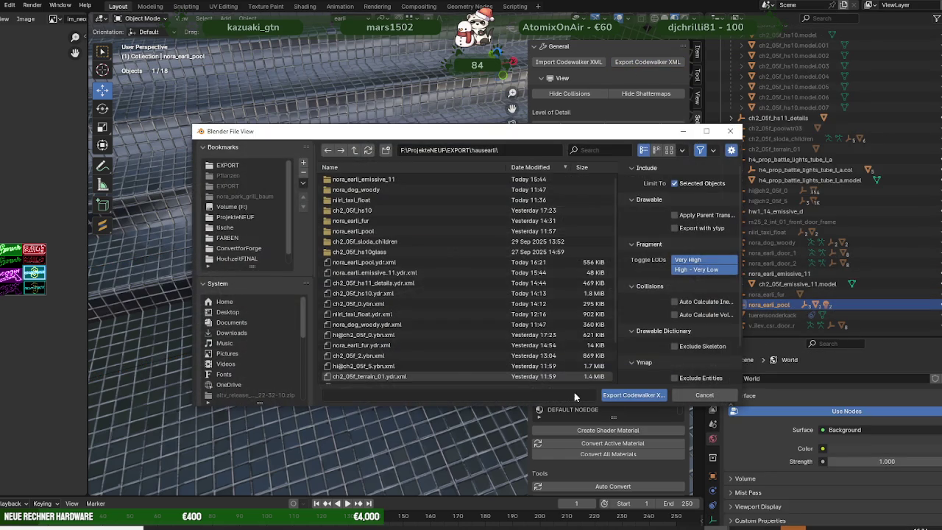
click(631, 397)
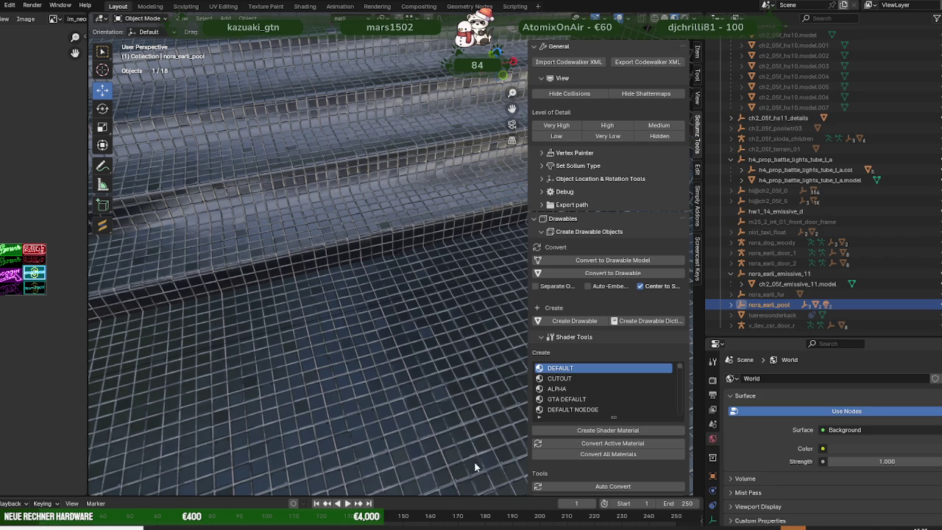
click(440, 529)
click(547, 76)
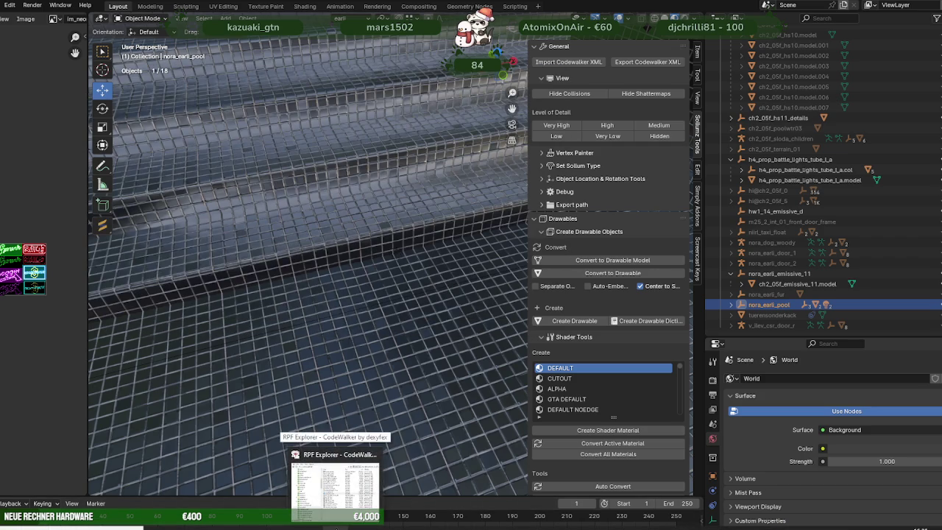
- Add nora_earli_pool.ydr into hausearli.rpf and preview it in the model viewer
click(336, 507)
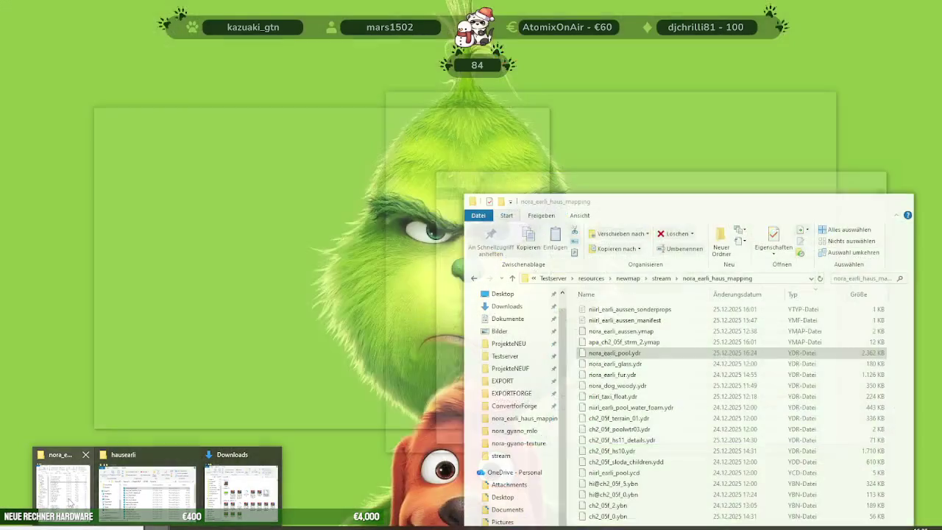
click(184, 468)
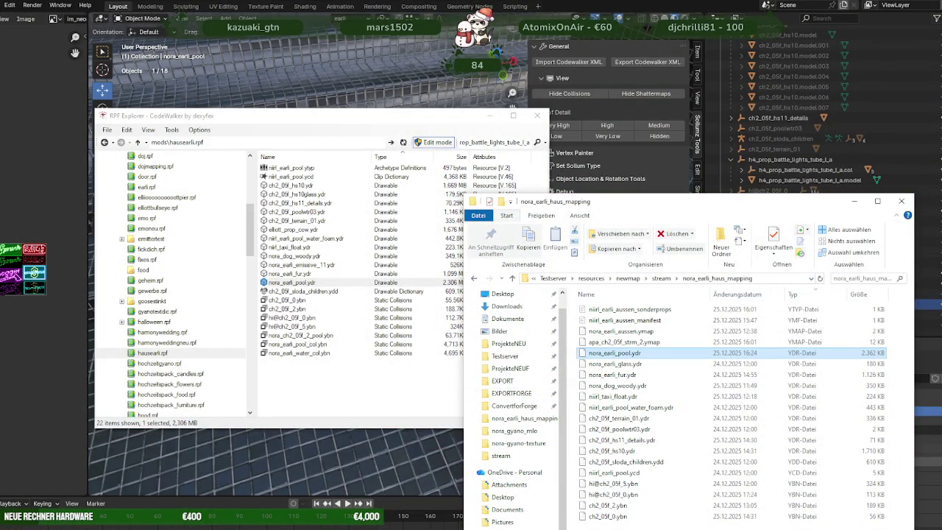
click(151, 482)
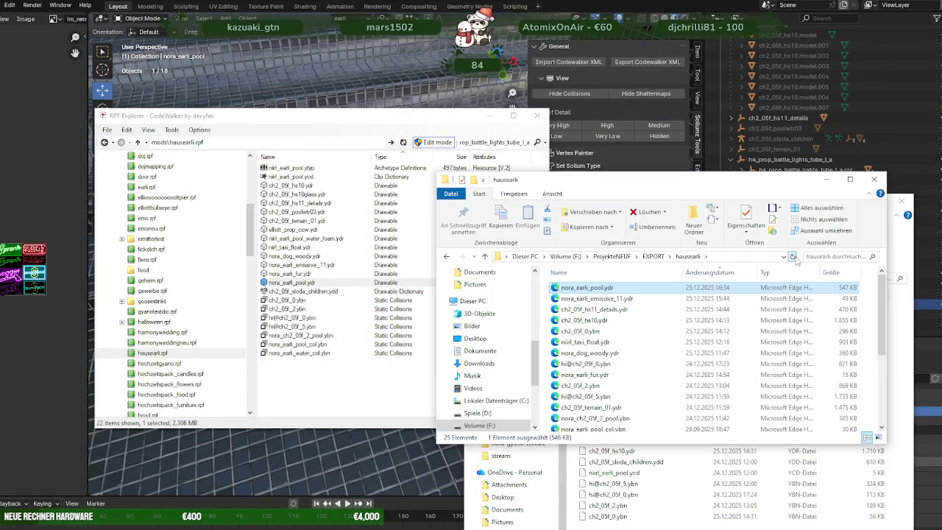
mouse_move(589, 287)
mouse_down()
mouse_move(318, 379)
mouse_move(301, 296)
mouse_move(343, 263)
mouse_move(233, 278)
mouse_up()
double_click(303, 283)
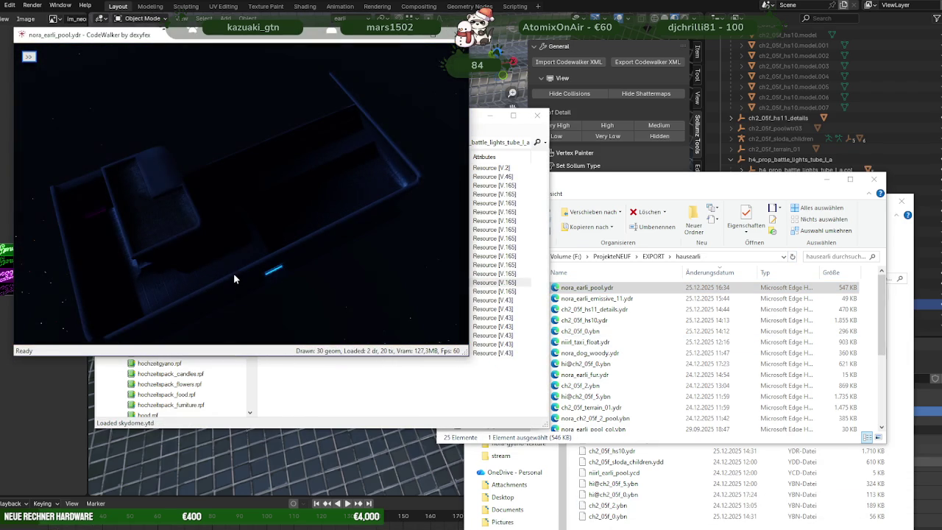
mouse_move(225, 275)
mouse_down()
mouse_move(304, 225)
mouse_move(263, 252)
mouse_move(217, 252)
mouse_up()
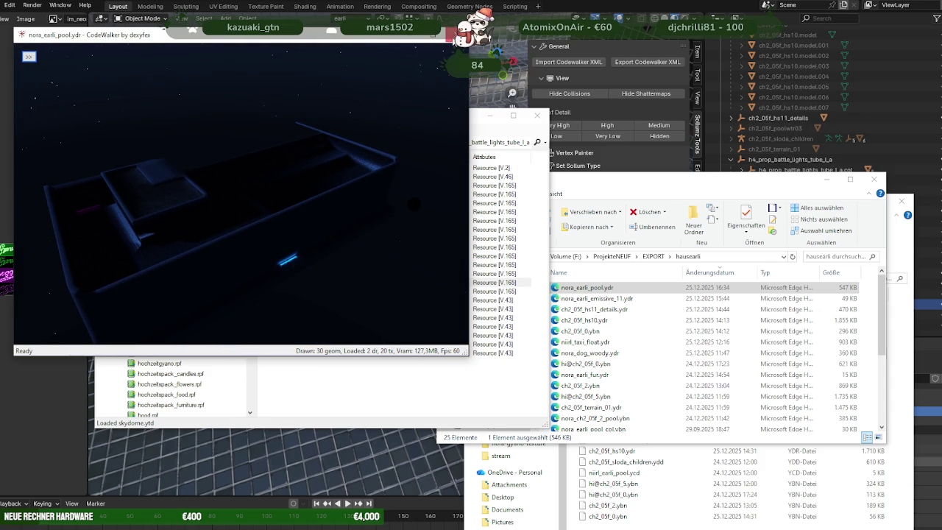
key(alt+F4)
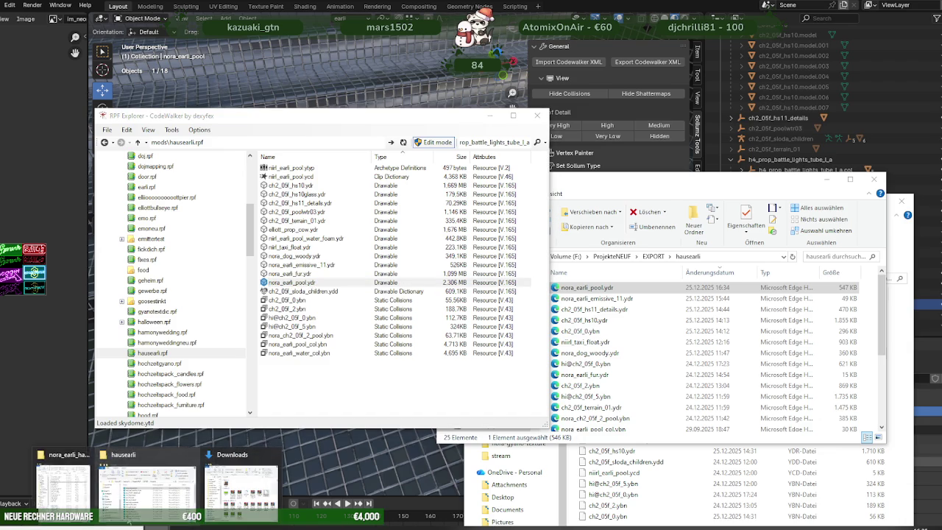
mouse_move(64, 508)
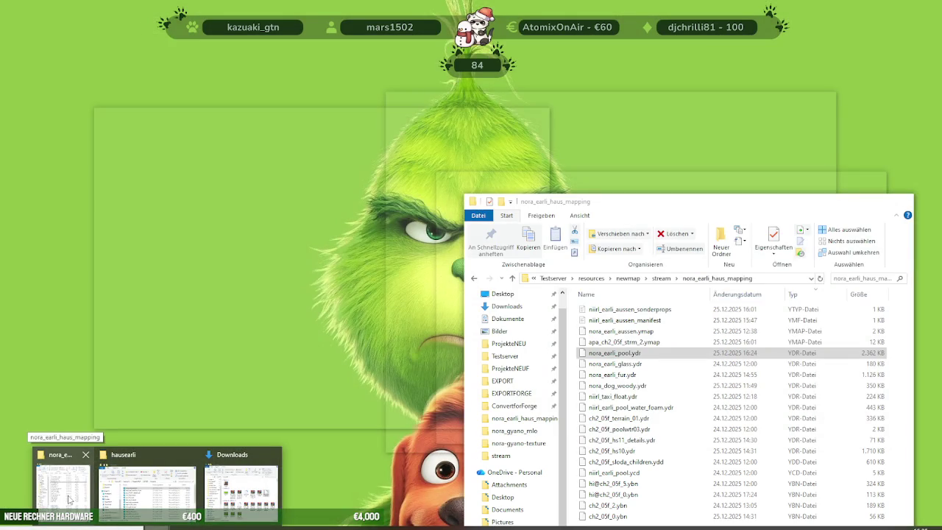
- Copy nora_earli_pool.ydr into the server's stream folder, replacing the old file
click(65, 487)
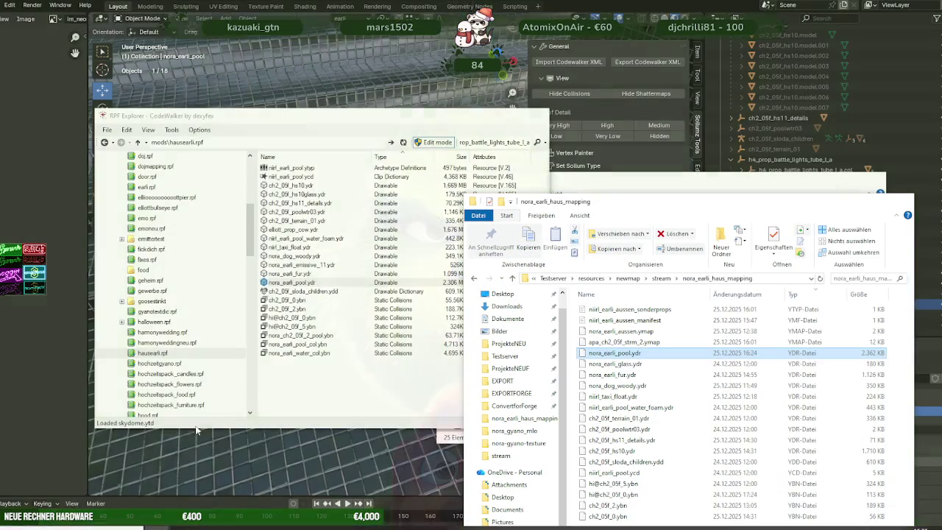
drag(314, 284, 683, 446)
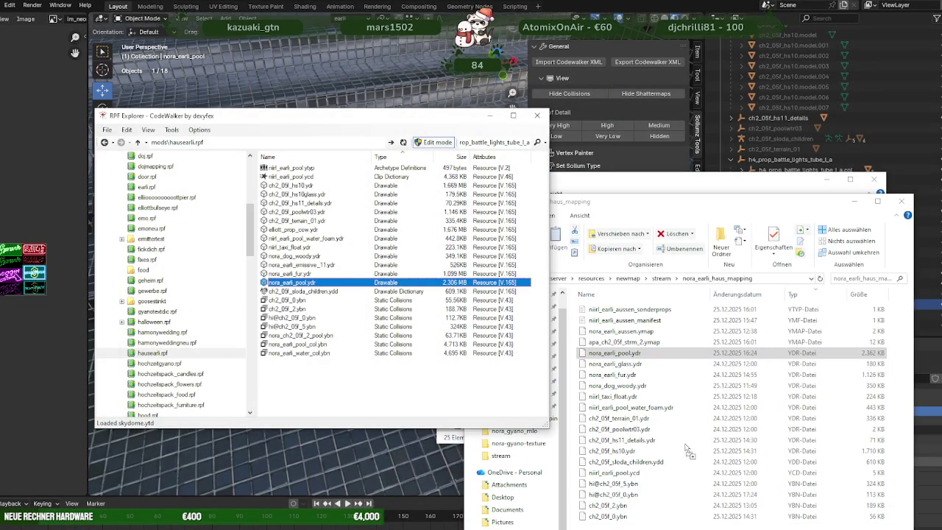
key(Return)
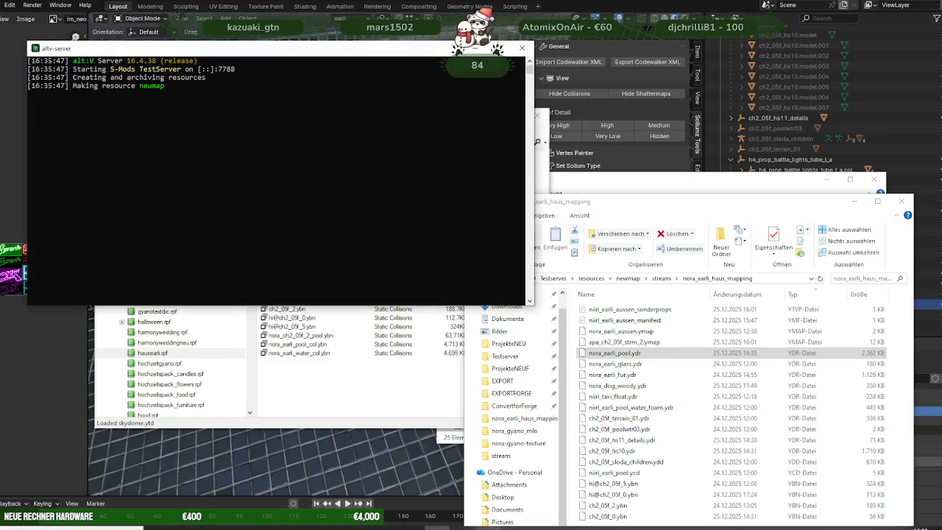
- Start the alt:V client and connect to the local test server at localhost:7788
click(487, 524)
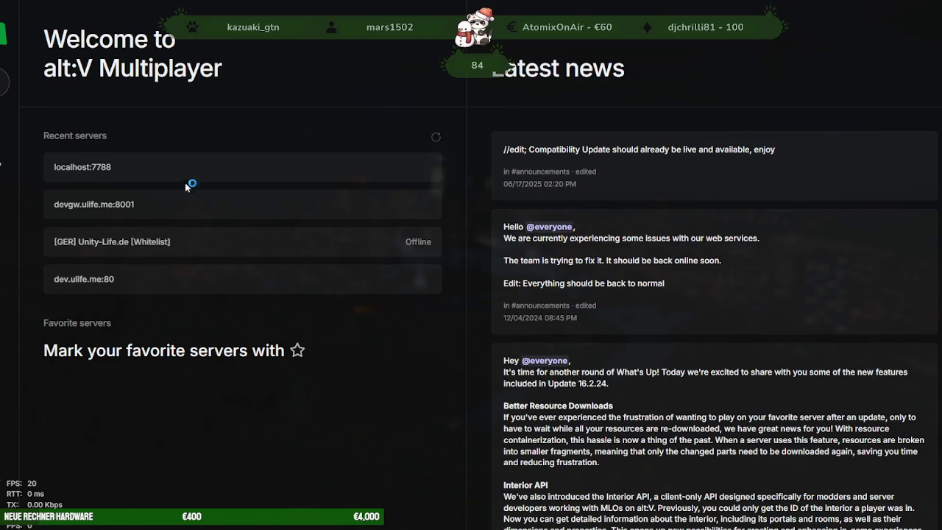
click(255, 178)
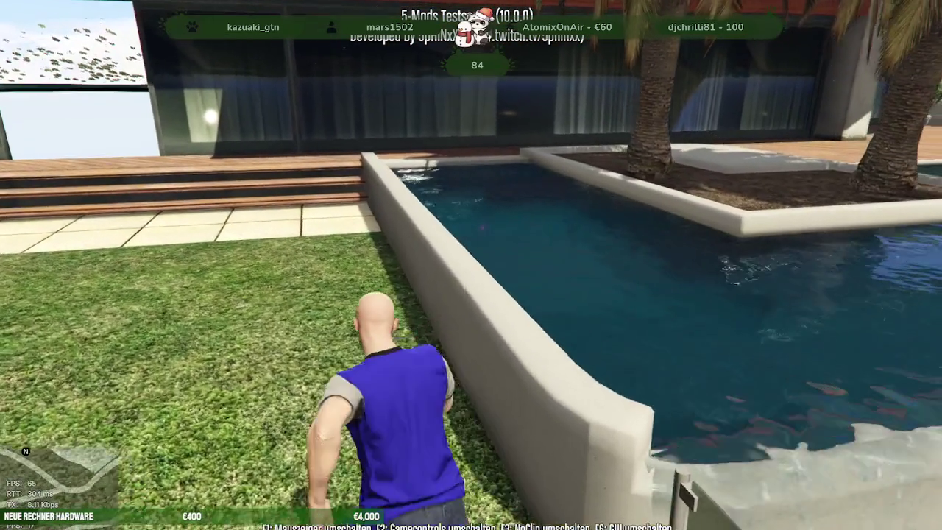
- Walk along the pool wall, climb over it and wade into the pool
key(w)
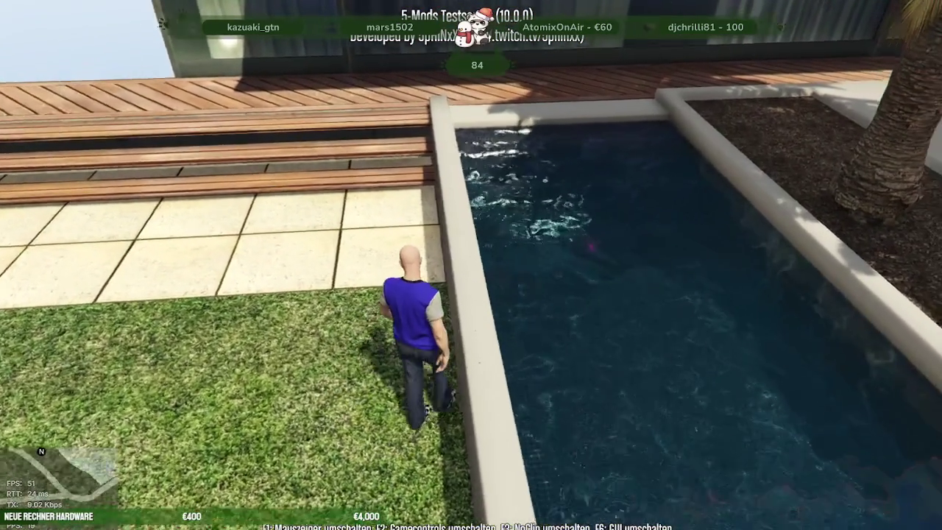
key(w)
key(space)
key(s)
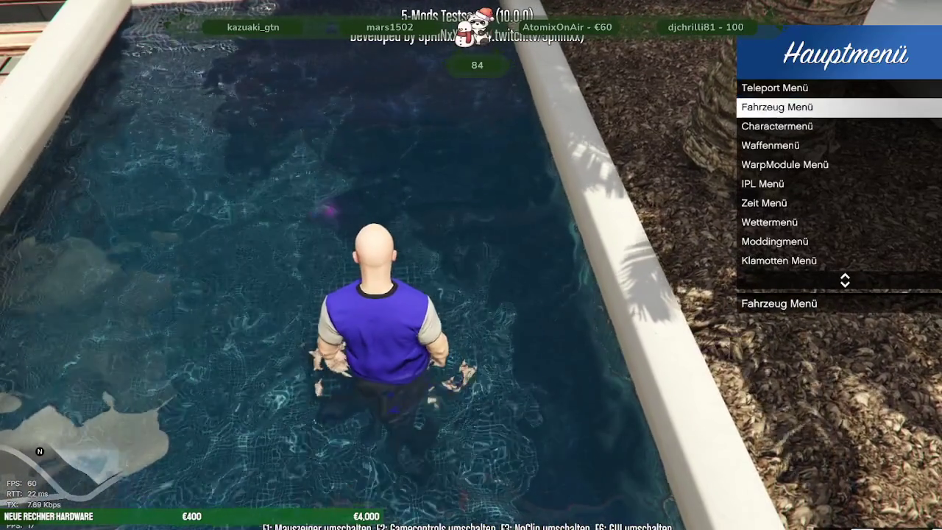
- Open the trainer's Zeit Menü time-of-day options
key(BackSpace)
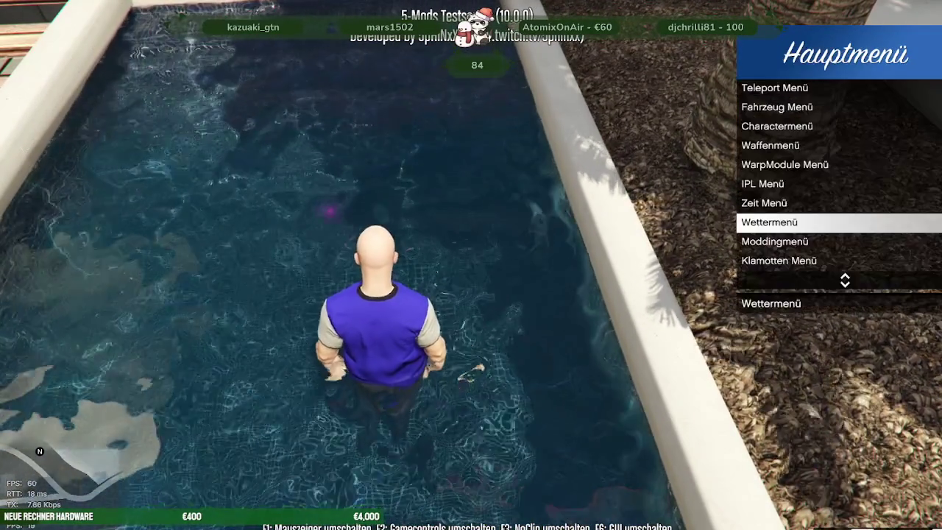
key(Up)
key(Return)
key(Down)
key(Down)
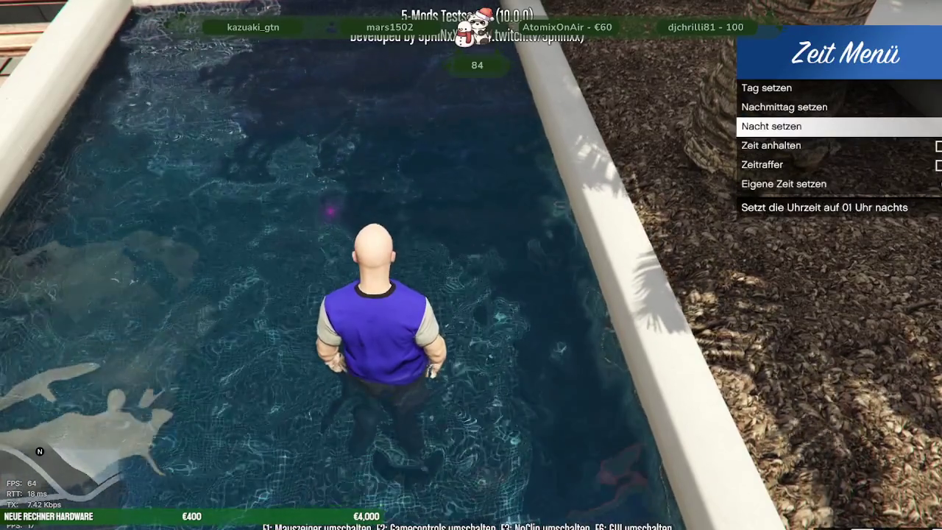
- Set night time and walk to the railing to view the blue light strip
key(Return)
key(w)
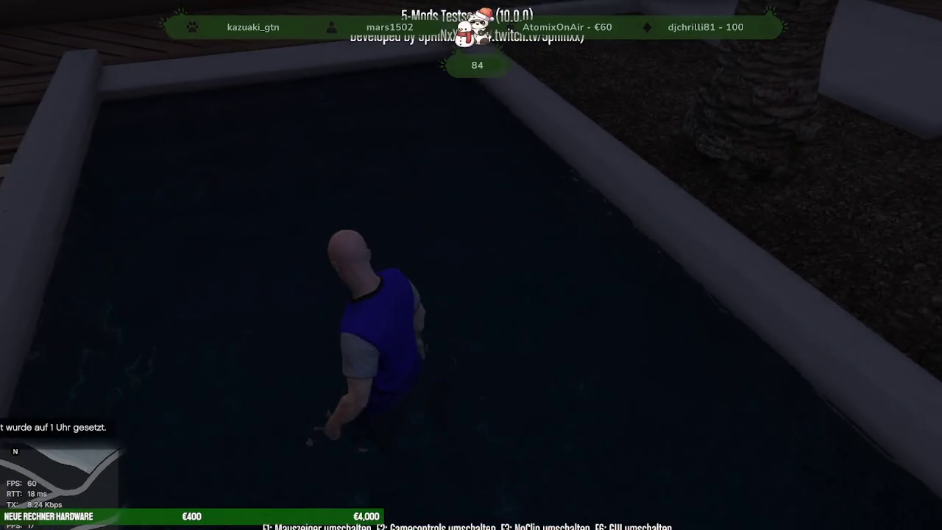
key(w)
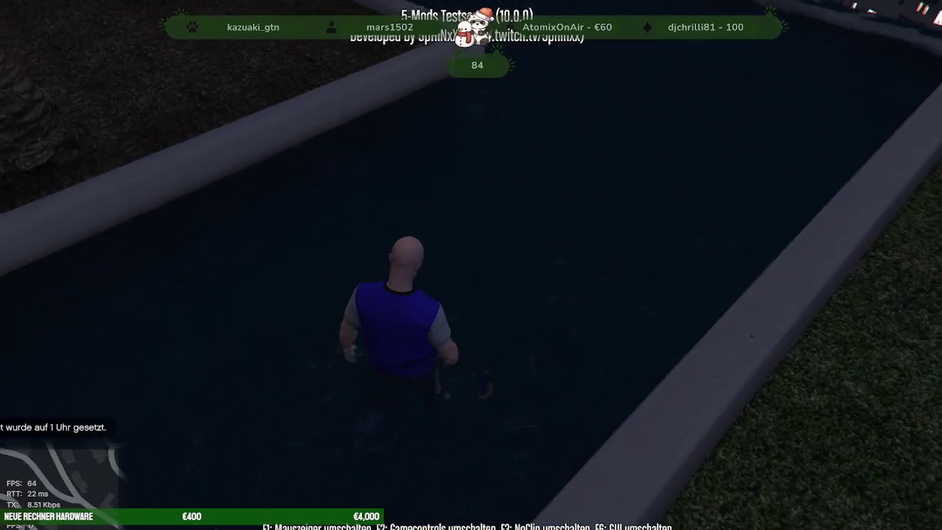
key(w)
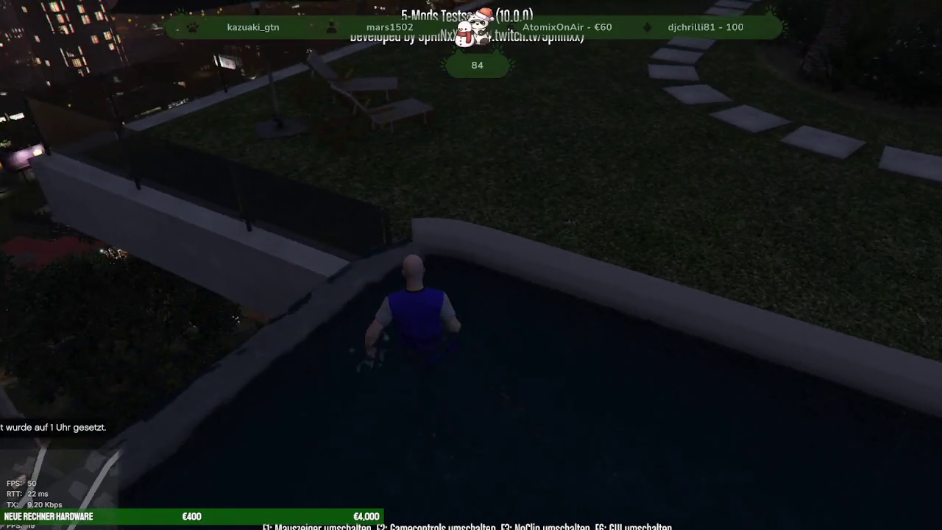
key(w)
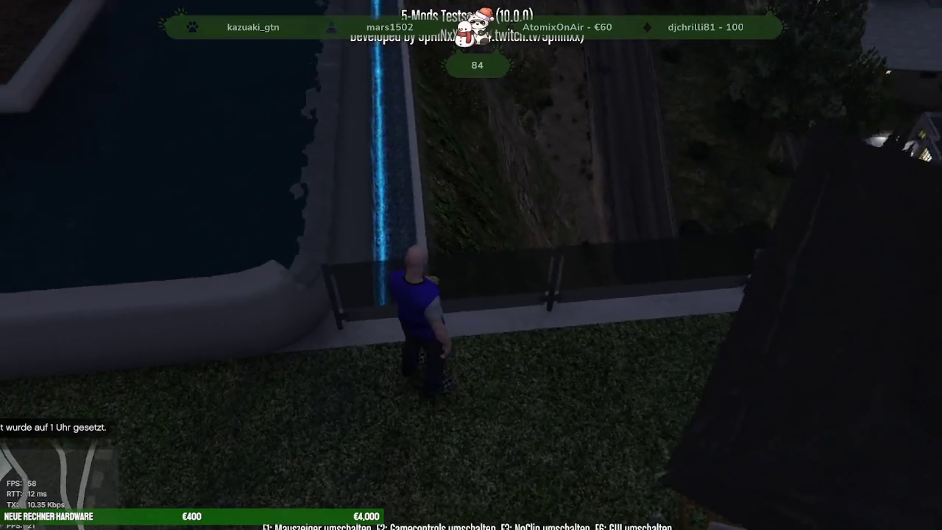
key(w)
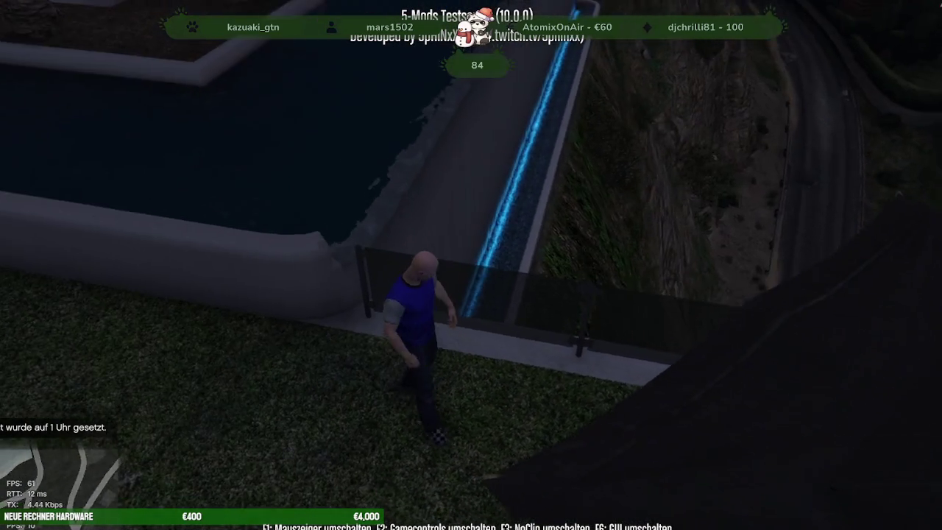
key(w)
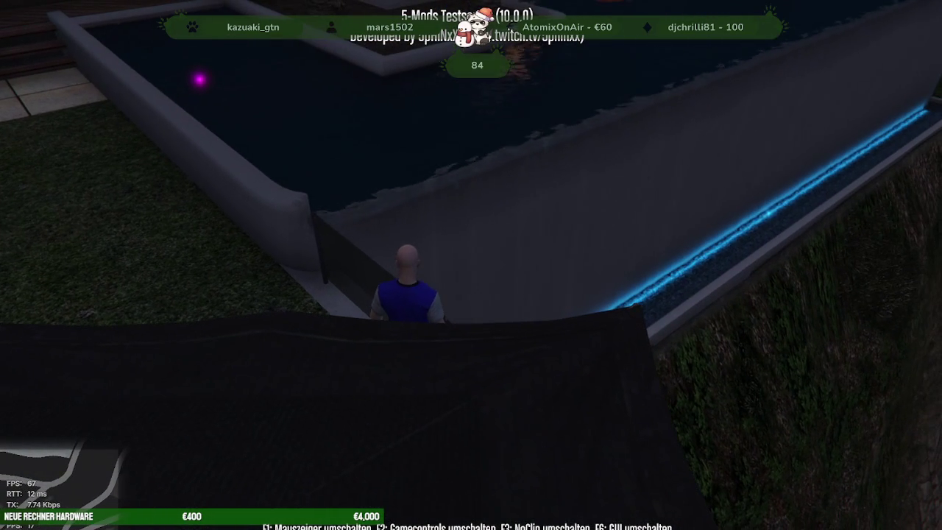
key(w)
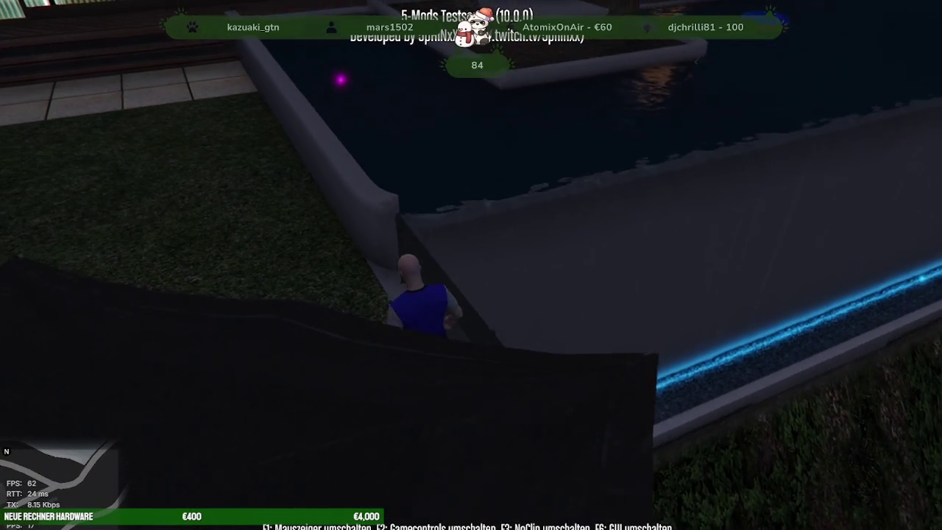
- Swim past the purple pool light and walk back to the pool edge
key(w)
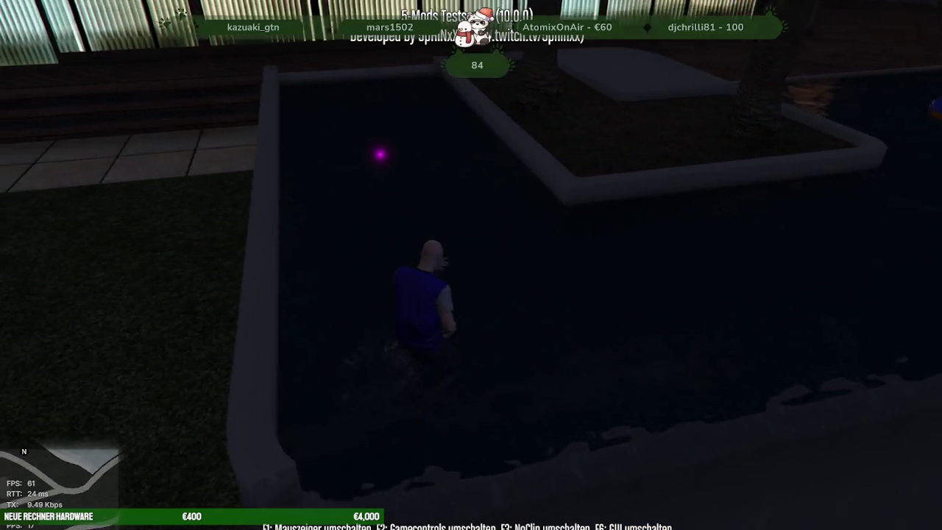
key(w)
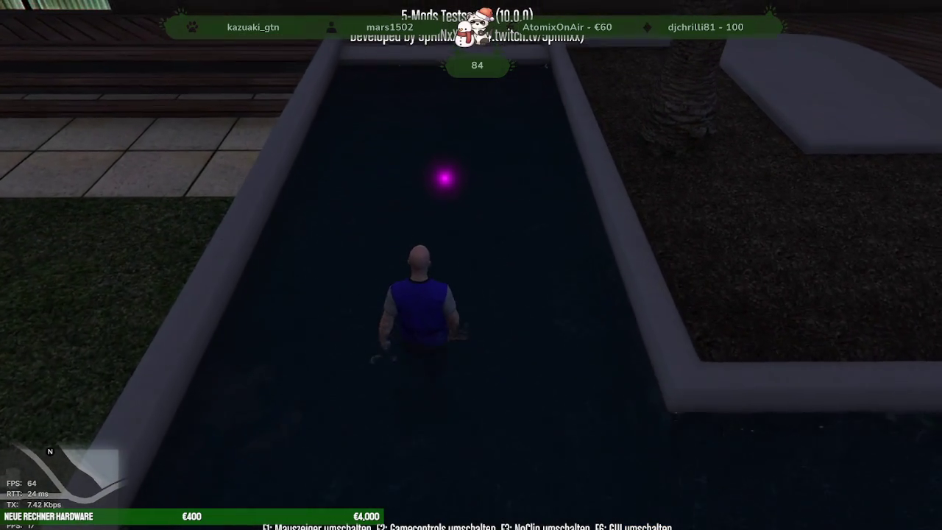
key(w)
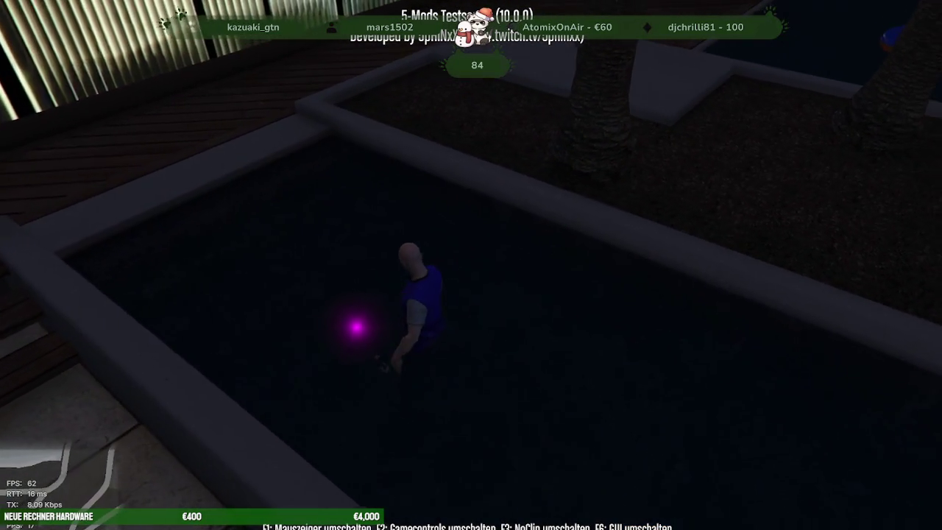
key(w)
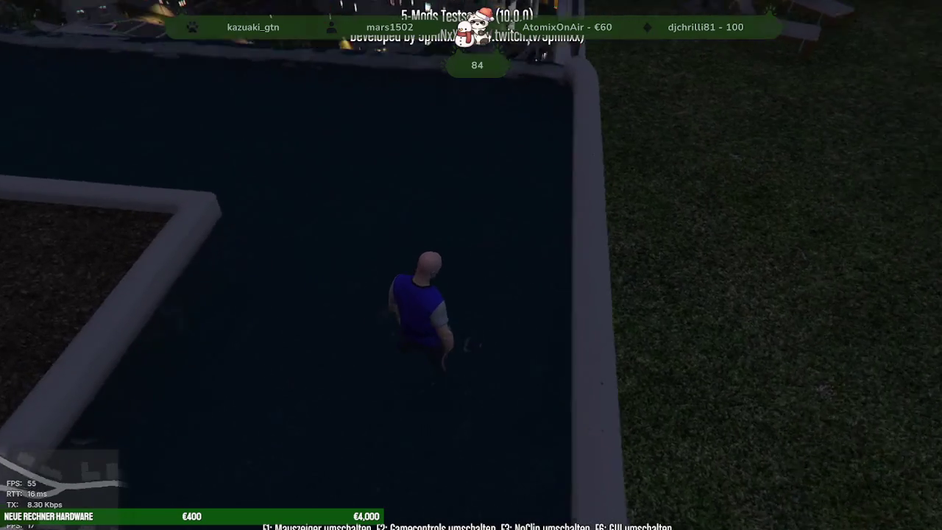
key(w)
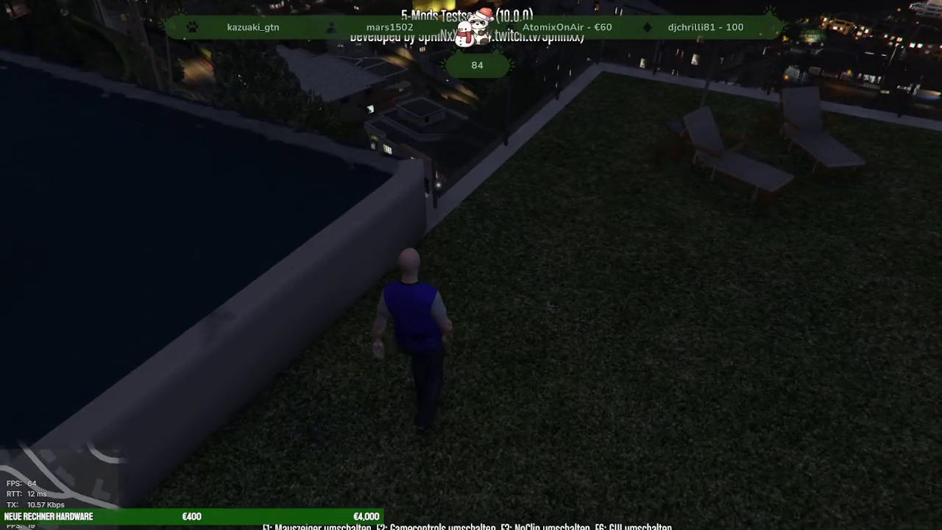
key(w)
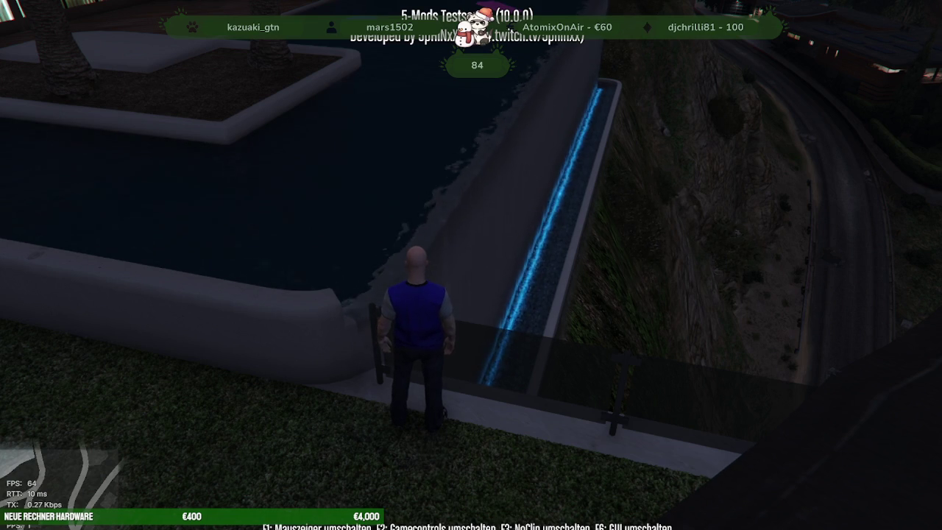
- Reopen Zeit Menü and highlight the Nachmittag setzen afternoon preset
key(m)
key(Down)
key(Down)
key(Down)
key(Down)
key(Down)
key(Return)
key(BackSpace)
key(Down)
key(Return)
key(Down)
key(Down)
key(Down)
key(Up)
key(Up)
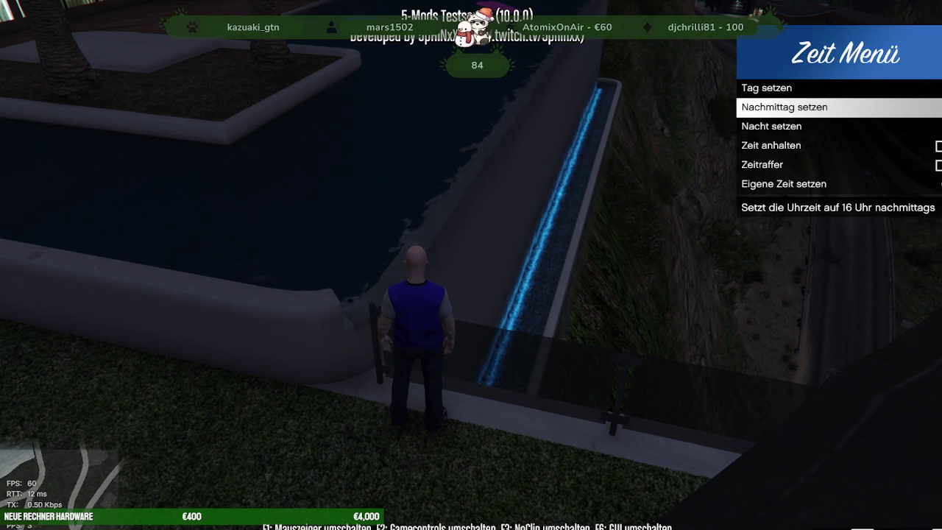
- Set the time to 16:00 and walk along the gravel ledge by the wall
key(Return)
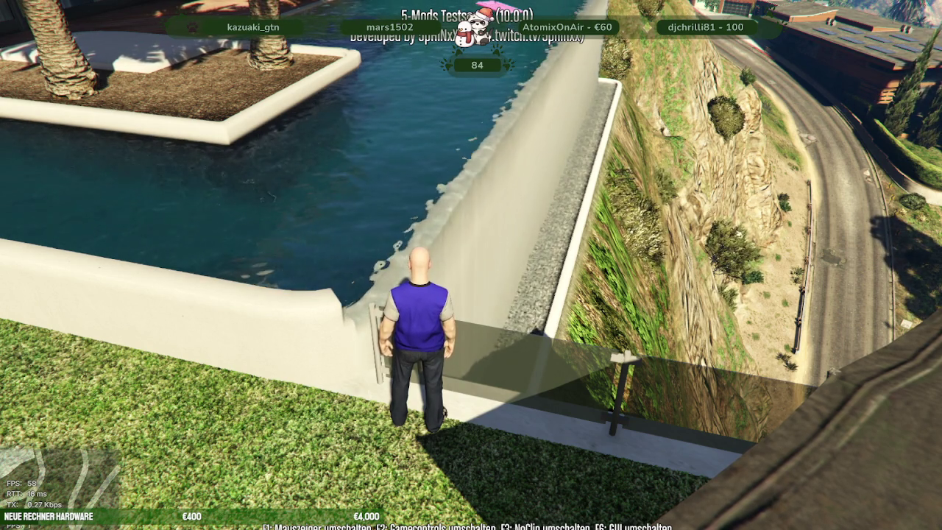
key(space)
key(w)
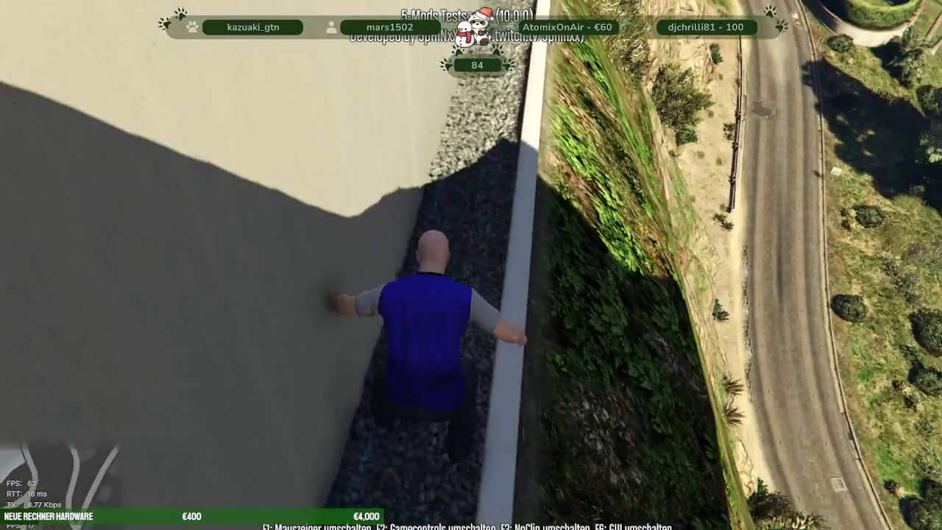
key(w)
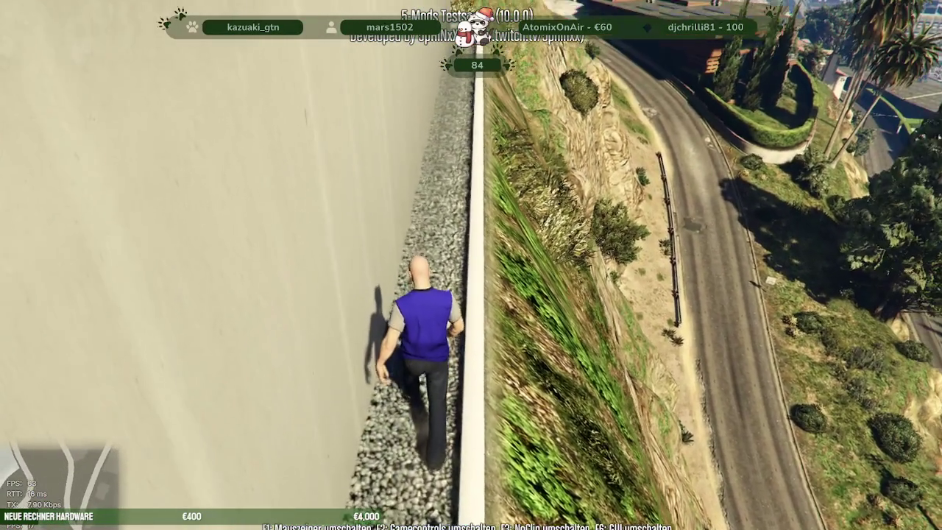
key(w)
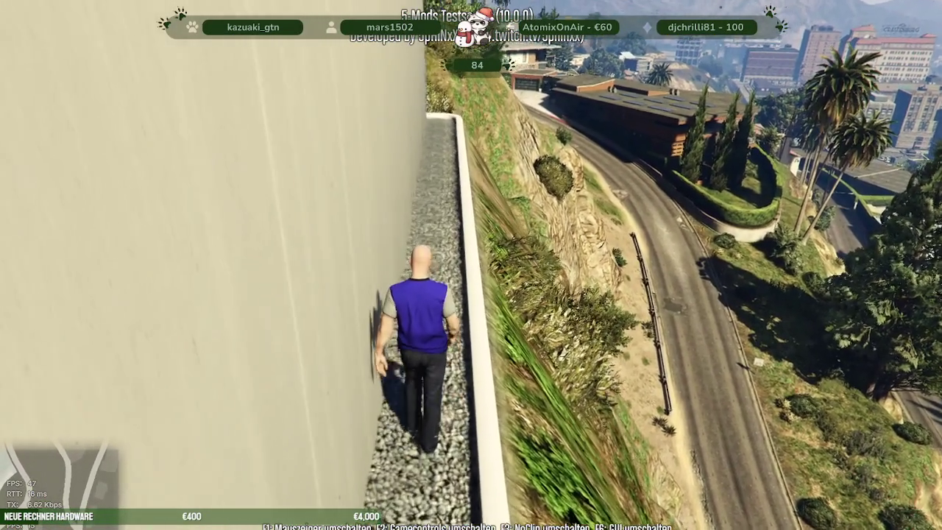
key(w)
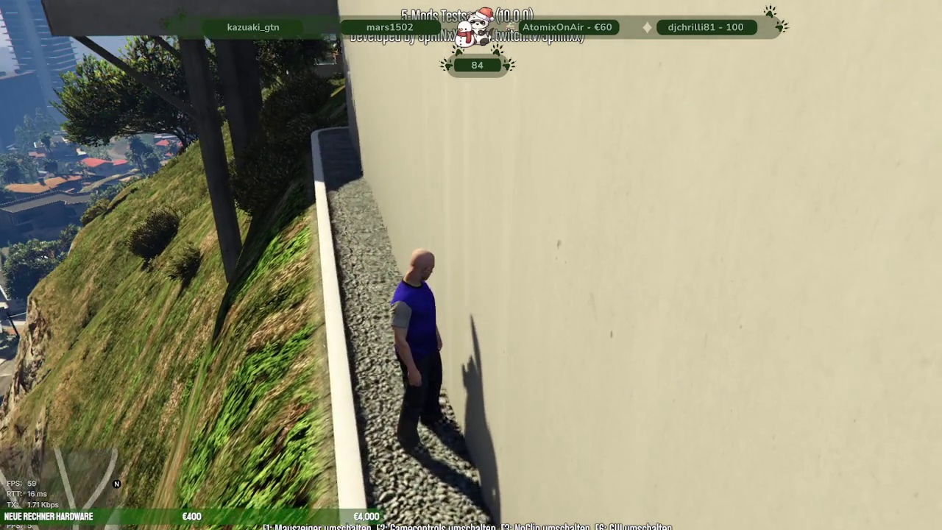
key(w)
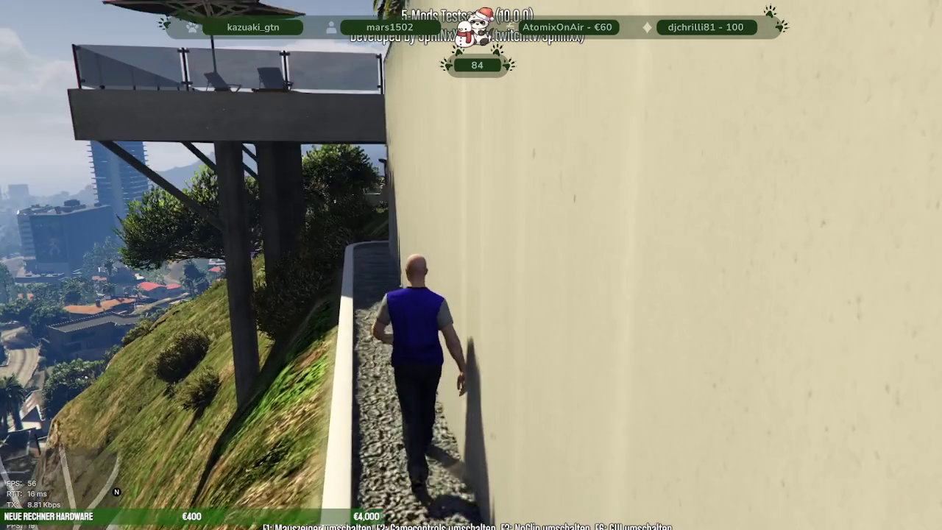
- Pass through the wall onto the pool lawn, view the pool, then Alt+Tab out
key(w)
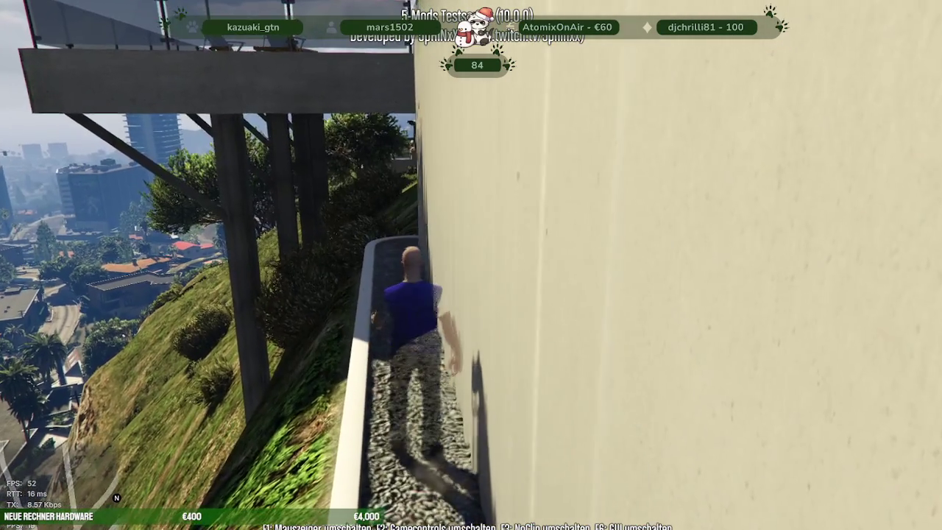
key(s)
key(w)
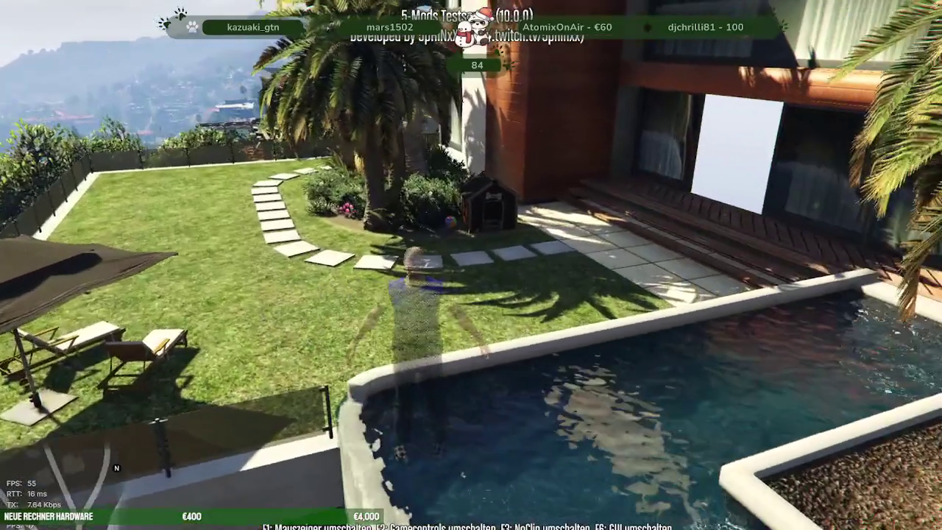
key(F3)
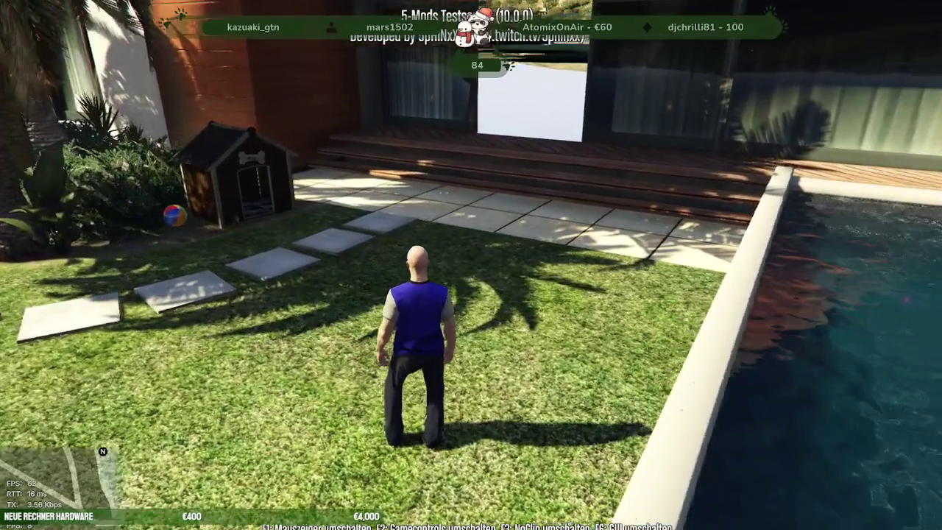
key(s)
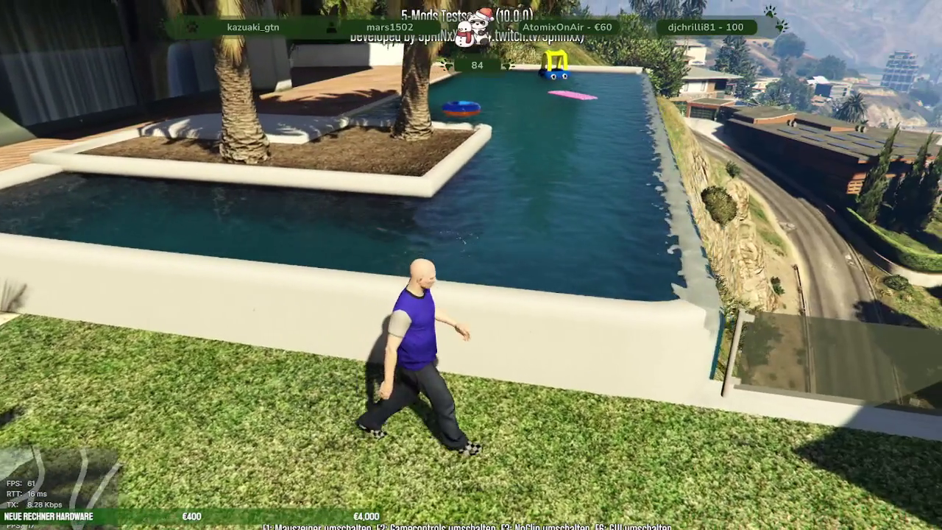
key(w)
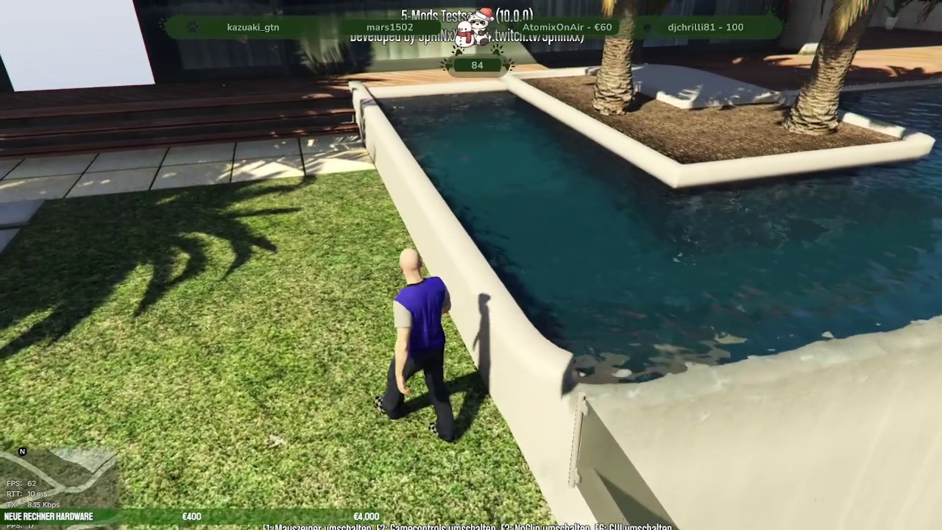
key(alt+Tab)
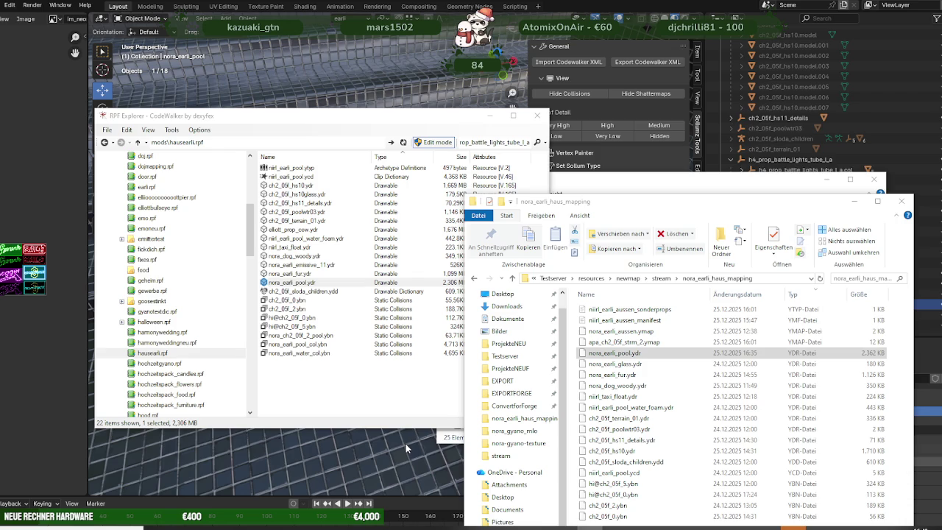
- Delete the Capsule.003 light from the nora_earli_pool collection in the Outliner
click(407, 448)
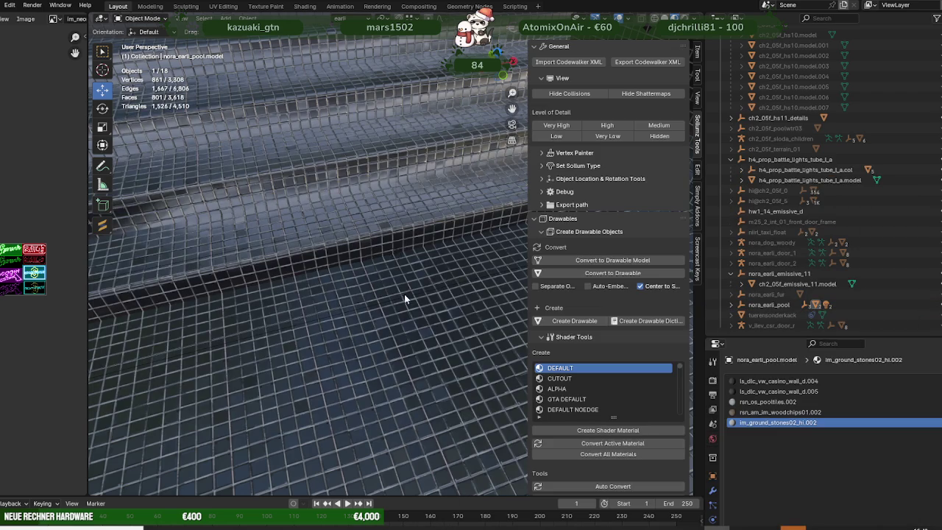
click(731, 308)
click(785, 302)
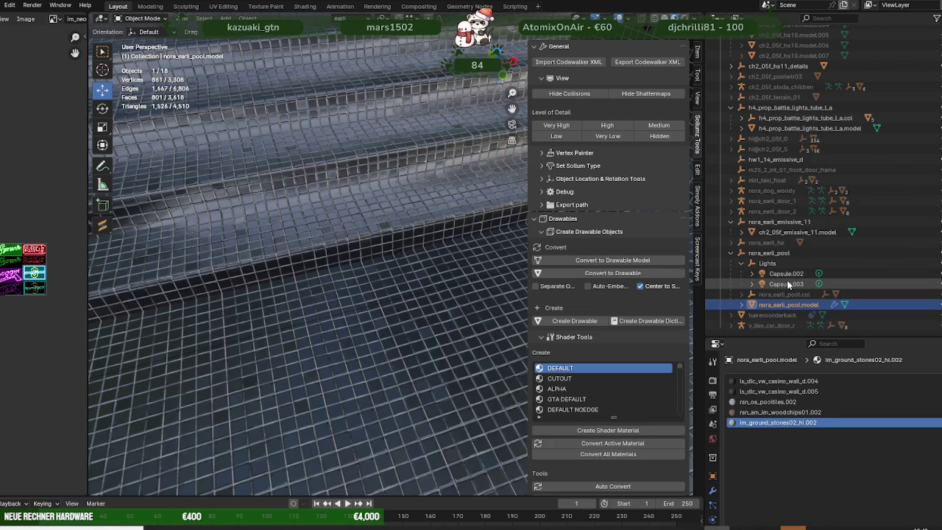
click(787, 283)
right_click(787, 284)
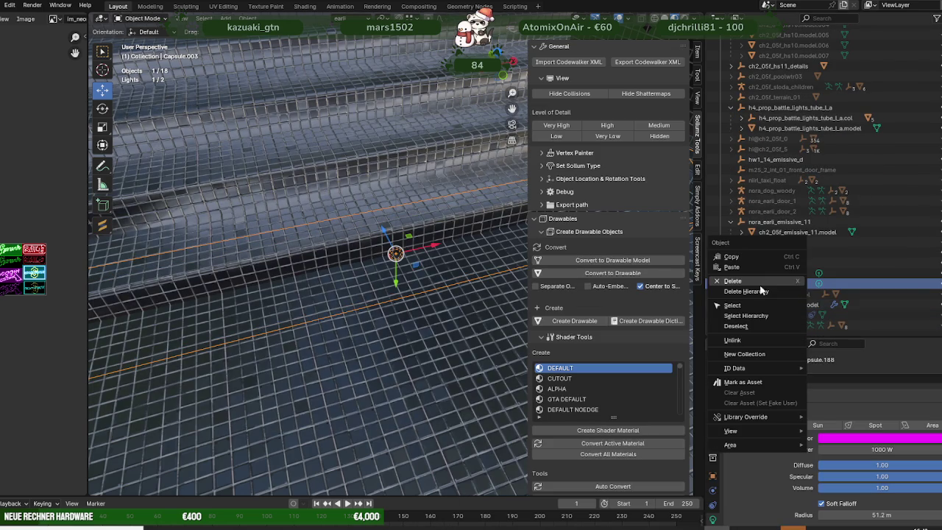
click(761, 282)
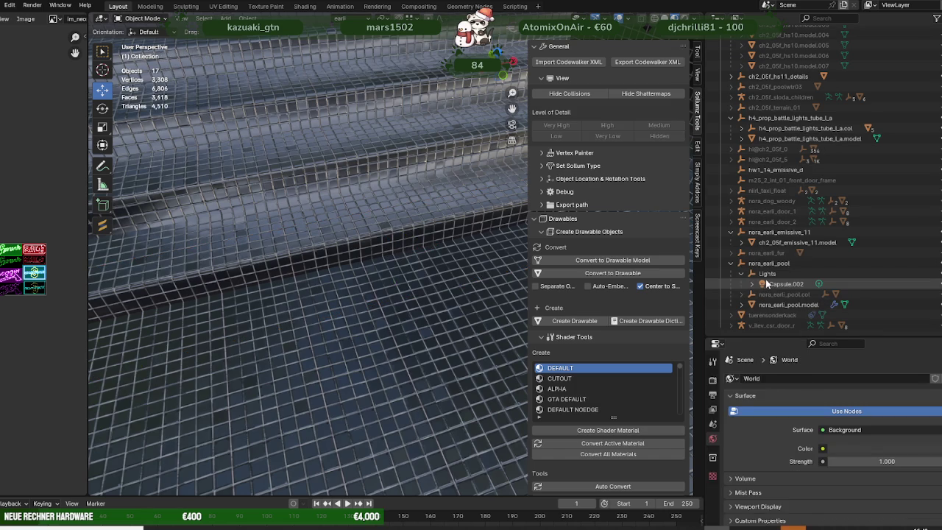
- Select Capsule.002 and zoom in close to the pool's gravel-edged side wall
click(769, 282)
right_click(769, 283)
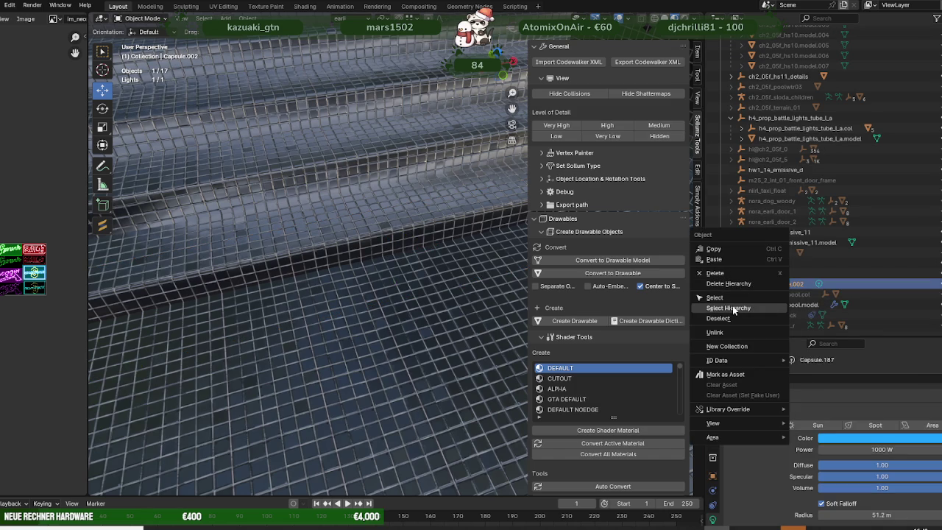
scroll(420, 284, down, 2)
scroll(383, 269, down, 3)
scroll(395, 280, down, 3)
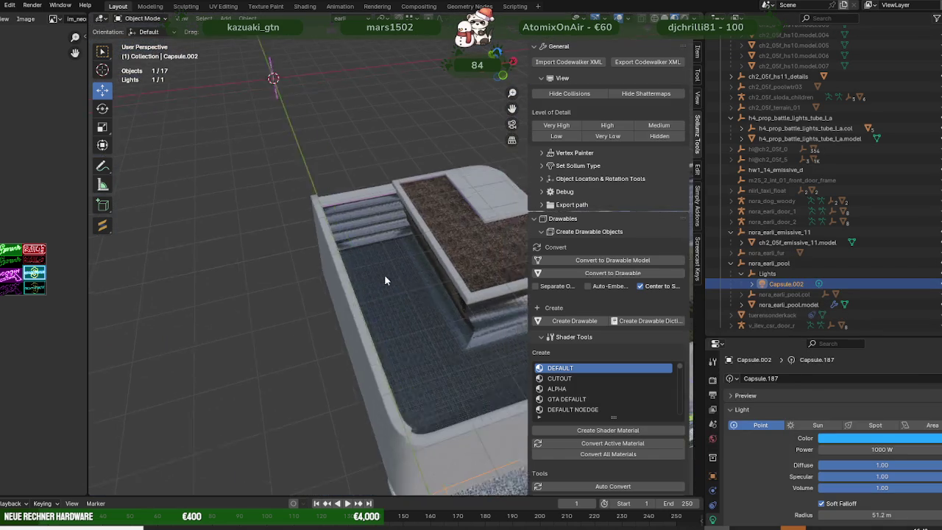
mouse_move(354, 272)
middle_down()
mouse_move(357, 301)
mouse_move(339, 296)
middle_up()
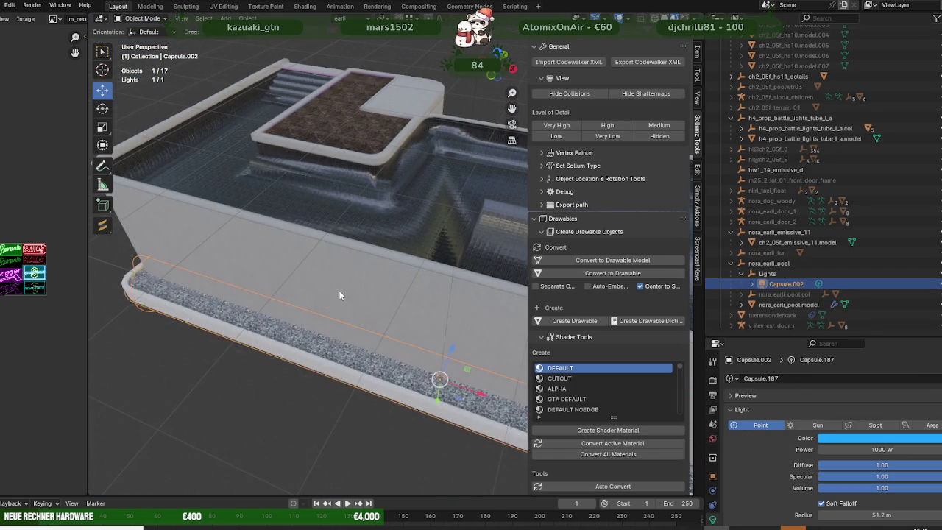
click(444, 378)
click(438, 378)
middle_drag(439, 378, 371, 305)
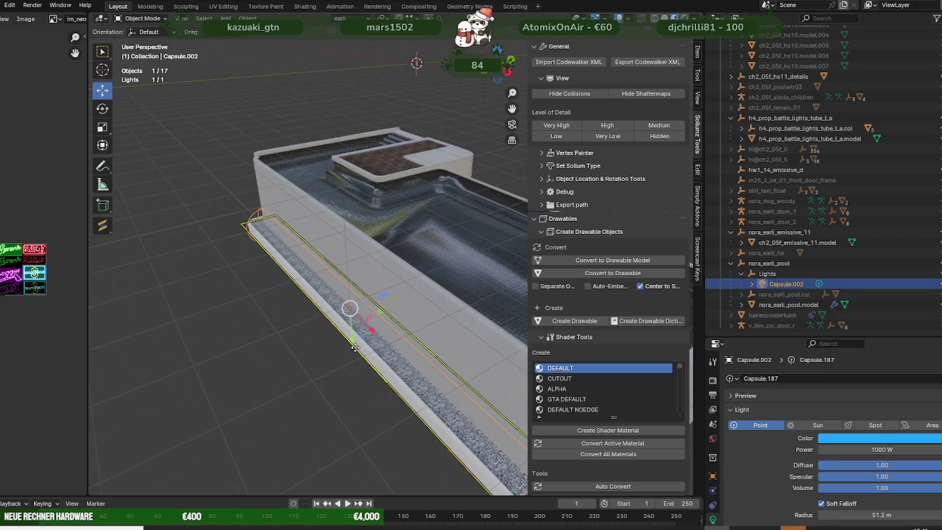
scroll(340, 327, down, 5)
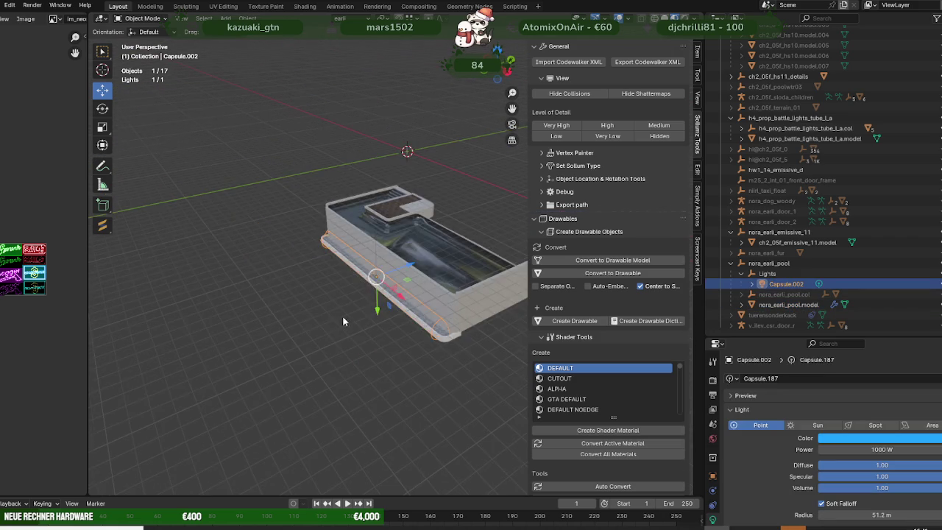
click(392, 272)
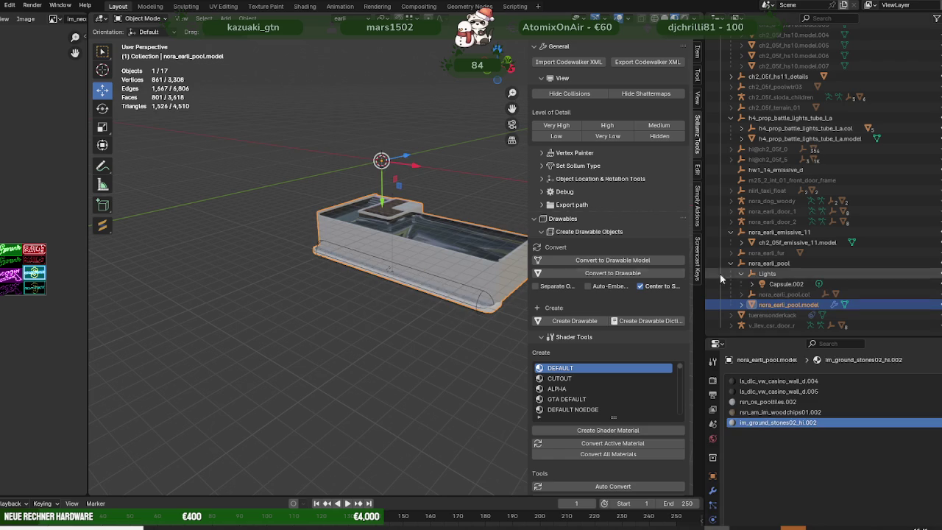
- Duplicate Capsule.002 in place to create the new Capsule.001 light
click(784, 284)
key(shift+d)
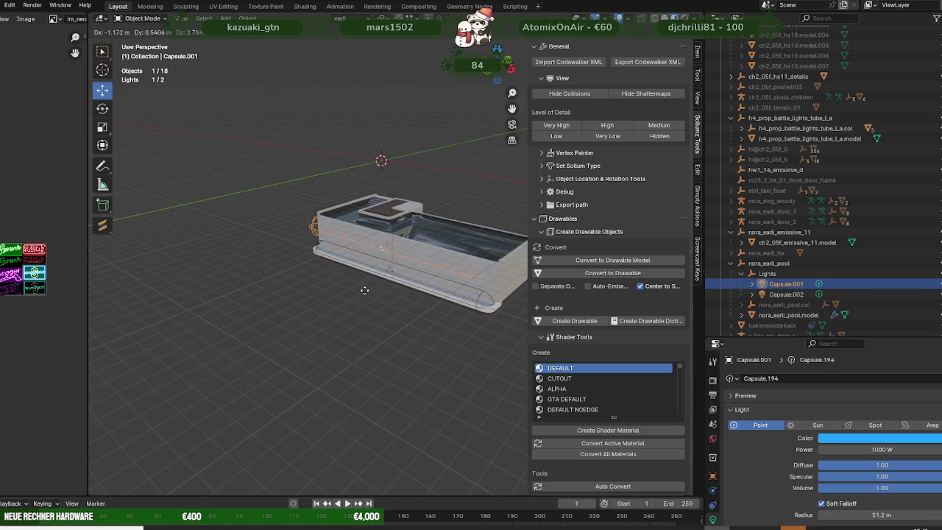
right_click(369, 322)
middle_drag(370, 322, 383, 312)
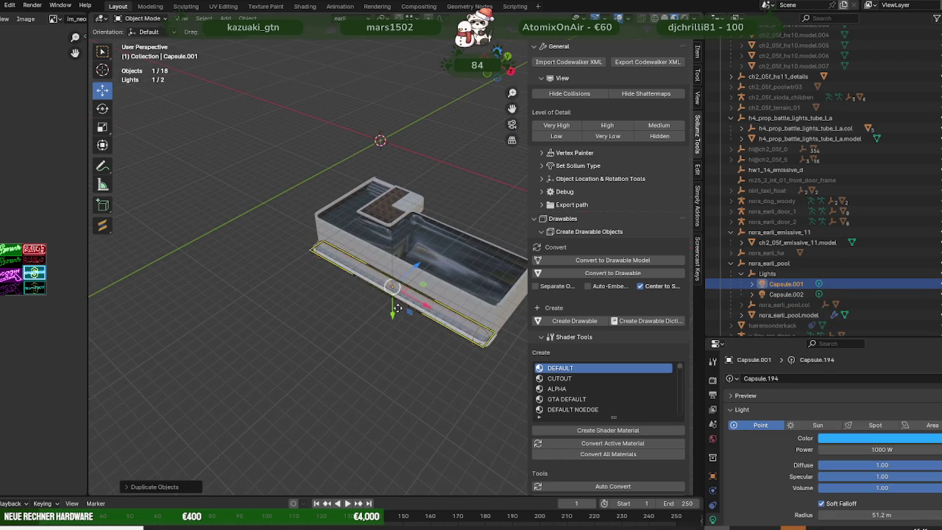
- Move the Capsule.001 copy about 0.36 m along Z, then centre the view on it
key(g)
key(z)
click(363, 304)
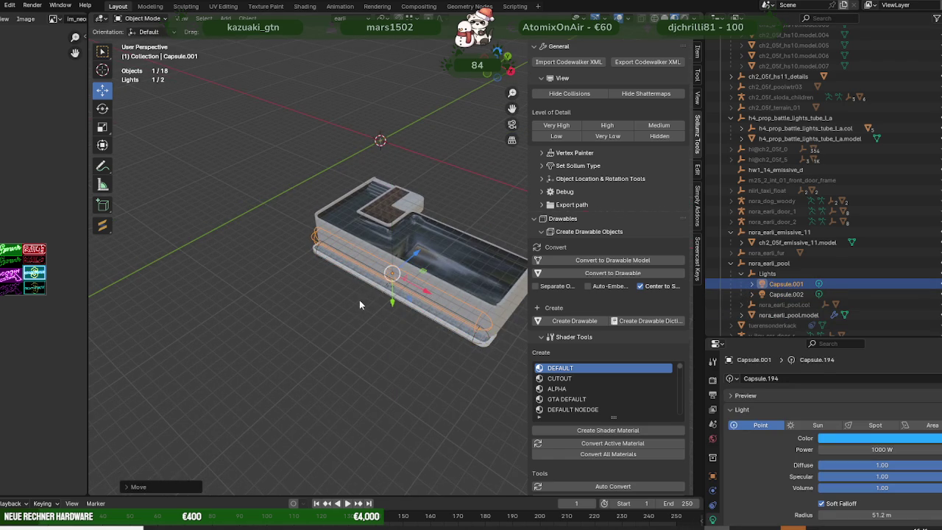
middle_drag(389, 333, 350, 261)
drag(366, 257, 384, 258)
key(KP_Decimal)
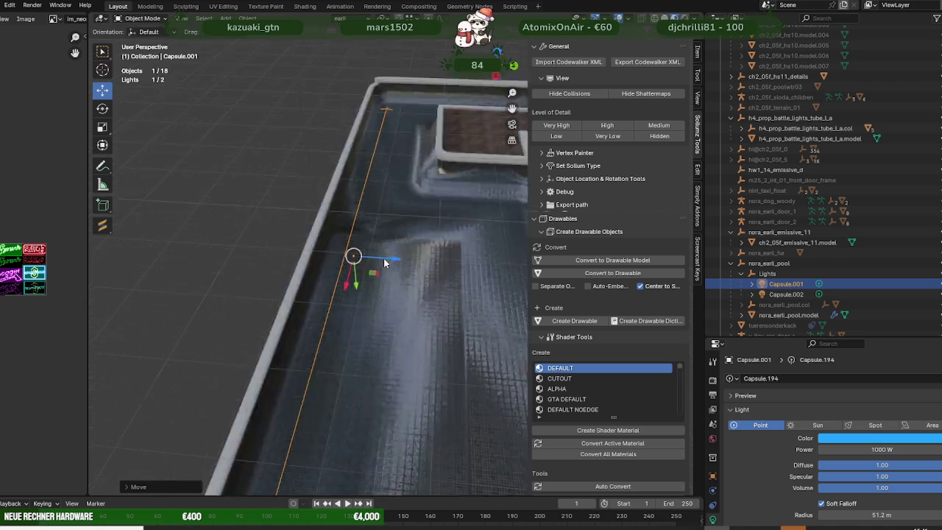